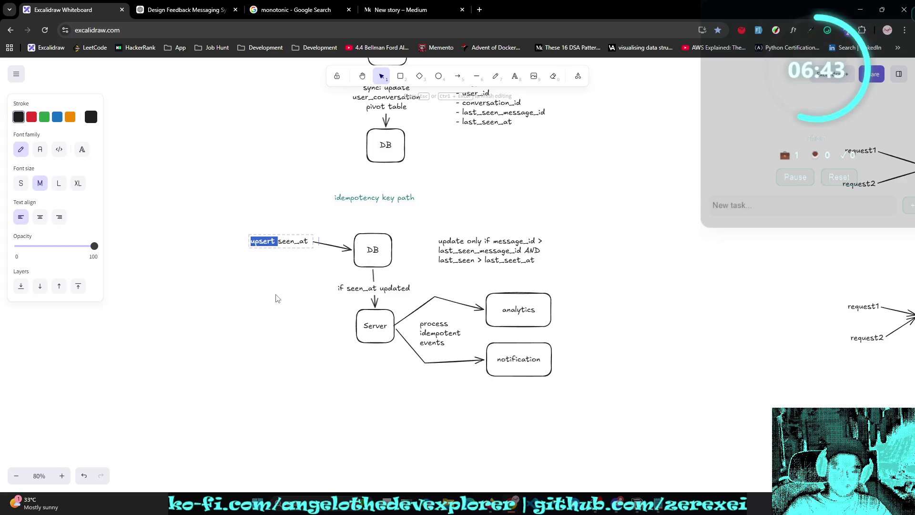
# Step: Undo the accidental change to the upsert seen_at label and finish editing it
pyautogui.press('Return')
pyautogui.hotkey('ctrl', 'z')
pyautogui.click(317, 302)
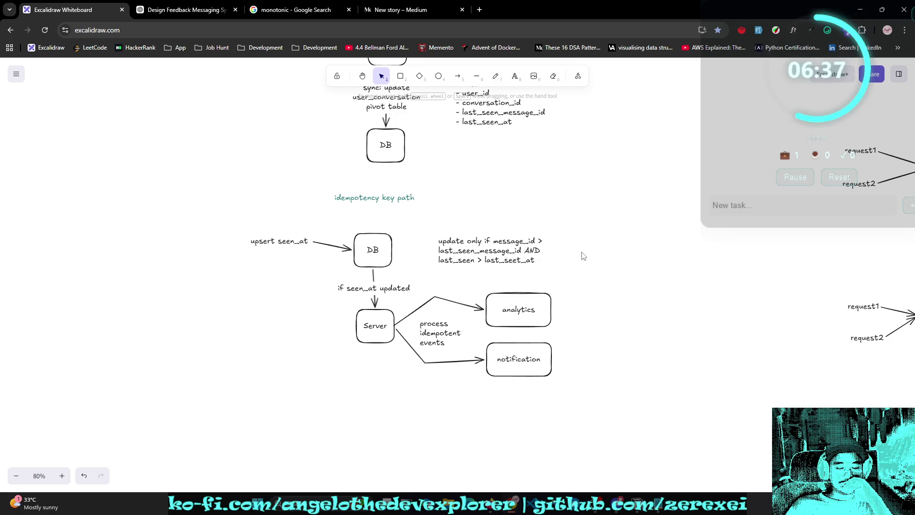
# Step: Add the line '!note: use upsert and check row change' under the update-only-if condition
pyautogui.doubleClick(539, 246)
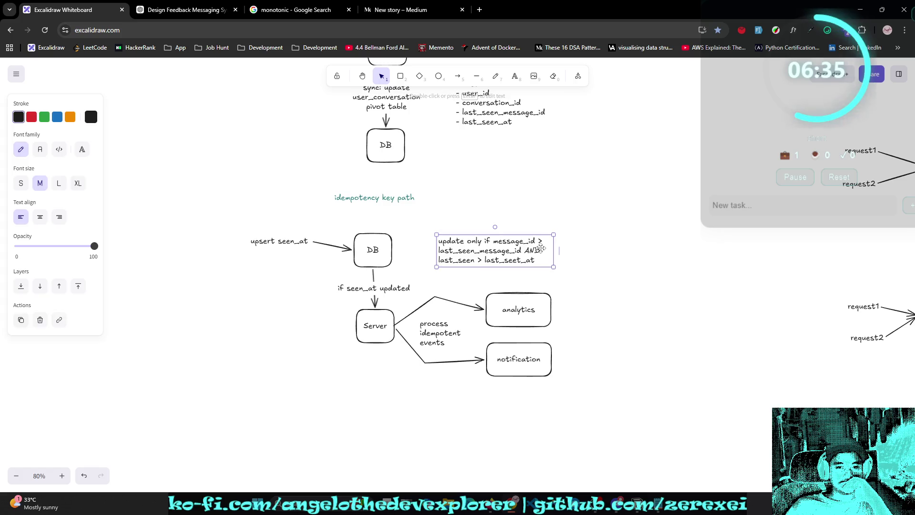
pyautogui.press('Right')
pyautogui.press('Return')
pyautogui.write('!note')
pyautogui.press('BackSpace')
pyautogui.press('BackSpace')
pyautogui.press('BackSpace')
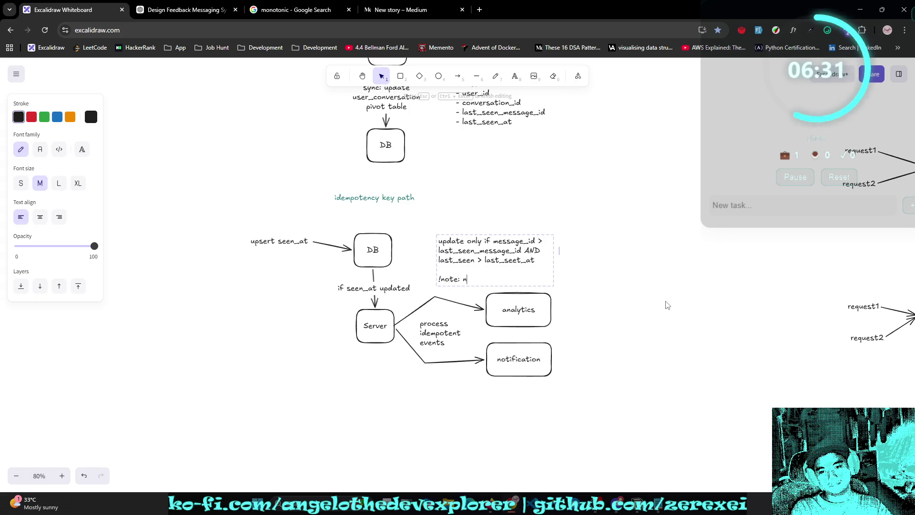
pyautogui.write('NOTE')
pyautogui.press('BackSpace')
pyautogui.press('BackSpace')
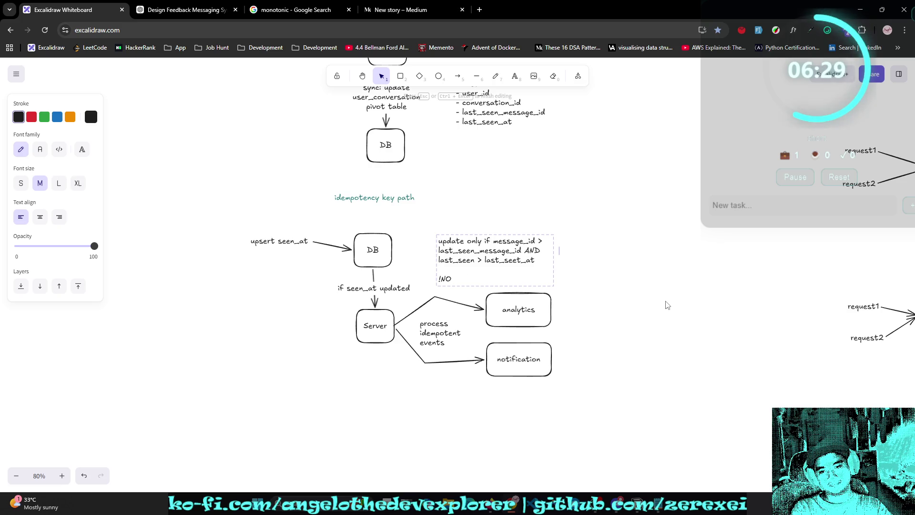
pyautogui.write('note: do no')
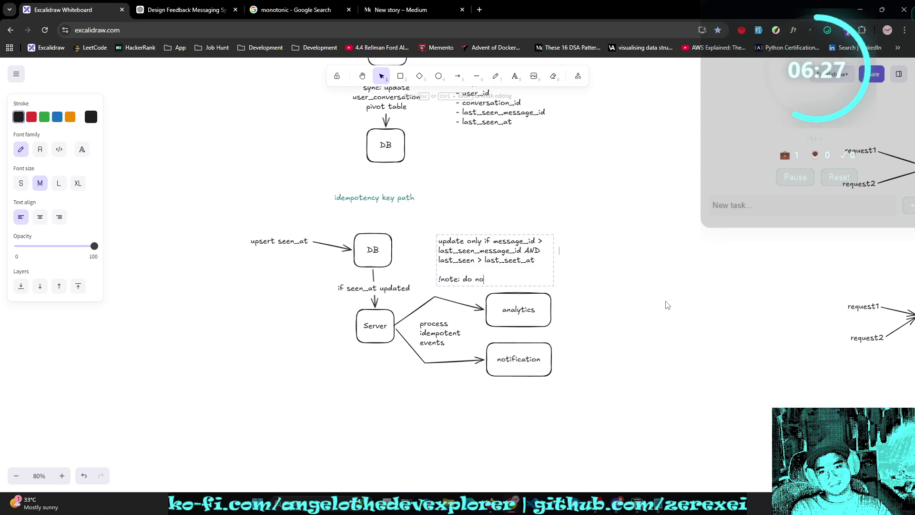
pyautogui.press('BackSpace')
pyautogui.press('BackSpace')
pyautogui.write('u')
pyautogui.write('ps')
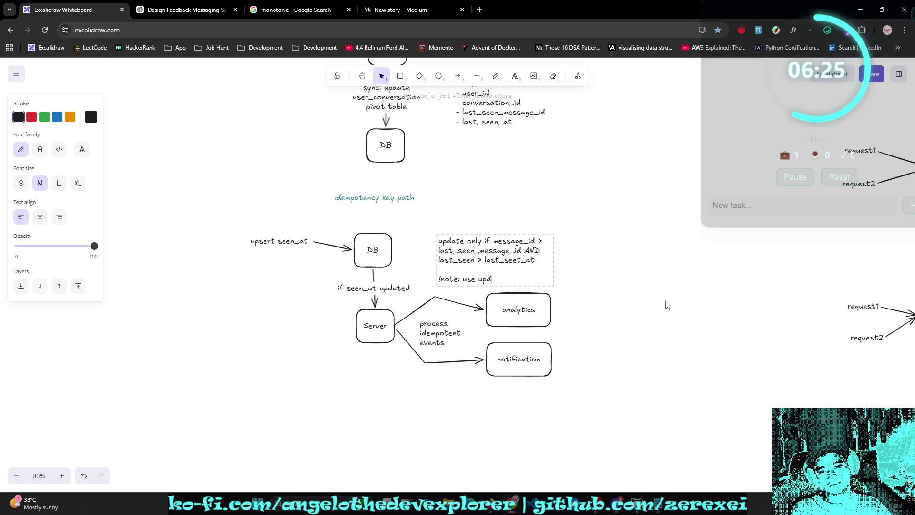
pyautogui.write('ert ')
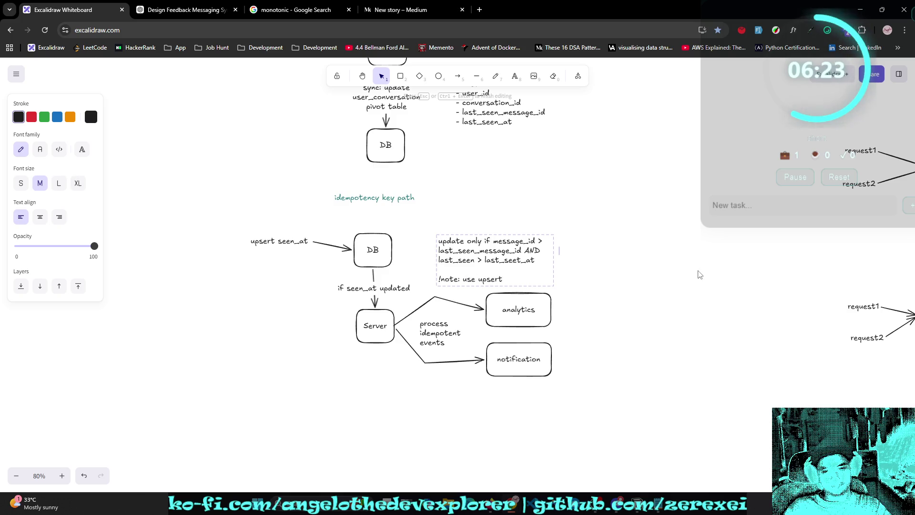
pyautogui.write('and ')
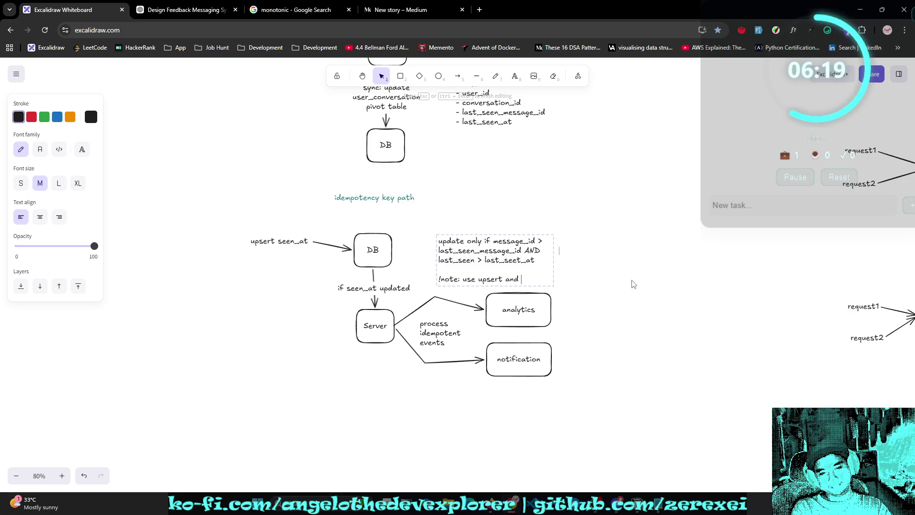
pyautogui.write('validate')
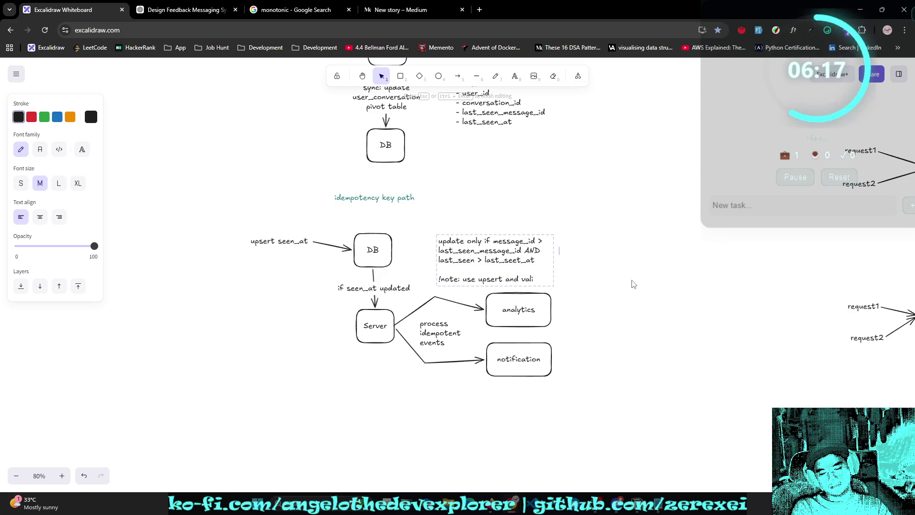
pyautogui.press('BackSpace')
pyautogui.press('BackSpace')
pyautogui.press('BackSpace')
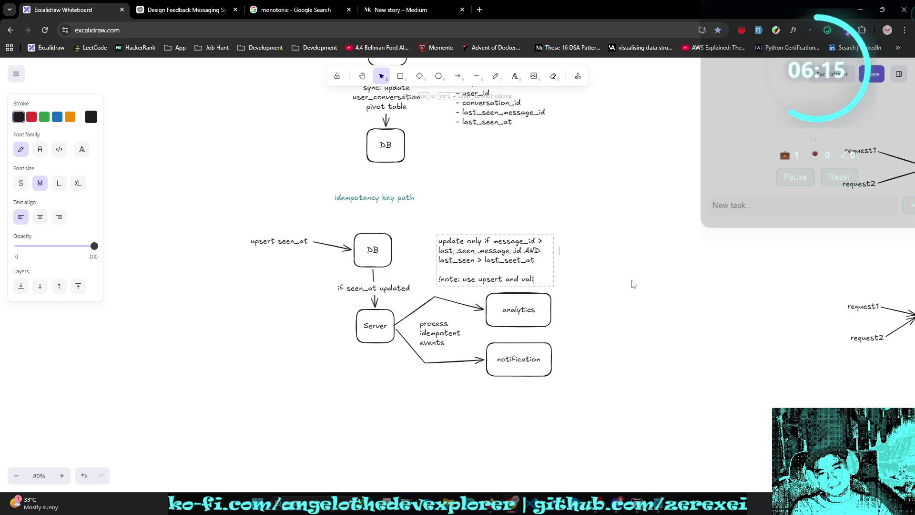
pyautogui.write('c')
pyautogui.press('BackSpace')
pyautogui.write('check row')
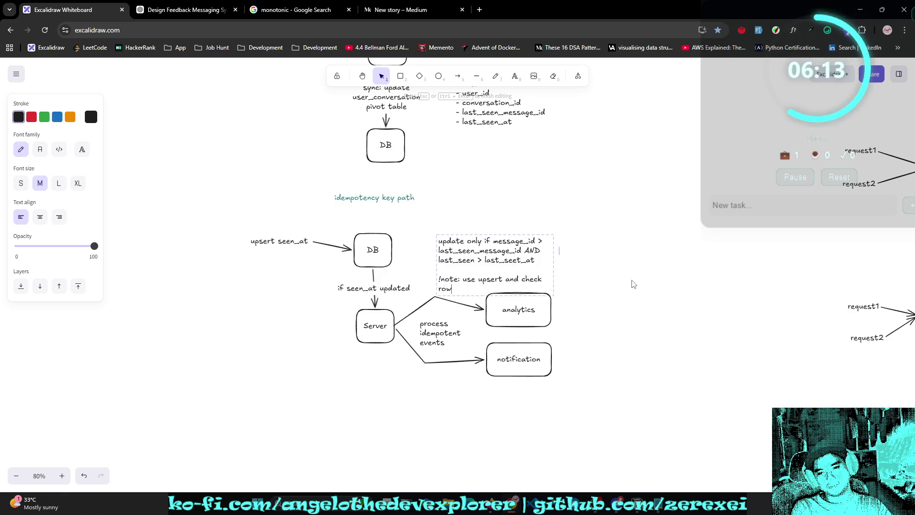
pyautogui.write(' change')
pyautogui.press('Escape')
# Step: Nudge the finished note into place, then switch to the Design Feedback Messaging ChatGPT conversation
pyautogui.moveTo(503, 259); pyautogui.dragTo(494, 244)
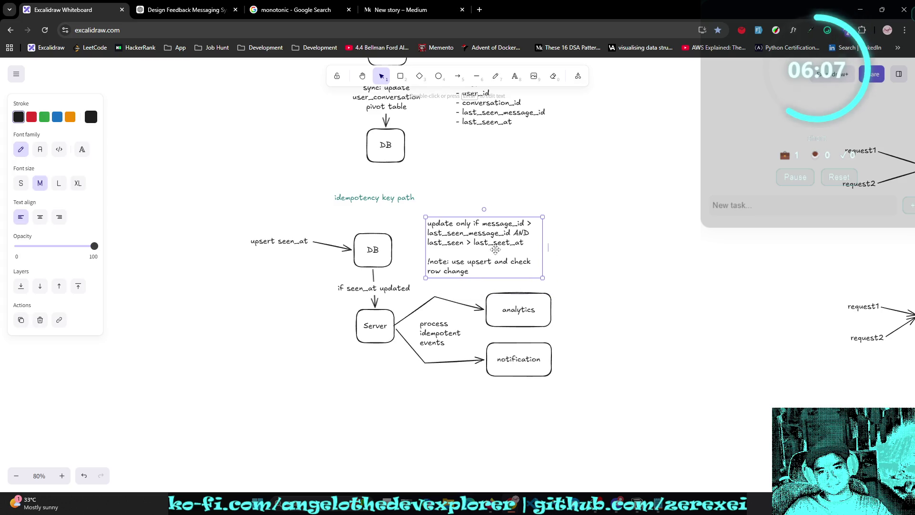
pyautogui.moveTo(546, 268); pyautogui.dragTo(542, 276)
pyautogui.click(600, 310)
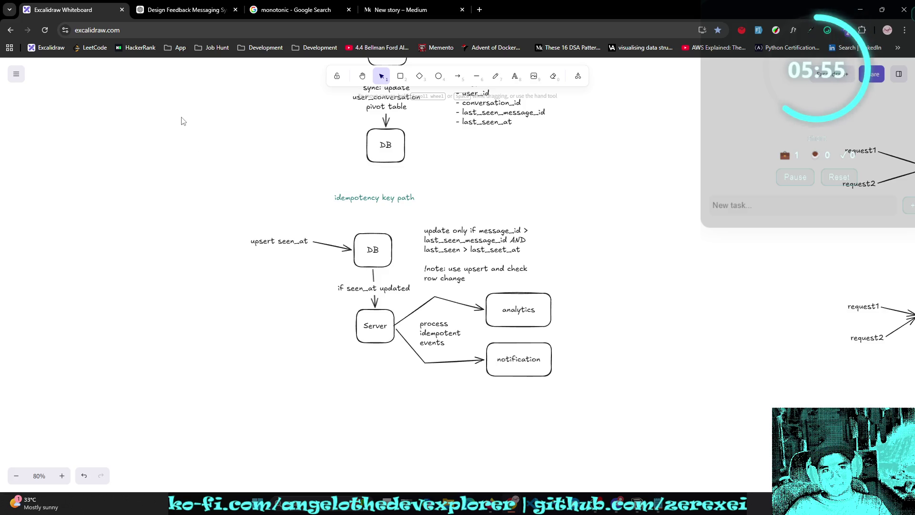
pyautogui.click(186, 9)
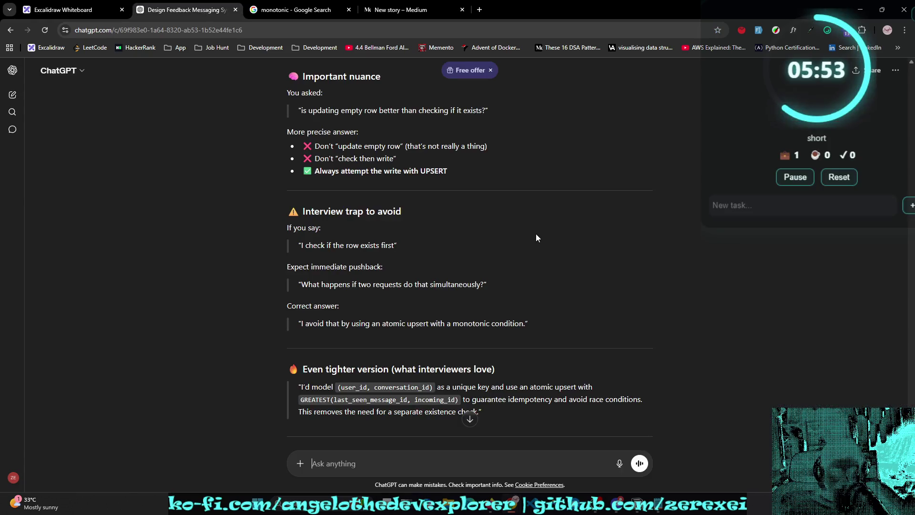
# Step: Below the answer, draft an unsent reply: 'there's also row lacking but I believe the upsert works best in this scenario'
pyautogui.scroll(-5, 537, 234)
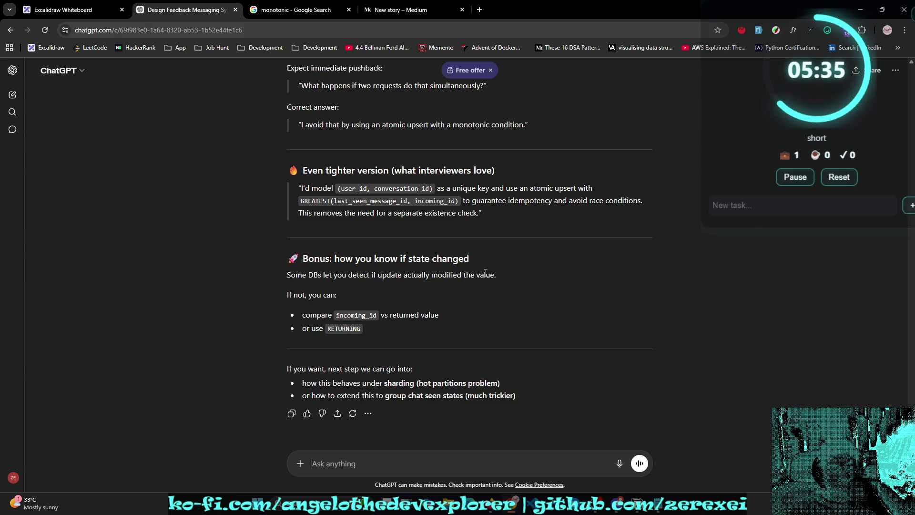
pyautogui.write("there's also row")
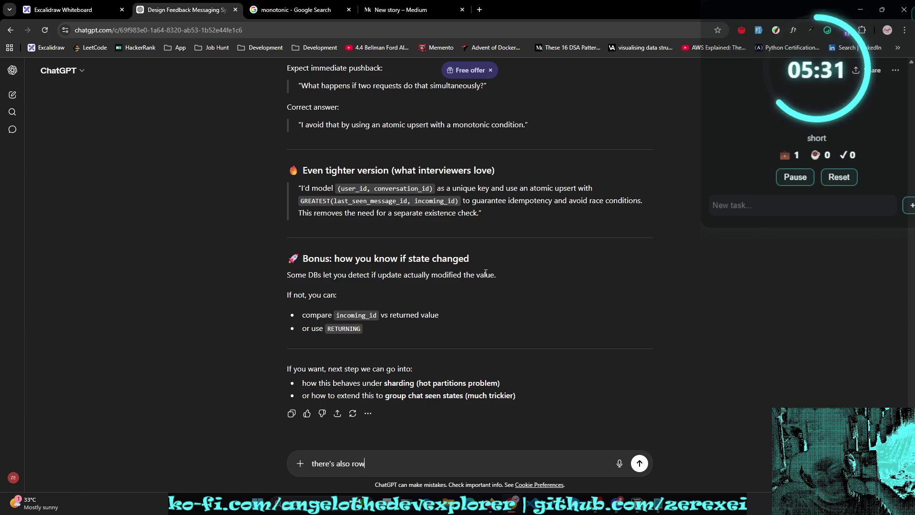
pyautogui.write(' lacking but I bel')
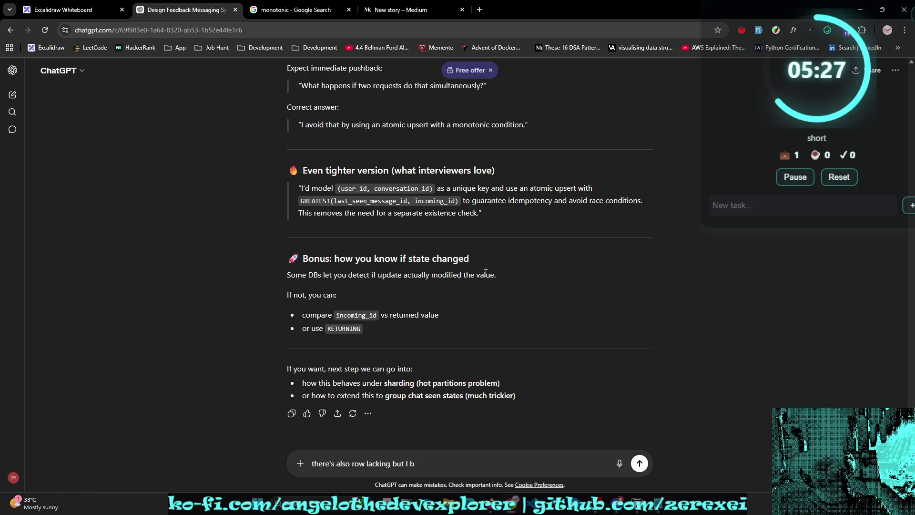
pyautogui.write('ieve ')
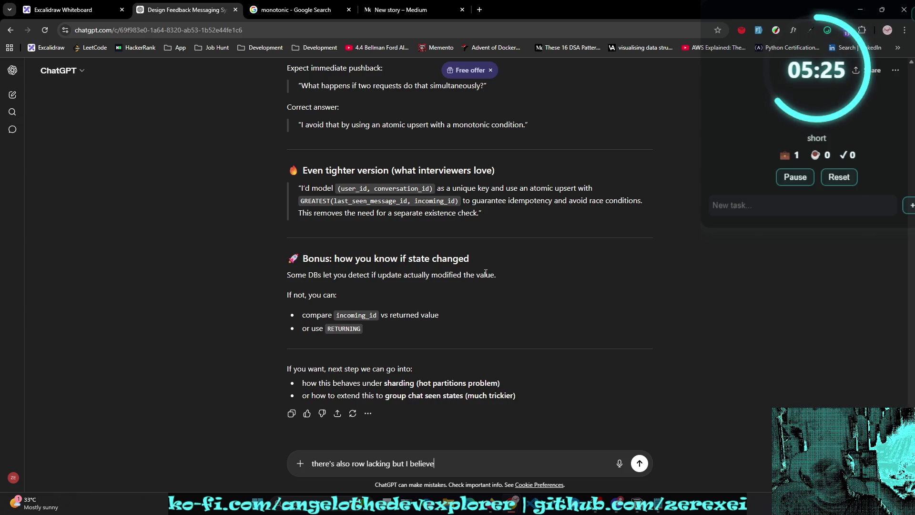
pyautogui.write('the')
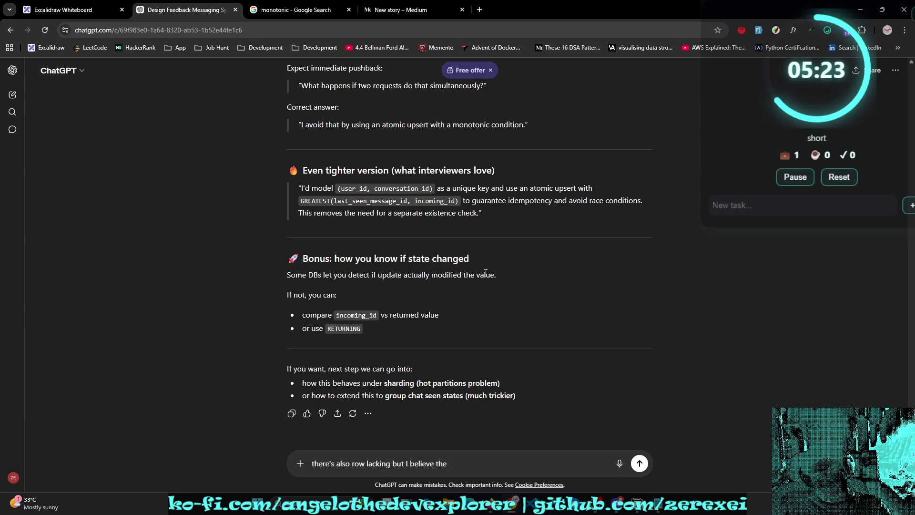
pyautogui.write(' upsert works best ')
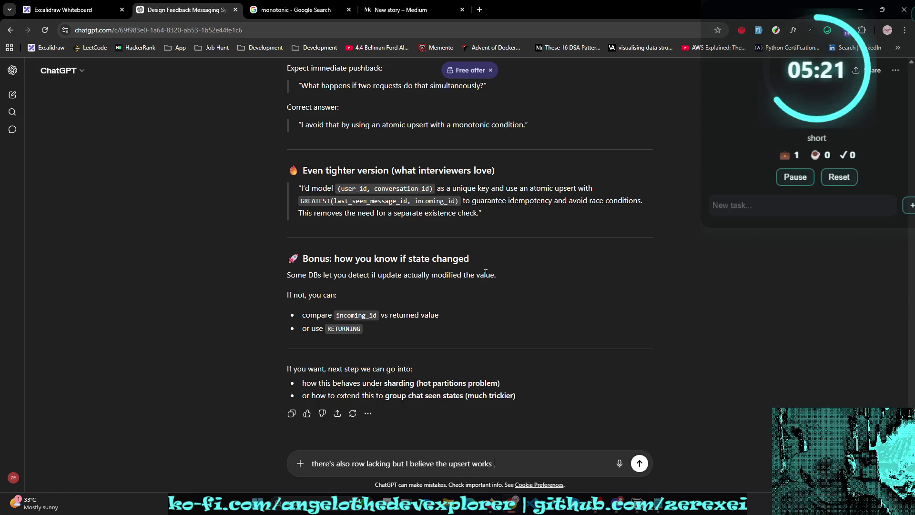
pyautogui.write('in th')
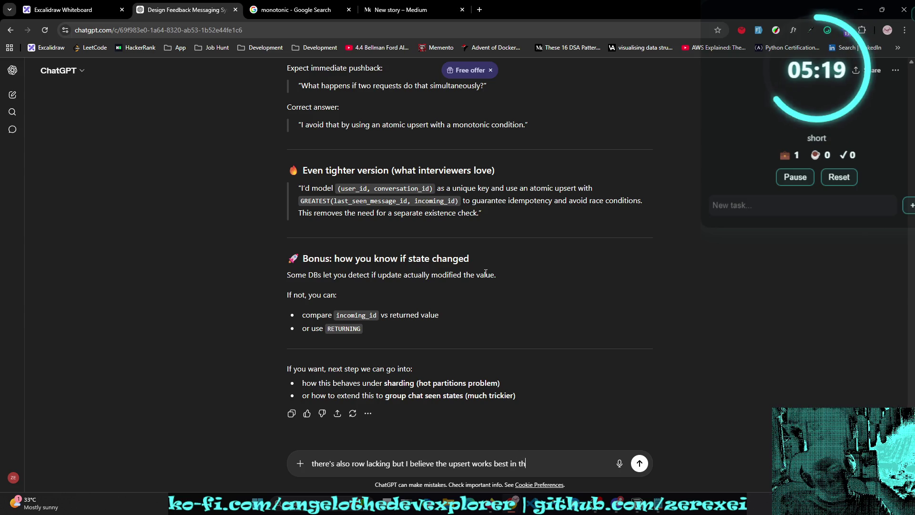
pyautogui.write('is scenario')
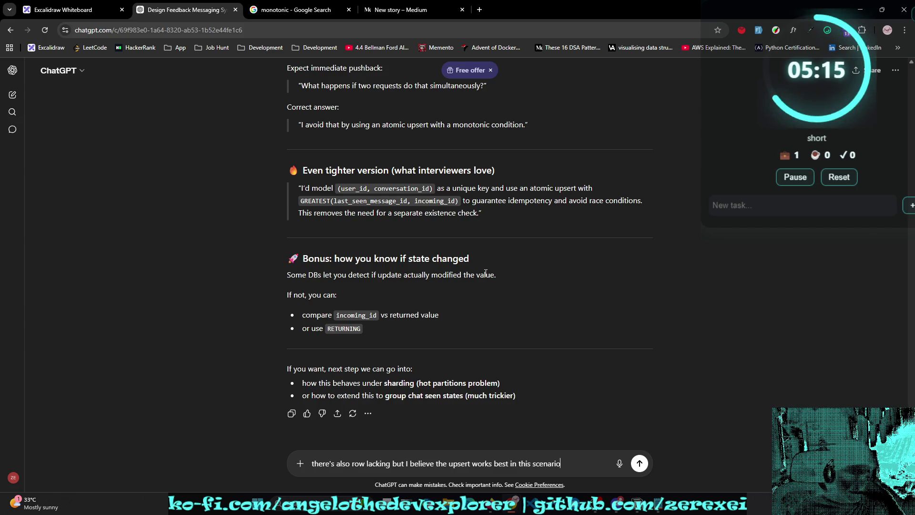
# Step: Review the final flow code, highlighting rows_affected and 'return 200 OK always', then switch to Notion
pyautogui.scroll(10, 486, 273)
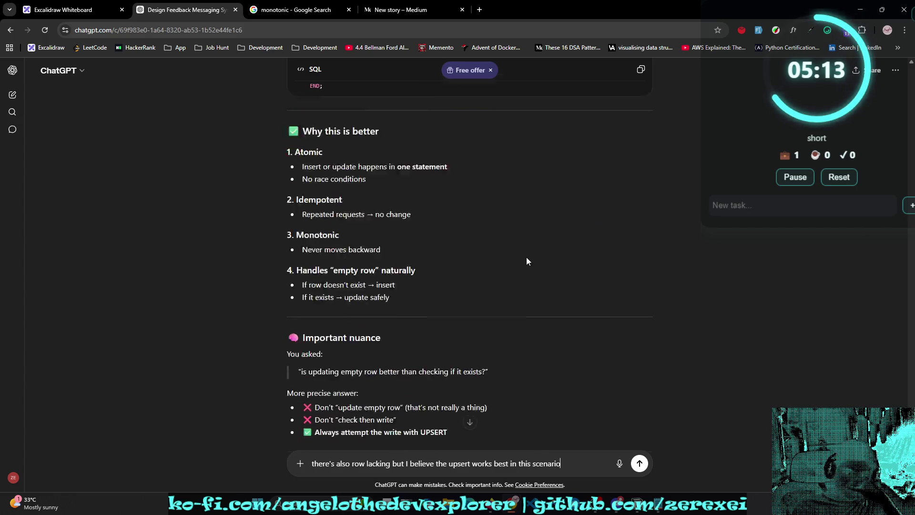
pyautogui.scroll(20, 526, 218)
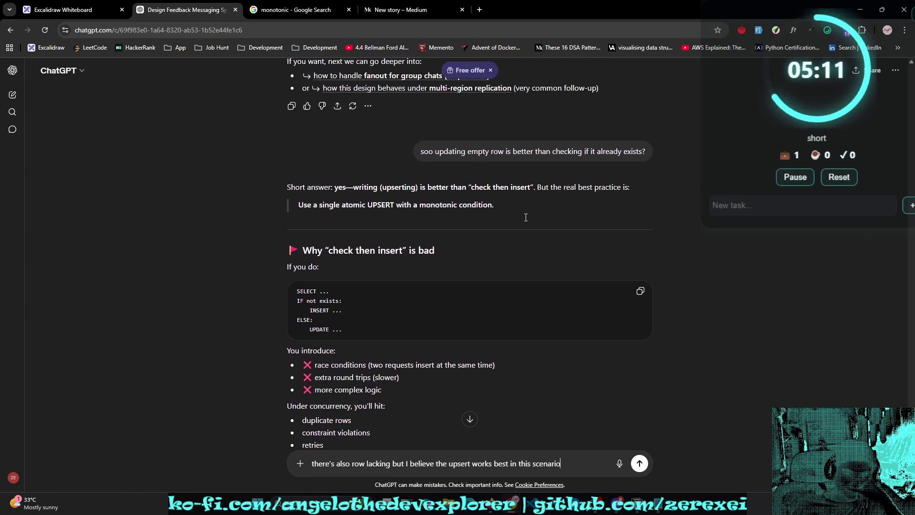
pyautogui.scroll(3, 526, 217)
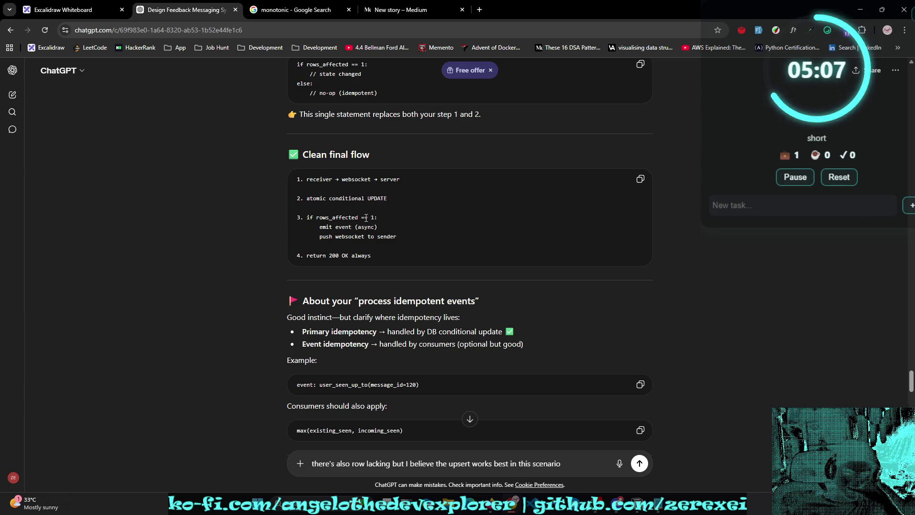
pyautogui.moveTo(358, 218); pyautogui.dragTo(308, 218)
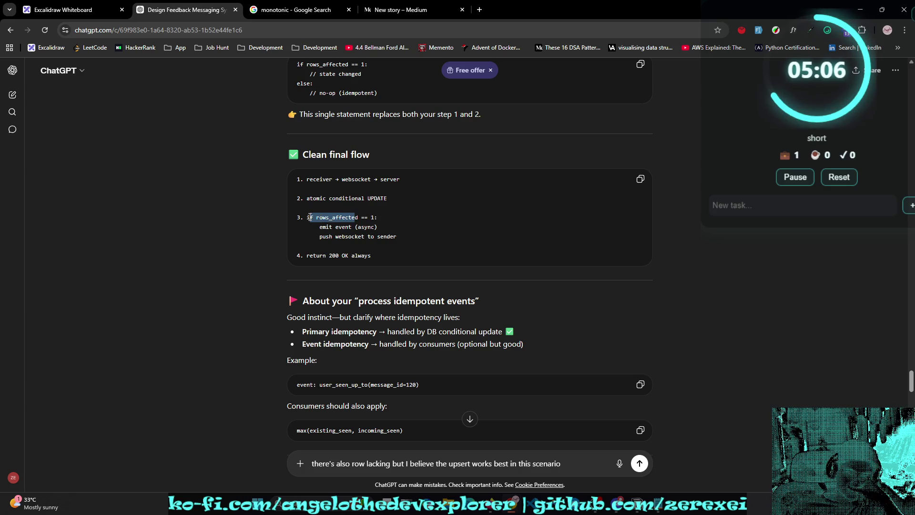
pyautogui.doubleClick(347, 220)
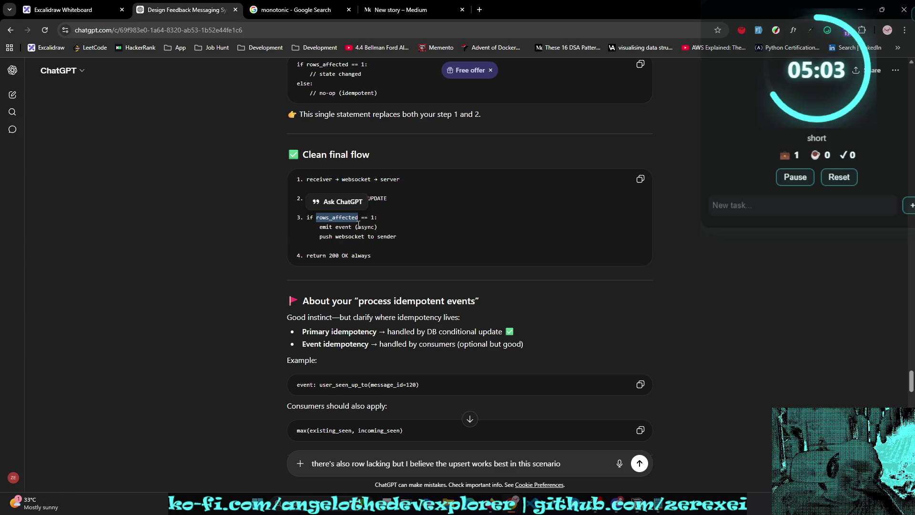
pyautogui.tripleClick(390, 262)
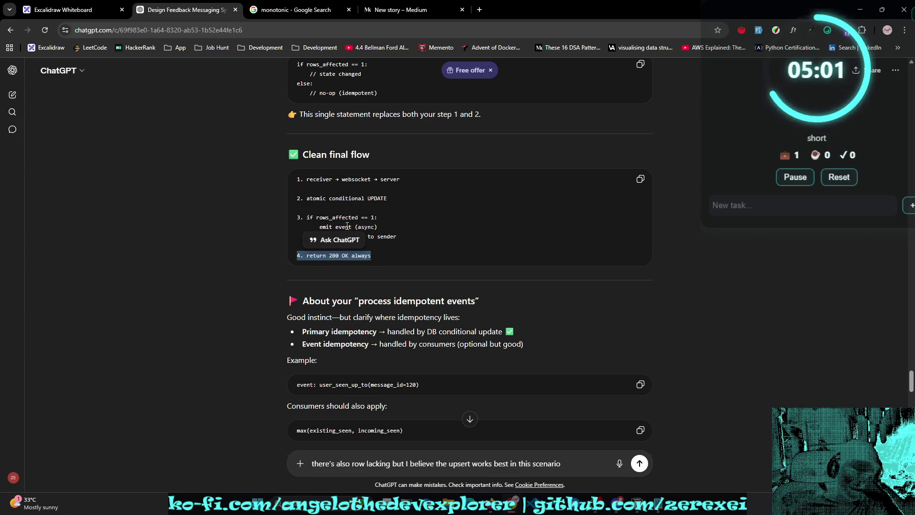
pyautogui.doubleClick(318, 219)
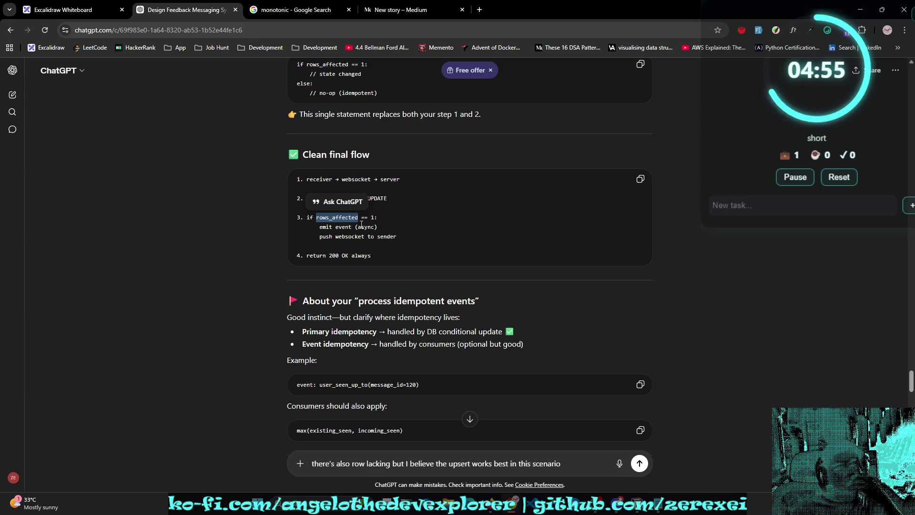
pyautogui.click(556, 338)
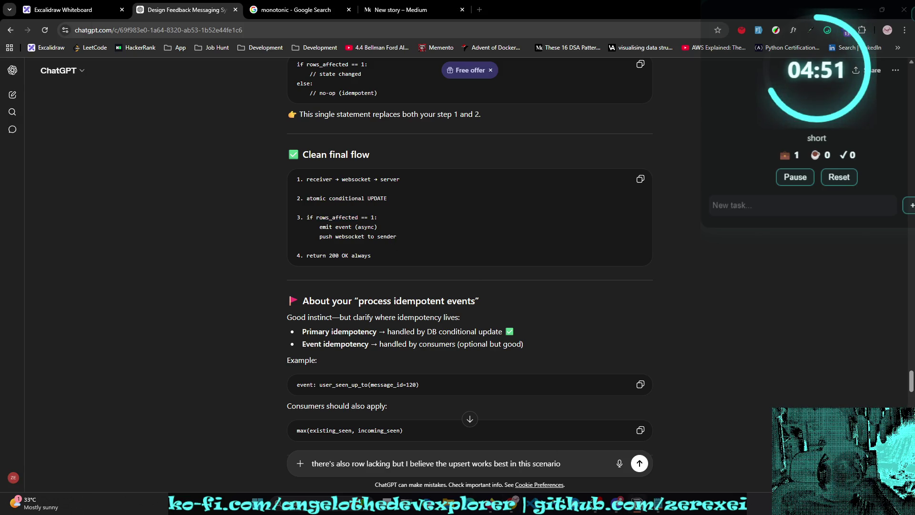
pyautogui.hotkey('alt', 'Tab')
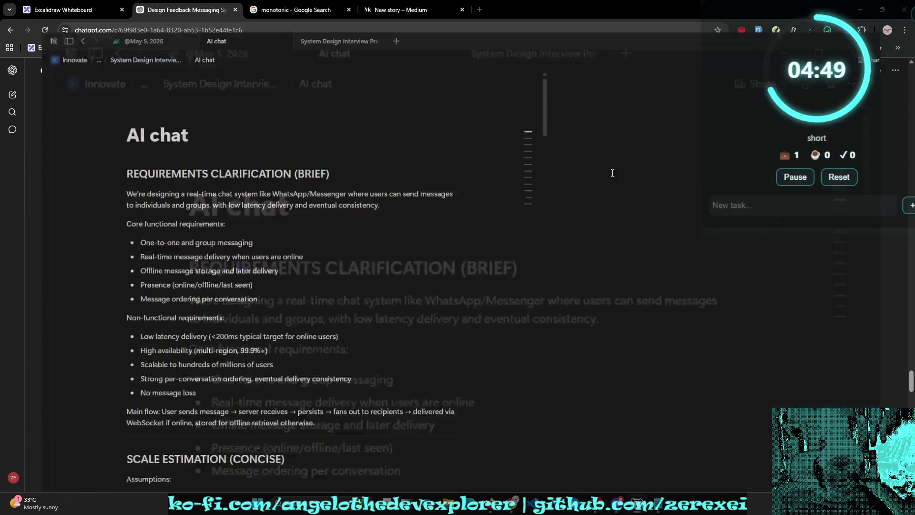
# Step: Scroll the Notion notes, then return through virtual desktops and Task View to the Excalidraw Whiteboard tab
pyautogui.scroll(-2, 516, 169)
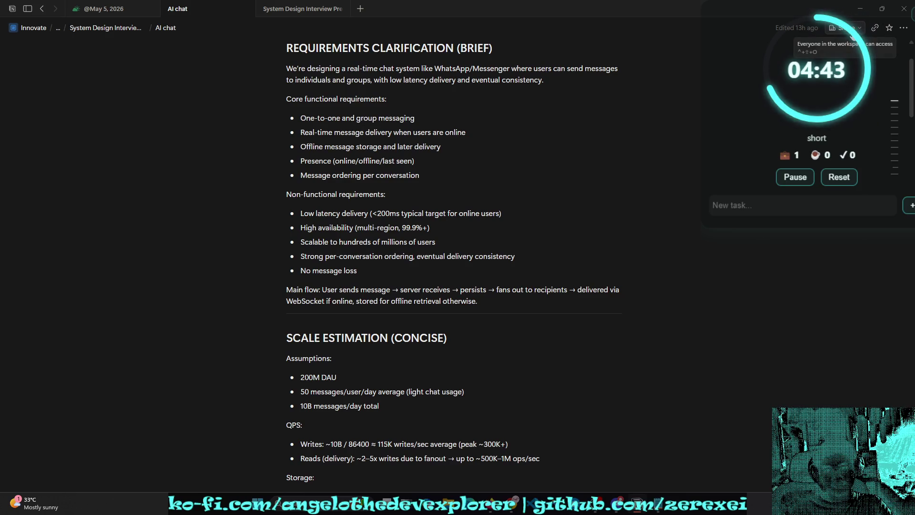
pyautogui.press('ctrl+super+Right')
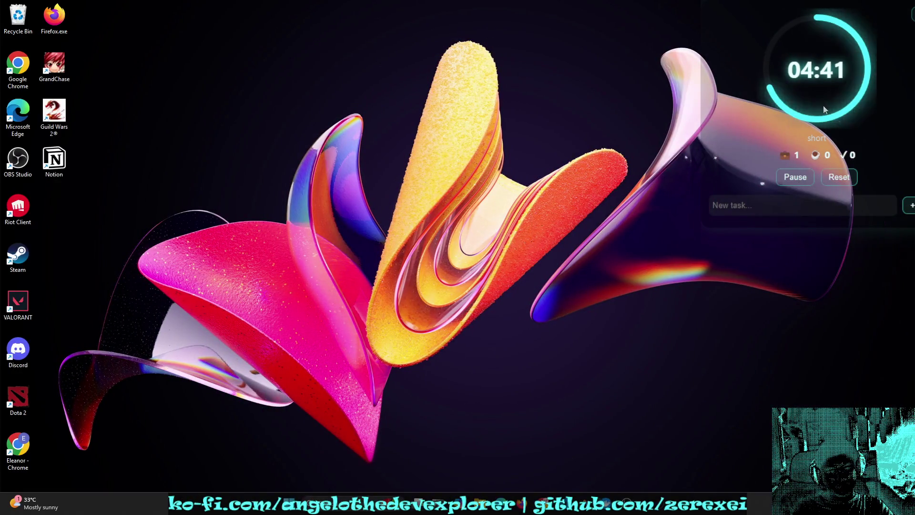
pyautogui.press('ctrl+super+Left')
pyautogui.press('super+Tab')
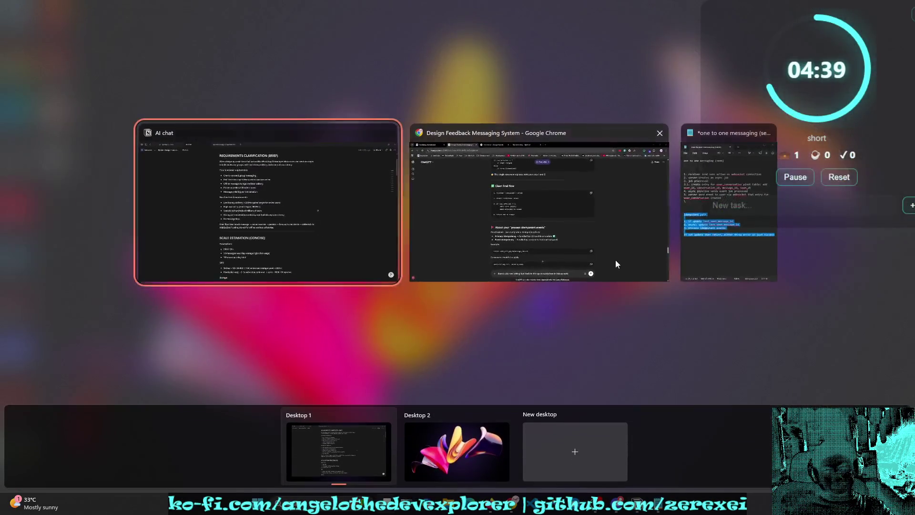
pyautogui.click(584, 252)
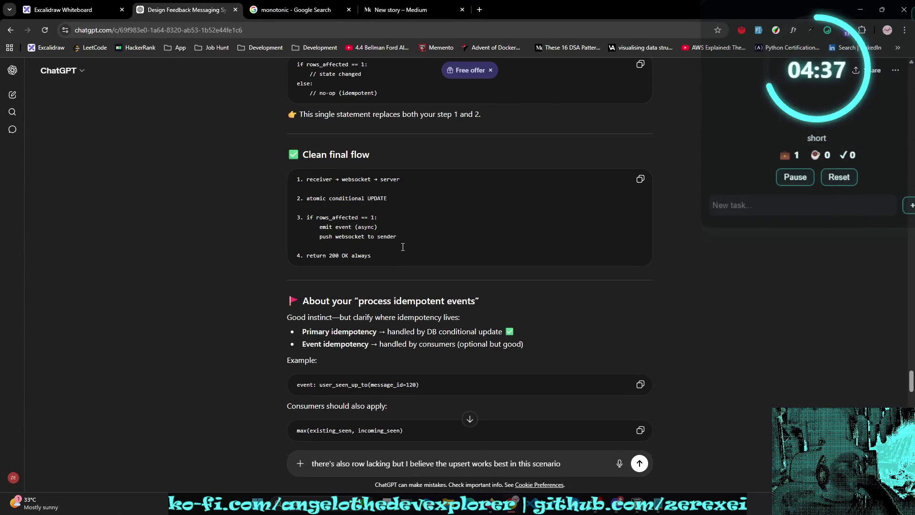
pyautogui.click(67, 10)
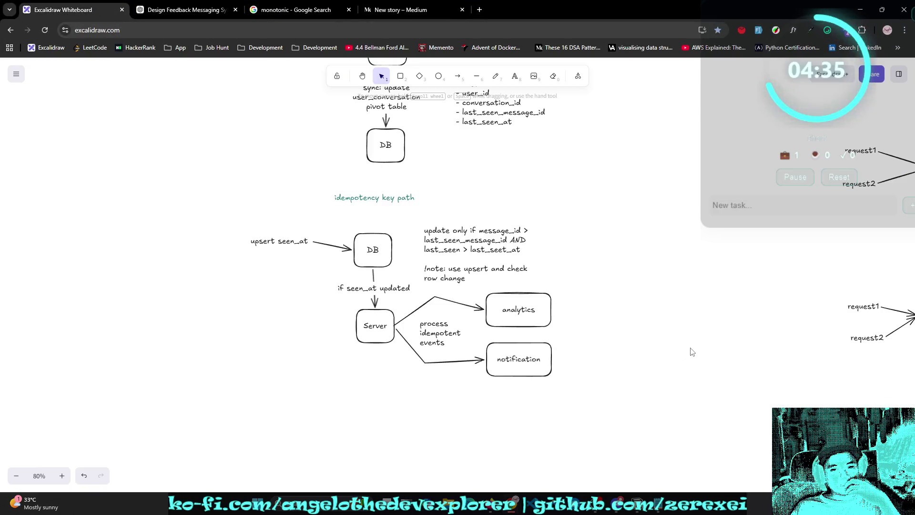
# Step: Pan around the canvas to bring the idempotency key path diagrams into view
pyautogui.press('h')
pyautogui.moveTo(665, 244); pyautogui.dragTo(547, 331)
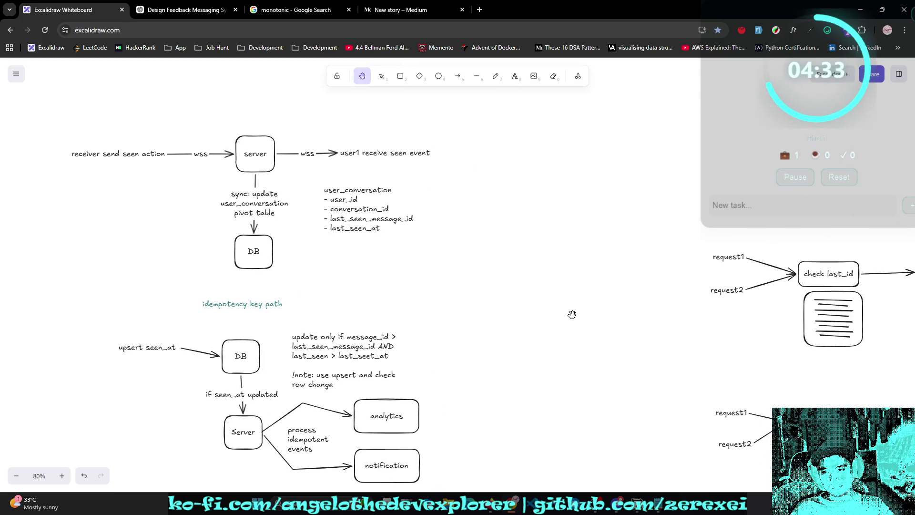
pyautogui.keyDown('ctrl'); pyautogui.scroll(-10, 589, 306); pyautogui.keyUp('ctrl')
pyautogui.keyDown('ctrl'); pyautogui.scroll(10, 615, 269); pyautogui.keyUp('ctrl')
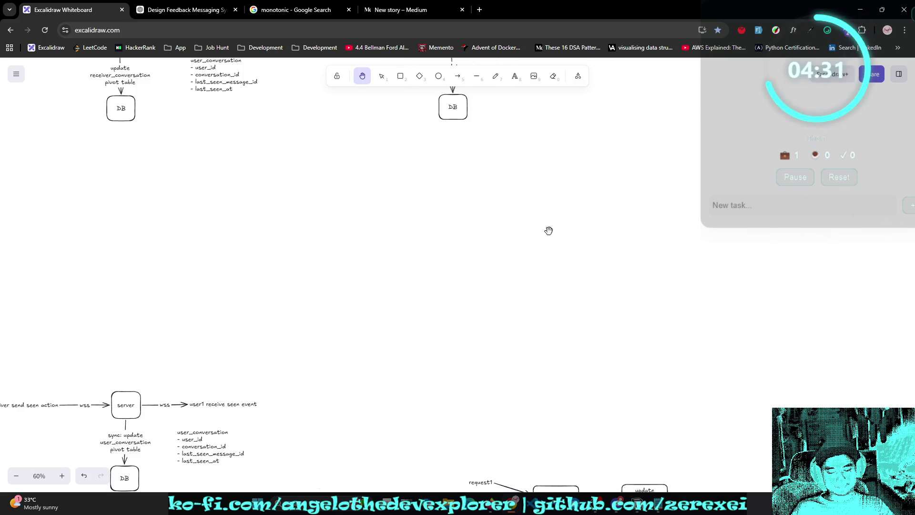
pyautogui.press('v')
pyautogui.press('h')
pyautogui.moveTo(474, 331)
pyautogui.mouseDown()
pyautogui.moveTo(562, 294)
pyautogui.moveTo(608, 198)
pyautogui.mouseUp()
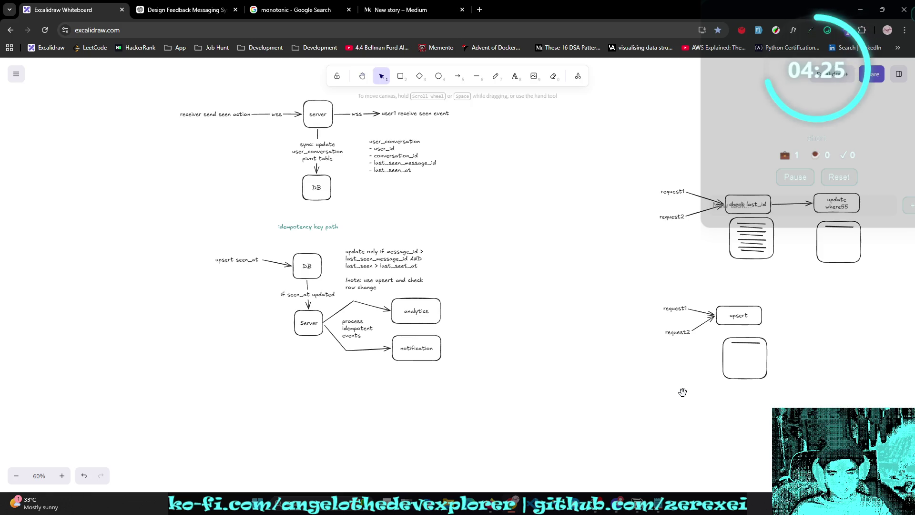
pyautogui.moveTo(522, 347)
pyautogui.mouseDown()
pyautogui.moveTo(562, 262)
pyautogui.moveTo(558, 330)
pyautogui.mouseUp()
pyautogui.press('v')
pyautogui.moveTo(245, 201)
pyautogui.mouseDown()
pyautogui.moveTo(507, 274)
pyautogui.moveTo(538, 376)
pyautogui.mouseUp()
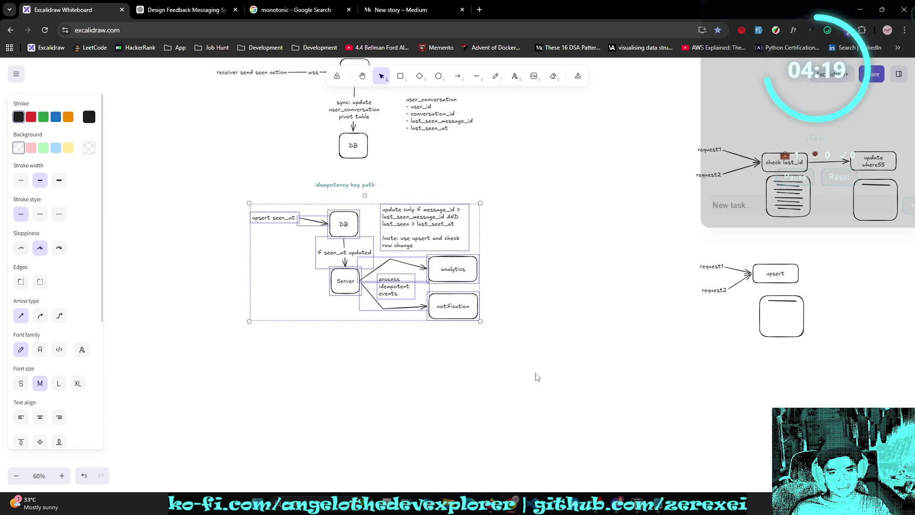
pyautogui.click(537, 377)
# Step: Select the receiver seen-action server diagram and drag a duplicate off to the right
pyautogui.press('h')
pyautogui.moveTo(395, 266)
pyautogui.mouseDown()
pyautogui.moveTo(414, 427)
pyautogui.moveTo(410, 406)
pyautogui.mouseUp()
pyautogui.press('v')
pyautogui.click(280, 219)
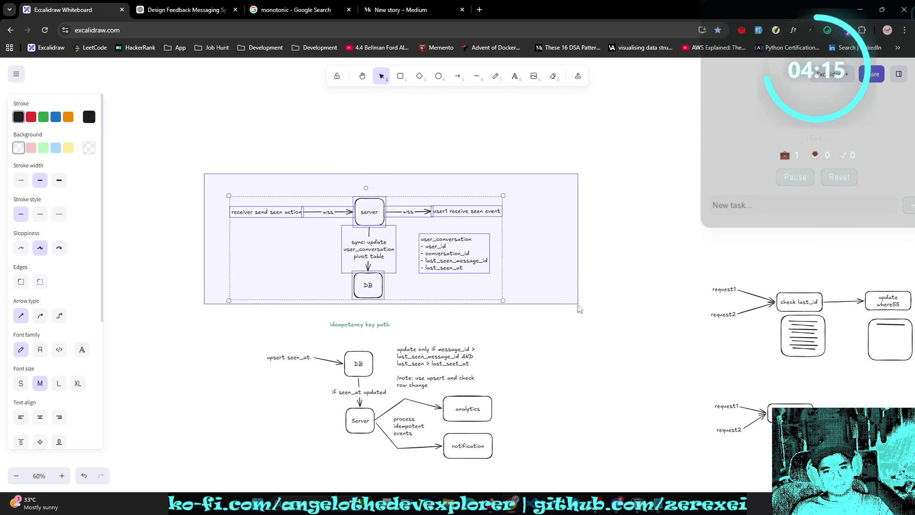
pyautogui.moveTo(327, 214)
pyautogui.mouseDown()
pyautogui.moveTo(340, 224)
pyautogui.moveTo(791, 187)
pyautogui.moveTo(693, 126)
pyautogui.mouseUp()
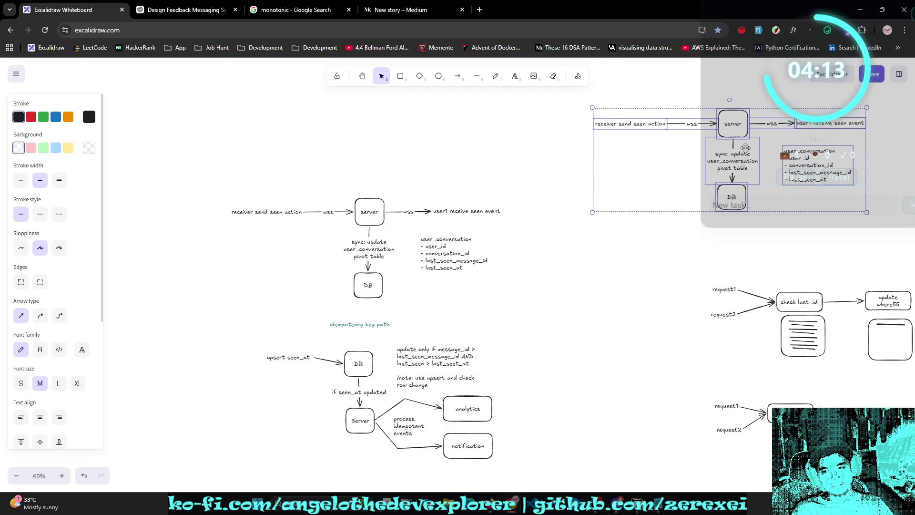
# Step: Move the duplicated server diagram above the request1/request2 check last_id diagram
pyautogui.press('h')
pyautogui.moveTo(805, 165)
pyautogui.mouseDown()
pyautogui.moveTo(585, 204)
pyautogui.moveTo(362, 286)
pyautogui.moveTo(319, 250)
pyautogui.mouseUp()
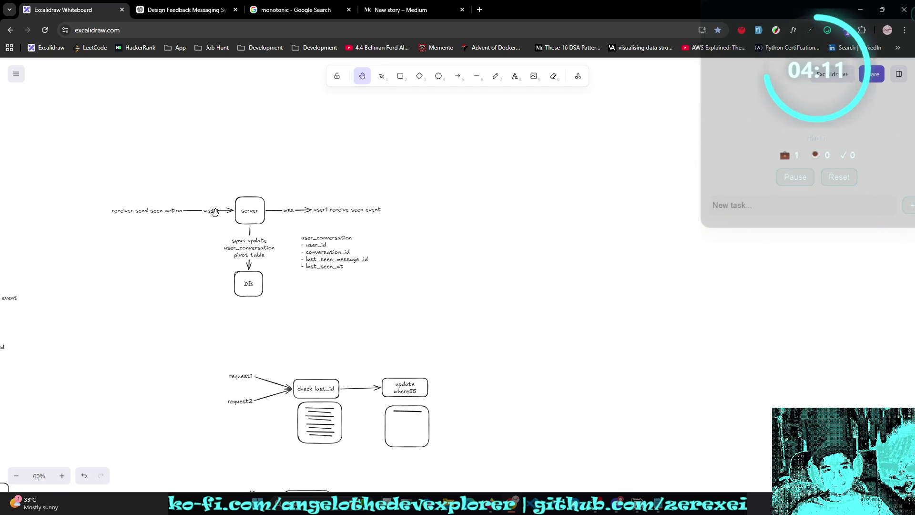
pyautogui.press('v')
pyautogui.scroll(5, 305, 221)
pyautogui.scroll(-3, 305, 220)
pyautogui.moveTo(105, 261)
pyautogui.mouseDown()
pyautogui.moveTo(497, 374)
pyautogui.moveTo(498, 392)
pyautogui.mouseUp()
pyautogui.moveTo(386, 361)
pyautogui.mouseDown()
pyautogui.moveTo(590, 267)
pyautogui.moveTo(551, 323)
pyautogui.moveTo(494, 276)
pyautogui.mouseUp()
pyautogui.press('Escape')
pyautogui.press('h')
pyautogui.scroll(-1, 491, 275)
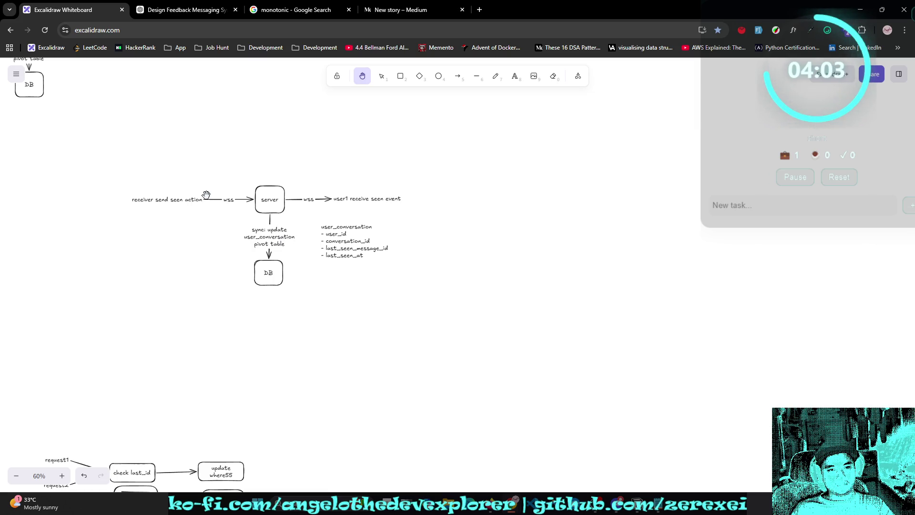
# Step: Make two more 'user1 receive seen event' labels and move the user_conversation field list left
pyautogui.press('v')
pyautogui.click(371, 201)
pyautogui.keyDown('alt'); pyautogui.moveTo(367, 205); pyautogui.dragTo(367, 186); pyautogui.keyUp('alt')
pyautogui.moveTo(382, 239)
pyautogui.mouseDown()
pyautogui.moveTo(266, 140)
pyautogui.moveTo(206, 243)
pyautogui.mouseUp()
pyautogui.click(371, 199)
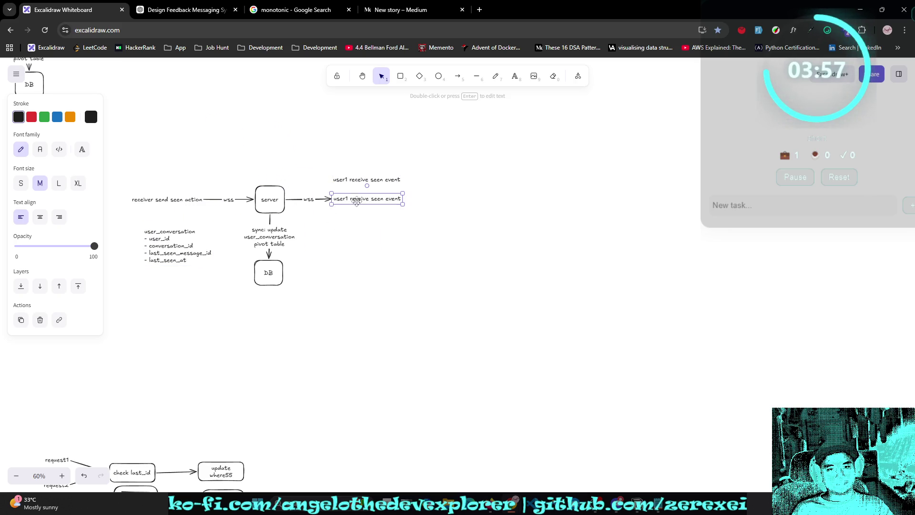
pyautogui.keyDown('alt'); pyautogui.moveTo(371, 199); pyautogui.dragTo(371, 225); pyautogui.keyUp('alt')
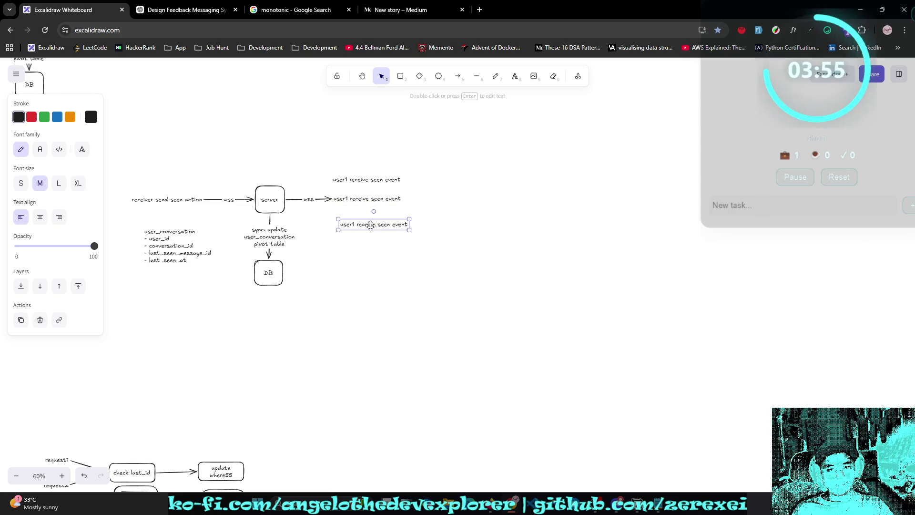
# Step: Duplicate the wss arrow, attach it to the top receive label, and centre the fan-out diagram
pyautogui.click(311, 202)
pyautogui.moveTo(311, 202)
pyautogui.keyDown('alt'); pyautogui.mouseDown()
pyautogui.moveTo(340, 232)
pyautogui.moveTo(332, 188)
pyautogui.mouseUp(); pyautogui.keyUp('alt')
pyautogui.click(333, 206)
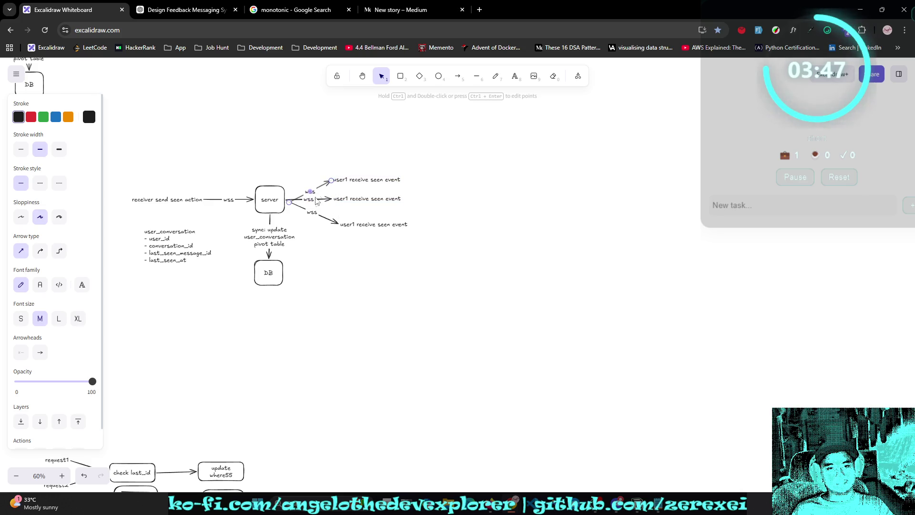
pyautogui.click(359, 274)
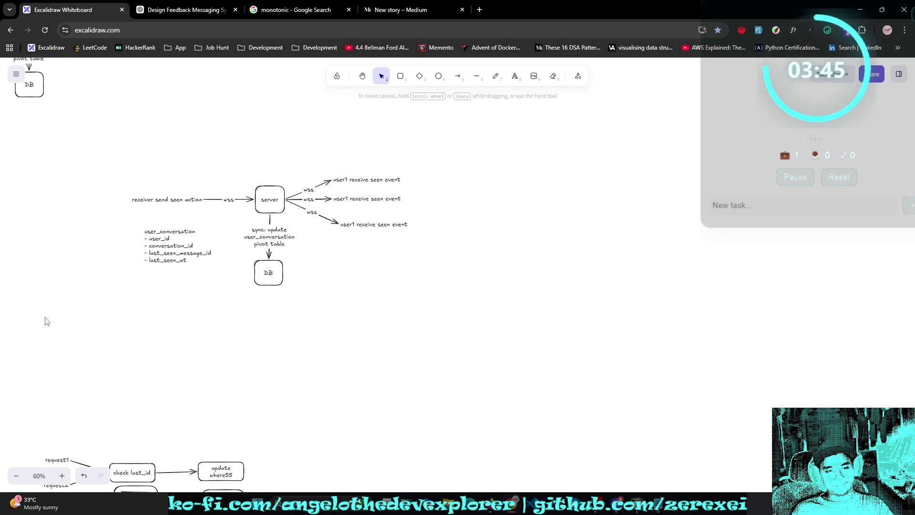
pyautogui.press('h')
pyautogui.moveTo(293, 331)
pyautogui.mouseDown()
pyautogui.moveTo(363, 279)
pyautogui.moveTo(436, 327)
pyautogui.mouseUp()
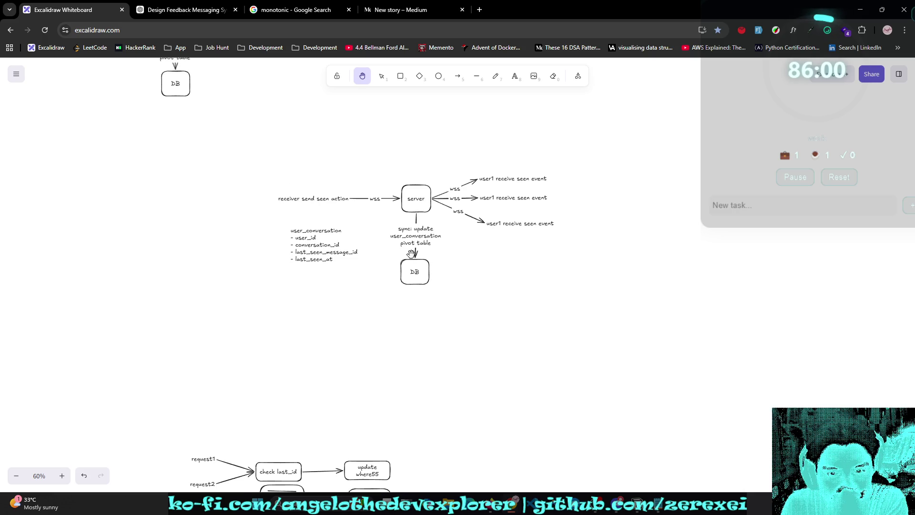
# Step: Centre the seen-event server diagram on the canvas and bring up the 'one to one messaging (seen)' Notepad notes
pyautogui.scroll(-2, 411, 253)
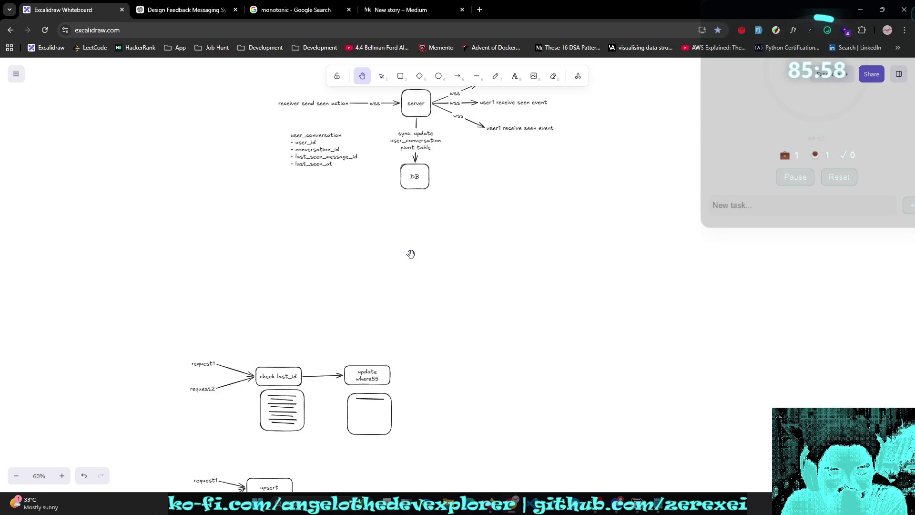
pyautogui.hotkey('alt', 'Tab')
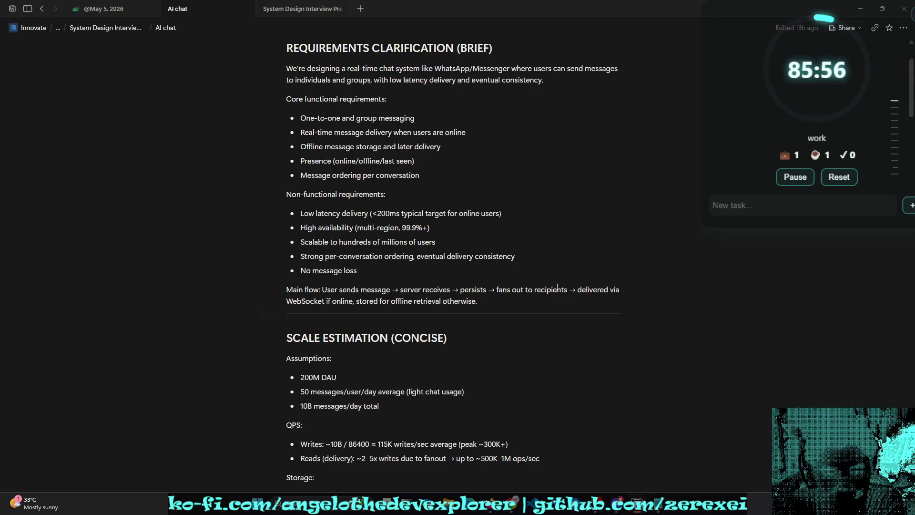
pyautogui.hotkey('alt', 'Tab')
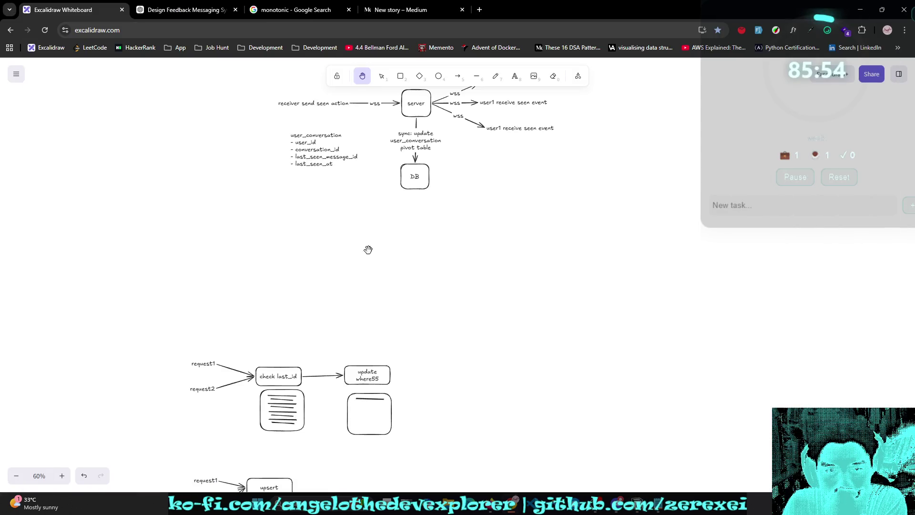
pyautogui.scroll(3, 379, 241)
pyautogui.moveTo(473, 250); pyautogui.dragTo(429, 202)
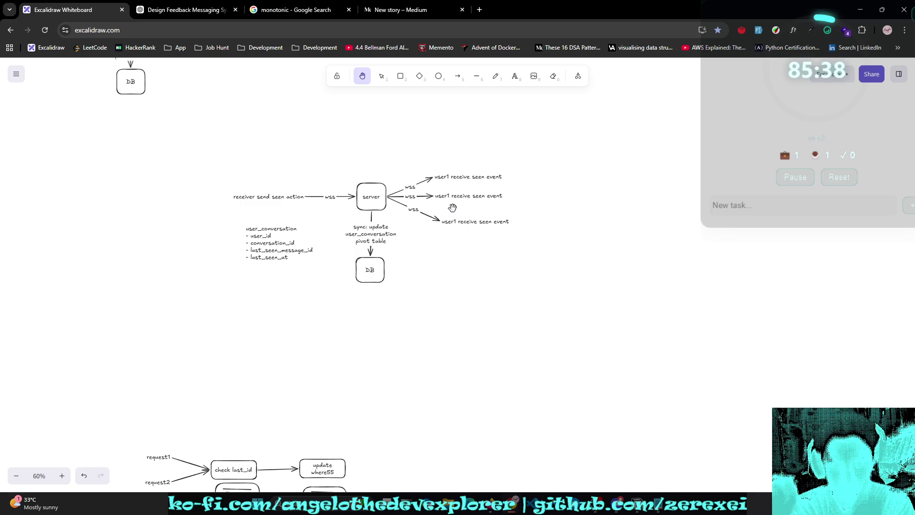
pyautogui.click(660, 503)
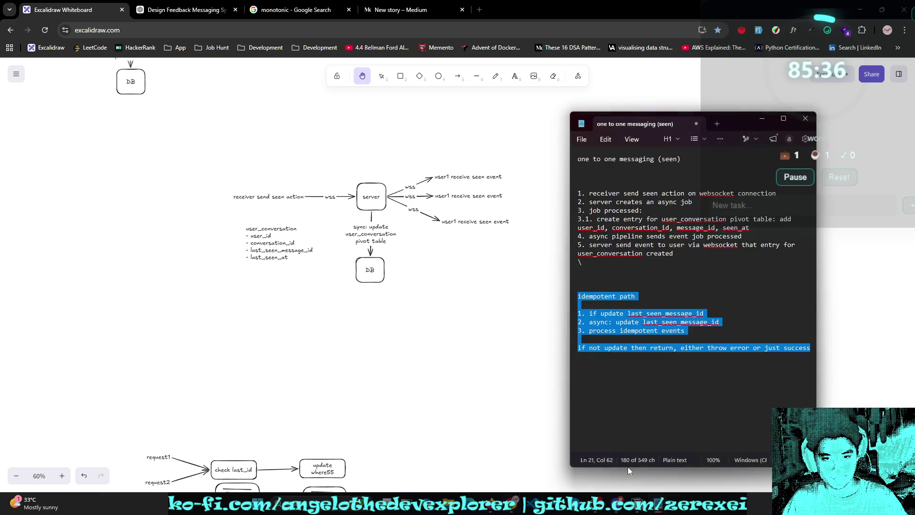
# Step: Move the notes window toward the centre and change 'async' to 'sync' in the idempotent path
pyautogui.moveTo(734, 123); pyautogui.dragTo(474, 100)
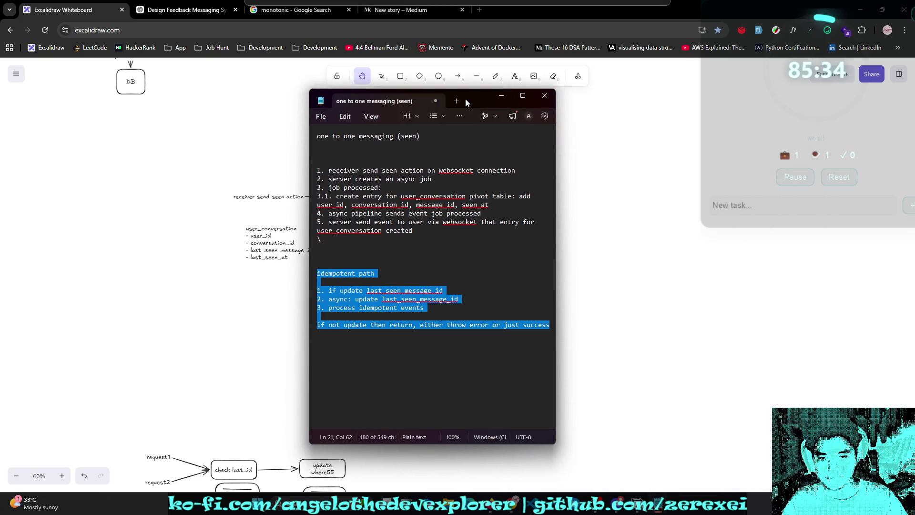
pyautogui.click(352, 316)
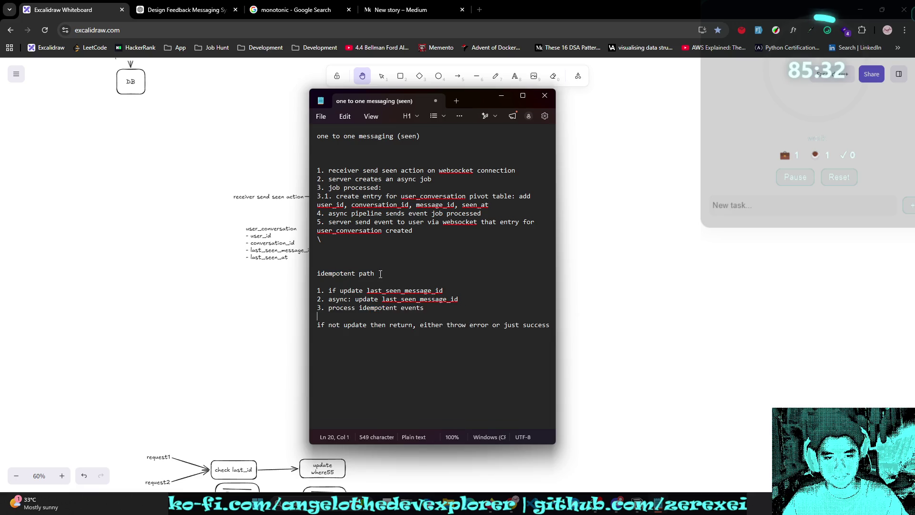
pyautogui.click(348, 299)
pyautogui.press('Left')
pyautogui.press('Left')
pyautogui.press('BackSpace')
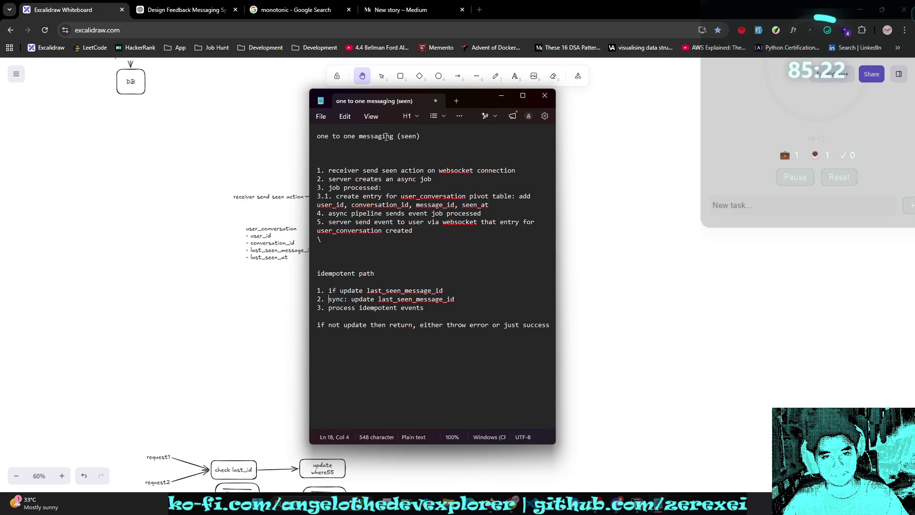
# Step: Delete the stray backslash under the one-to-one messaging steps and review the step list
pyautogui.click(351, 240)
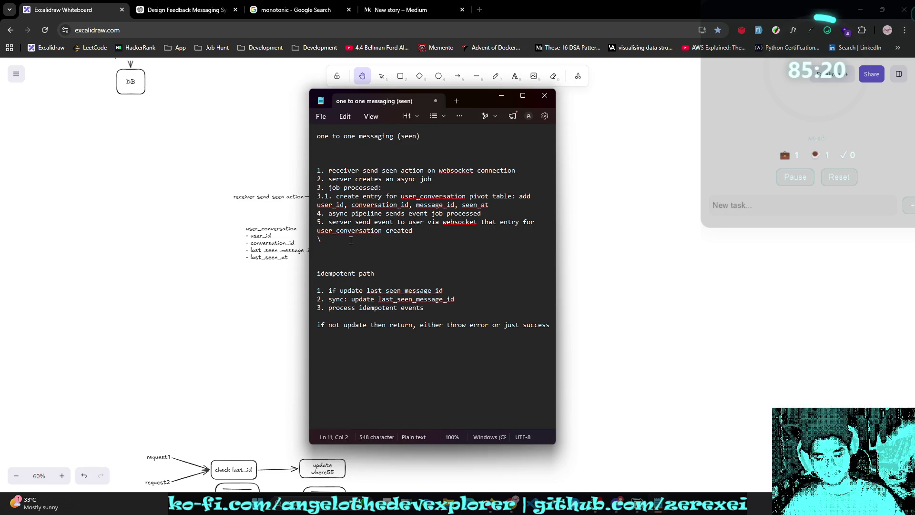
pyautogui.press('BackSpace')
pyautogui.moveTo(413, 231); pyautogui.dragTo(292, 114)
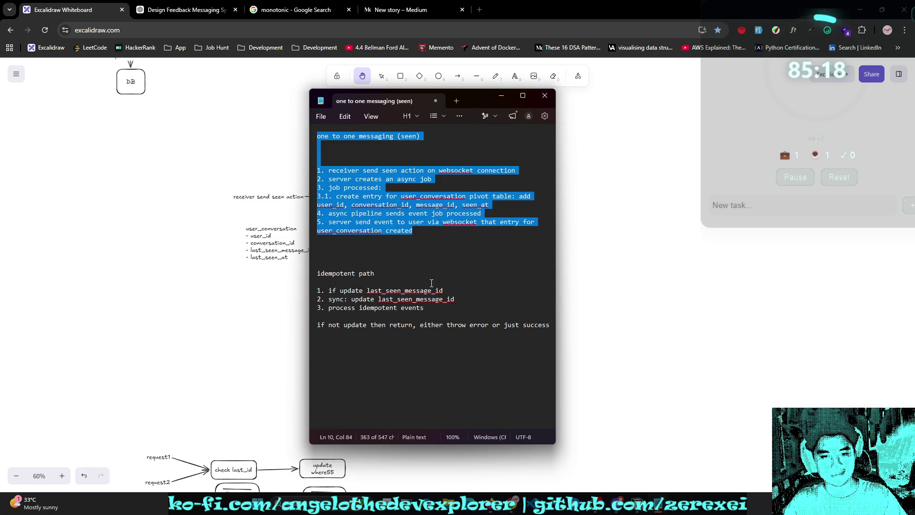
pyautogui.click(435, 372)
pyautogui.press('End')
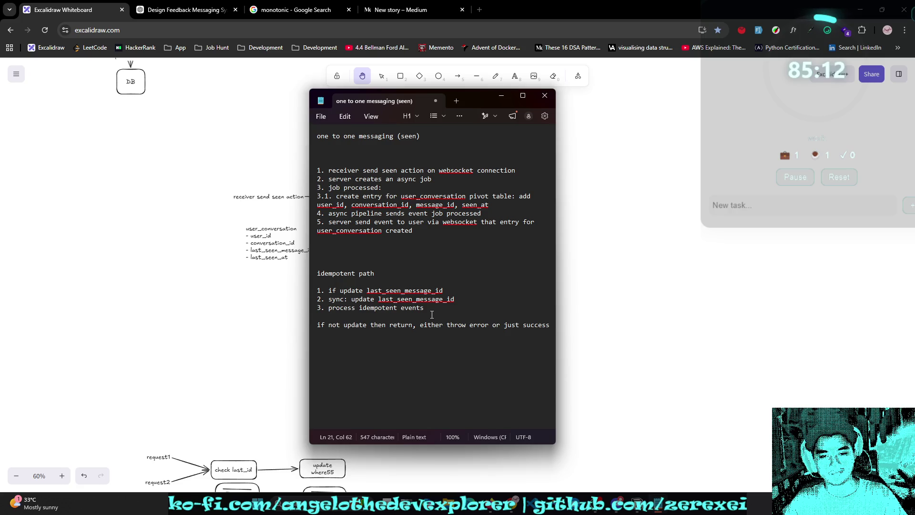
# Step: Highlight the idempotent path steps and select the throw-error wording on the last line
pyautogui.moveTo(429, 308); pyautogui.dragTo(315, 270)
pyautogui.click(545, 352)
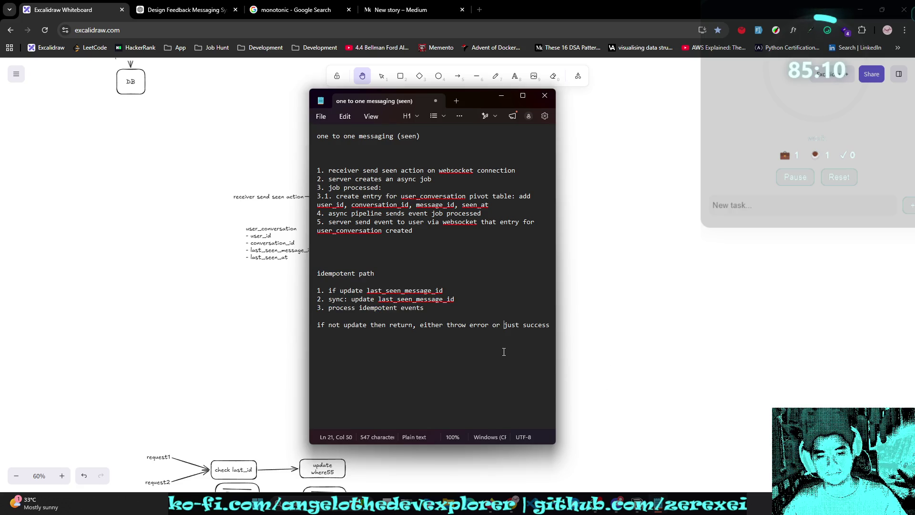
pyautogui.click(554, 358)
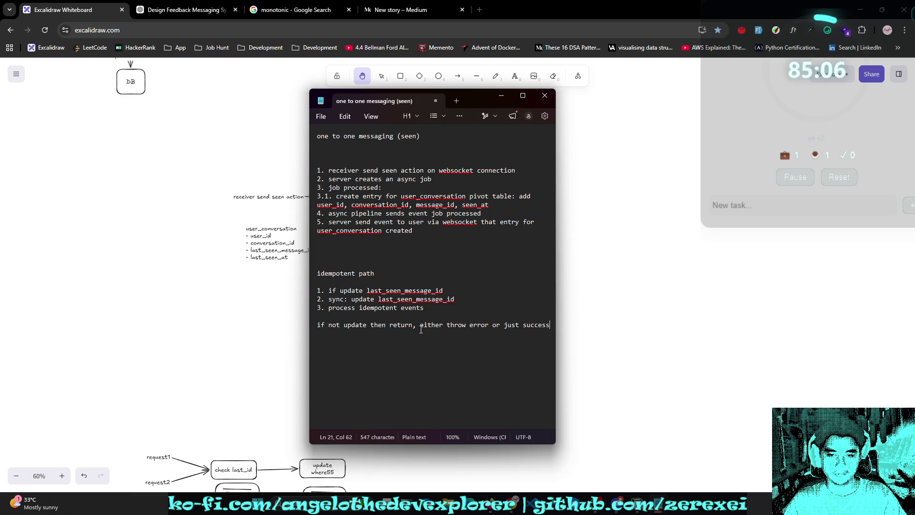
pyautogui.moveTo(508, 325); pyautogui.dragTo(416, 325)
# Step: Strip the throw-error wording from the last idempotent-path line, keeping 'return' intact
pyautogui.press('BackSpace')
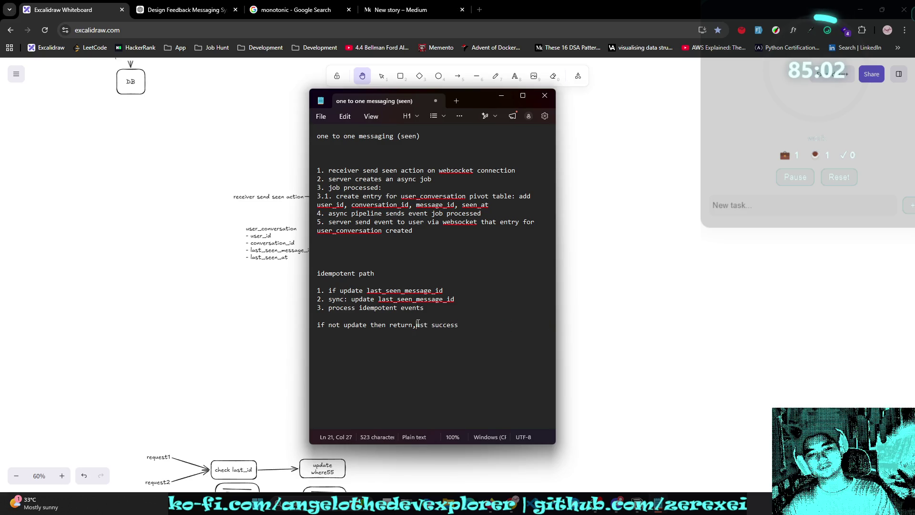
pyautogui.hotkey('shift', 'Right')
pyautogui.hotkey('shift', 'Right')
pyautogui.hotkey('shift', 'Right')
pyautogui.press('BackSpace')
pyautogui.press('BackSpace')
pyautogui.press('BackSpace')
pyautogui.write('n')
pyautogui.press('Right')
pyautogui.click(444, 325)
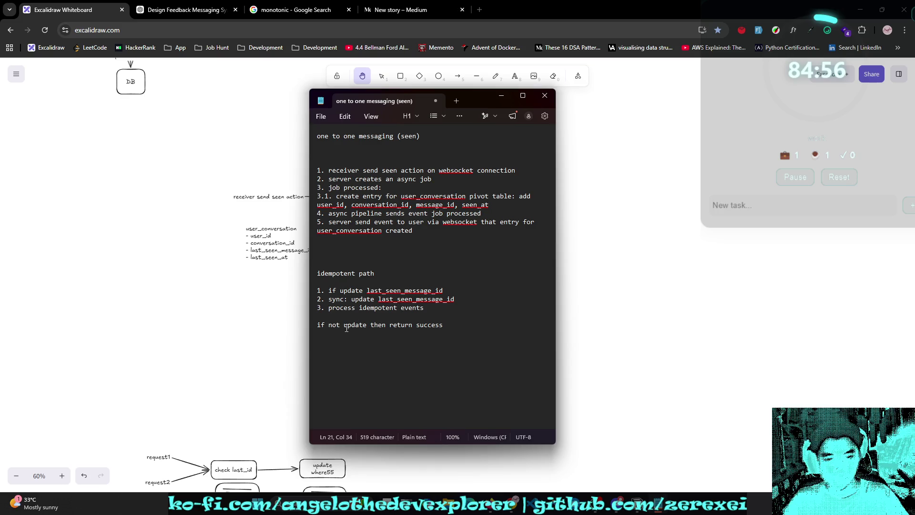
pyautogui.moveTo(395, 326); pyautogui.dragTo(348, 326)
# Step: Add step '4. return success always' after step 3 and remove the old if-not-update line
pyautogui.click(432, 312)
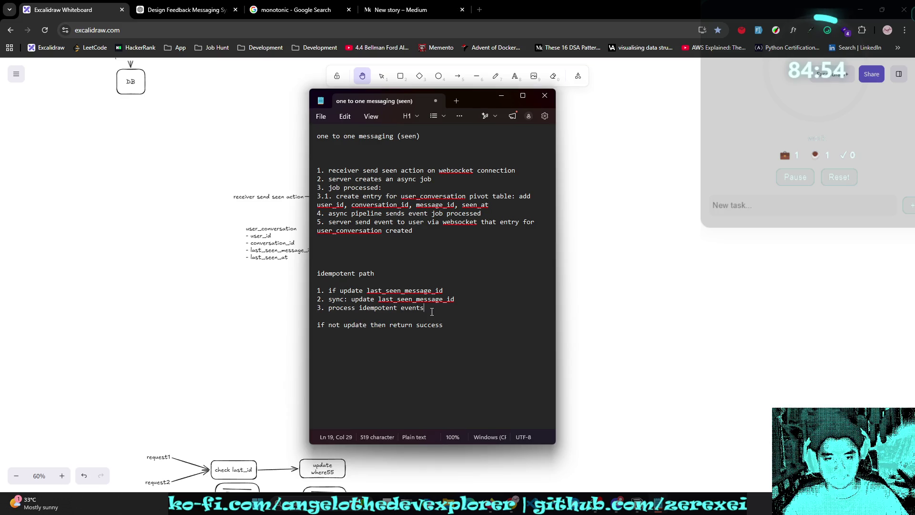
pyautogui.press('Return')
pyautogui.write('4. return success always')
pyautogui.hotkey('shift', 'ctrl', 'End')
pyautogui.press('BackSpace')
# Step: Start a new 'one to many' section below the list, then go back to the Excalidraw diagram
pyautogui.press('Return')
pyautogui.press('Return')
pyautogui.press('Return')
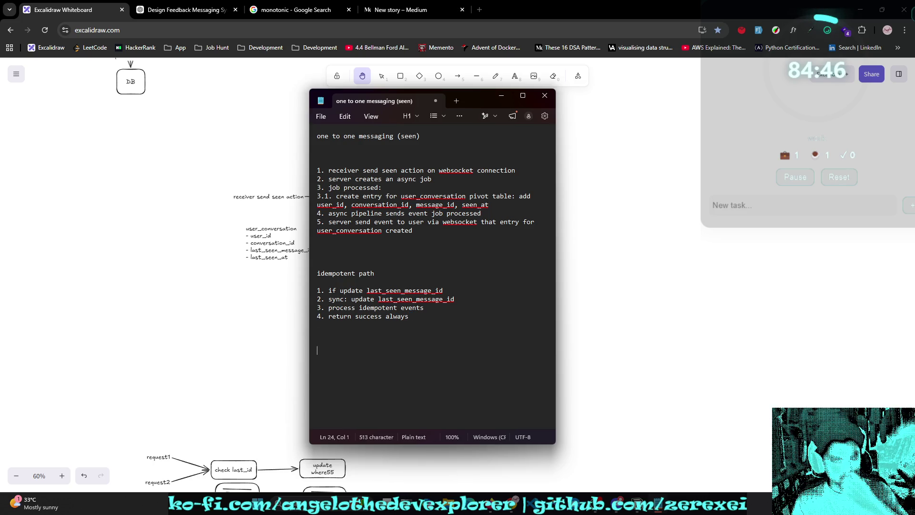
pyautogui.write('one to amny')
pyautogui.press('alt')
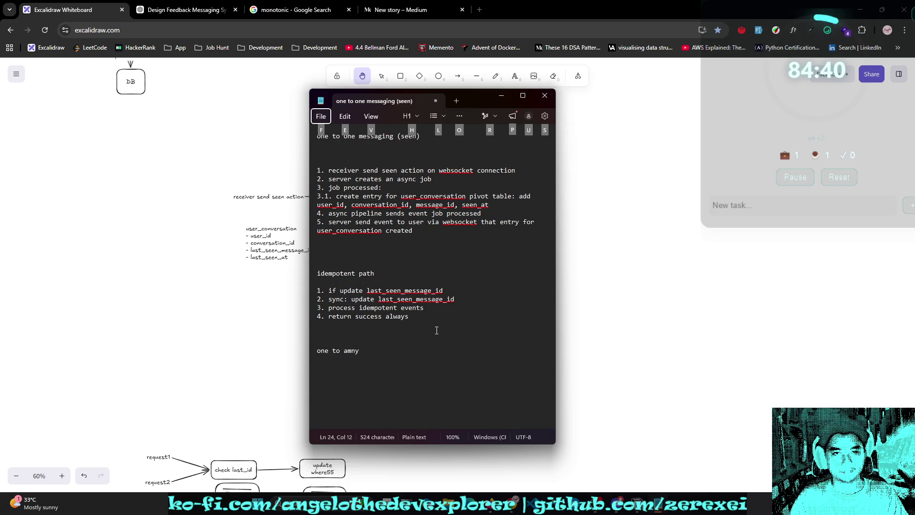
pyautogui.press('Escape')
pyautogui.press('BackSpace')
pyautogui.press('BackSpace')
pyautogui.press('BackSpace')
pyautogui.write('many')
pyautogui.hotkey('alt', 'Tab')
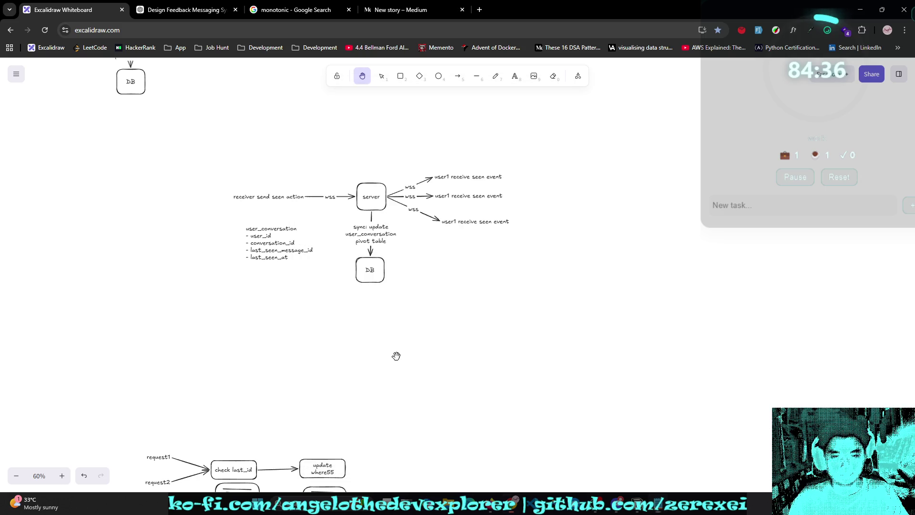
# Step: After checking the whiteboard, replace the 'one to many' line with a 'group messaging' heading
pyautogui.hotkey('alt', 'Tab')
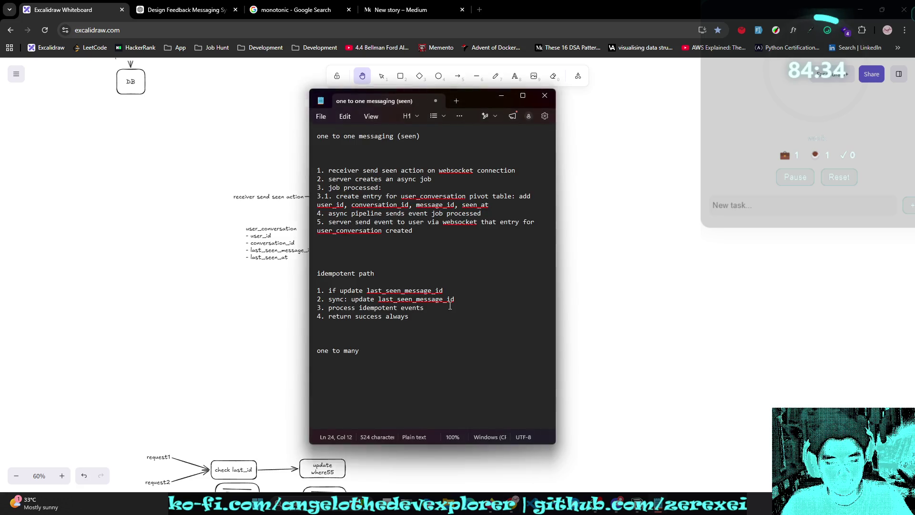
pyautogui.hotkey('alt', 'Tab')
pyautogui.scroll(6, 448, 304)
pyautogui.hotkey('alt', 'Tab')
pyautogui.hotkey('shift', 'Home')
pyautogui.write('grou mes')
pyautogui.press('BackSpace')
pyautogui.press('BackSpace')
pyautogui.press('BackSpace')
pyautogui.write('p messaging')
pyautogui.press('Return')
pyautogui.press('Return')
# Step: Add step '1. upsert last_seen_message_id' under the group messaging heading
pyautogui.write('1. ')
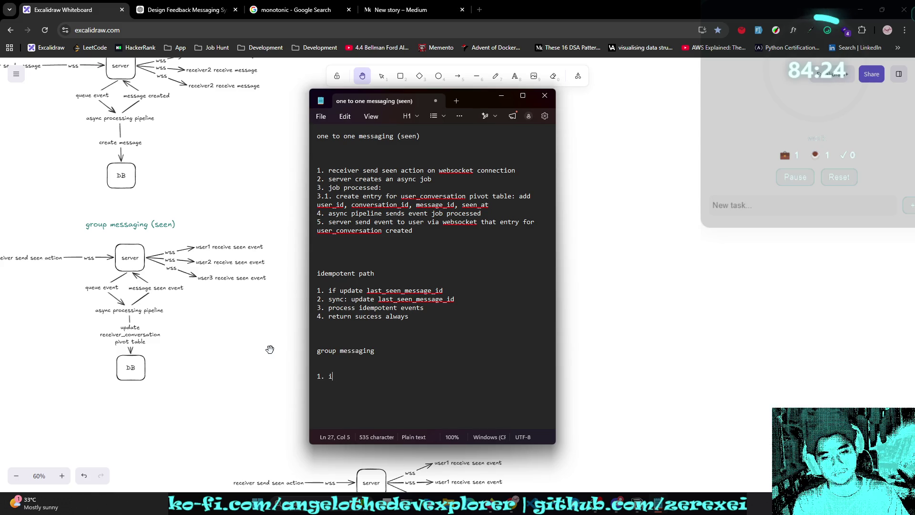
pyautogui.write('update ')
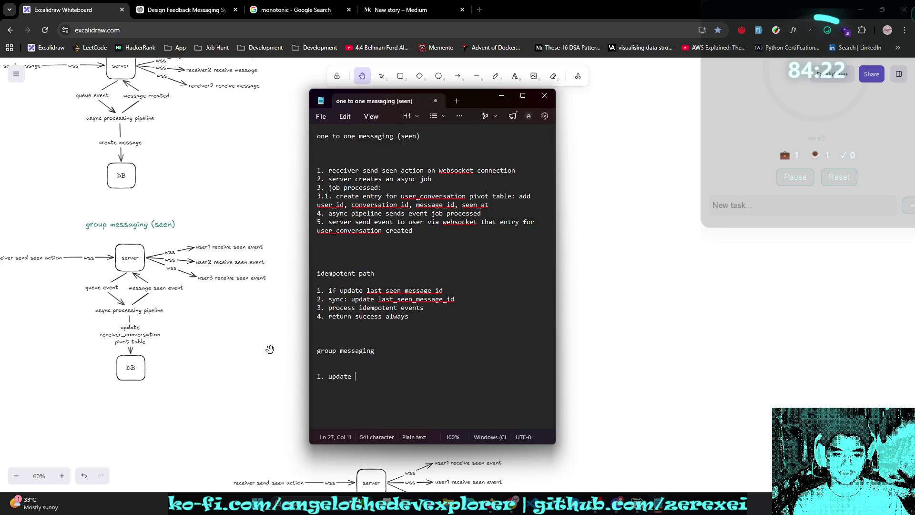
pyautogui.press('BackSpace')
pyautogui.press('BackSpace')
pyautogui.press('BackSpace')
pyautogui.press('BackSpace')
pyautogui.press('BackSpace')
pyautogui.write('set l')
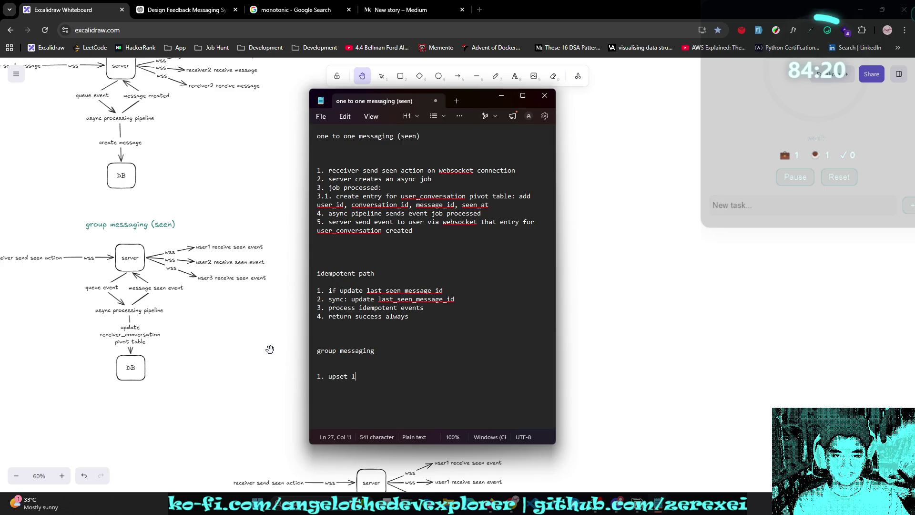
pyautogui.write('ast_seen_message_id')
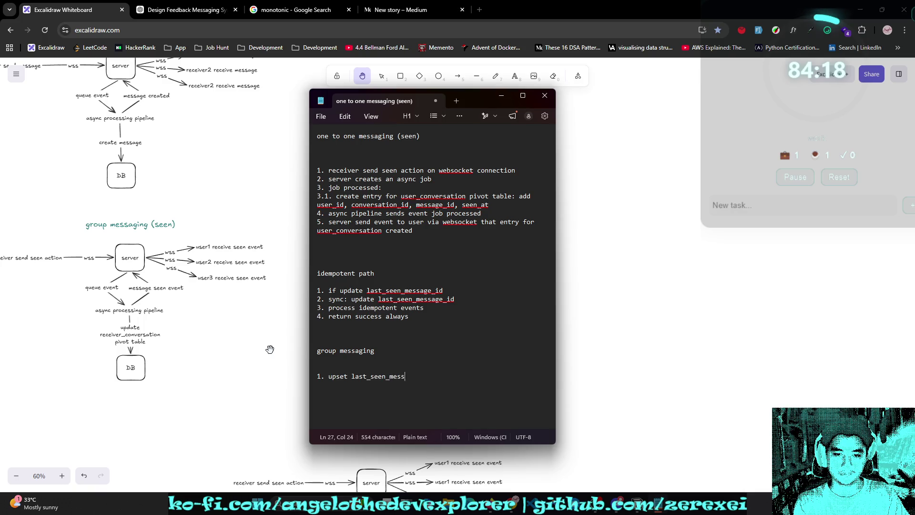
pyautogui.press('Return')
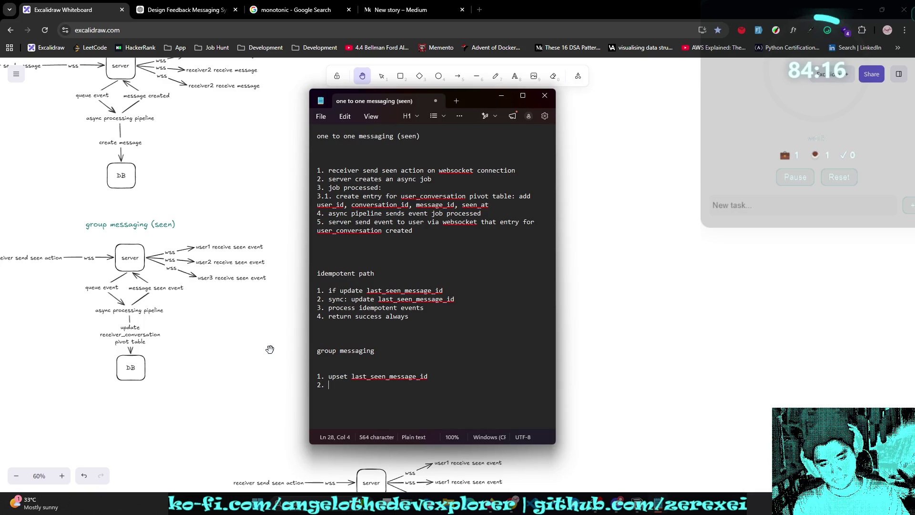
pyautogui.press('Up')
pyautogui.press('Right')
pyautogui.write('r')
# Step: Begin step 2 with 'if row_', keeping the ChatGPT conversation behind Notepad
pyautogui.press('Down')
pyautogui.write('f')
pyautogui.press('BackSpace')
pyautogui.press('BackSpace')
pyautogui.write('if row_')
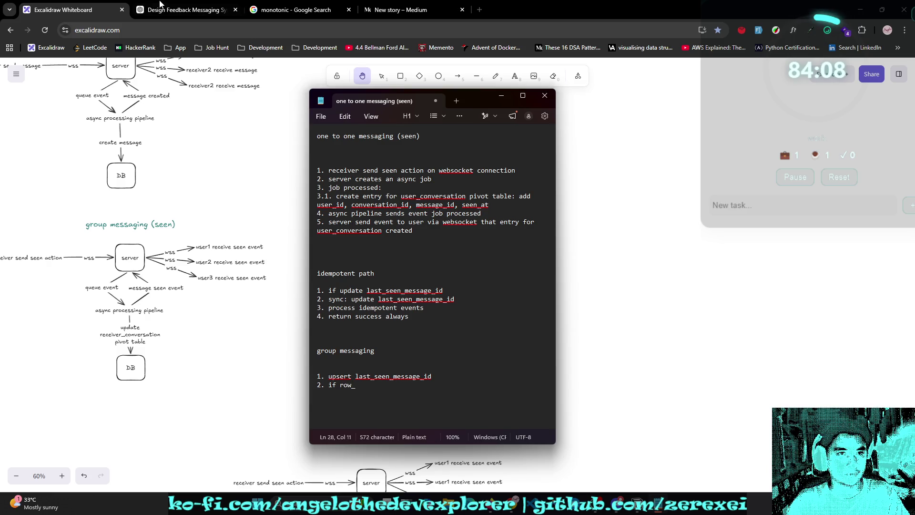
pyautogui.hotkey('alt', 'Tab')
pyautogui.hotkey('ctrl', 'Tab')
pyautogui.hotkey('alt', 'Tab')
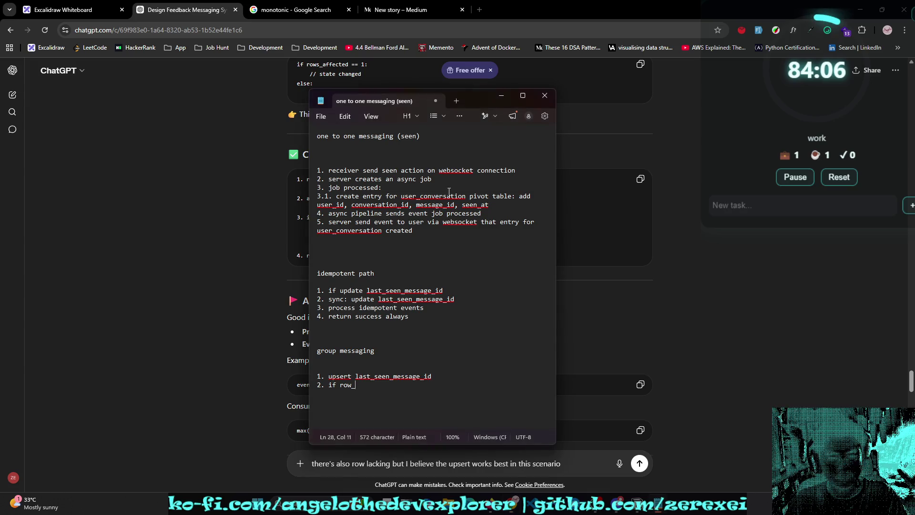
# Step: Complete step 2 as 'if row_affected == 1, emit event', checking ChatGPT's suggested flow
pyautogui.write('affect')
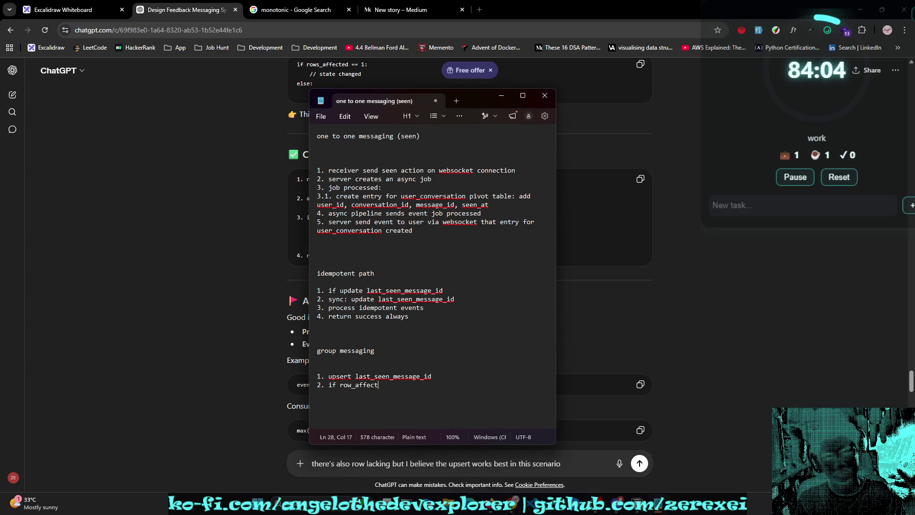
pyautogui.write('ed === 1')
pyautogui.hotkey('alt', 'Tab')
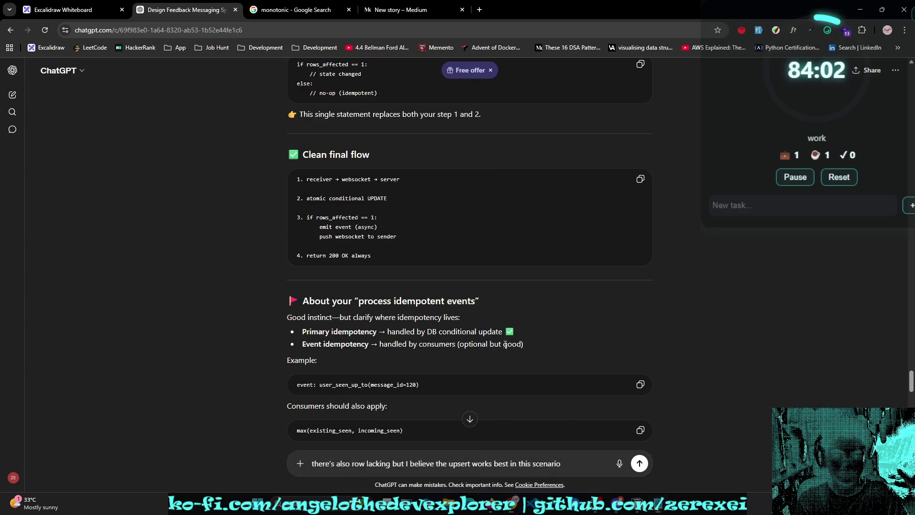
pyautogui.hotkey('alt', 'Tab')
pyautogui.press('BackSpace')
pyautogui.press('BackSpace')
pyautogui.press('BackSpace')
pyautogui.write('1, ')
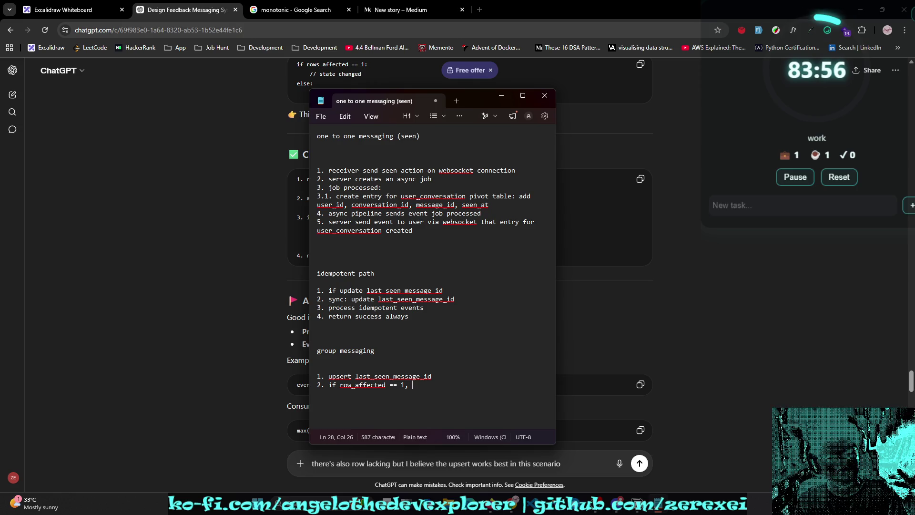
pyautogui.write('updated')
pyautogui.press('BackSpace')
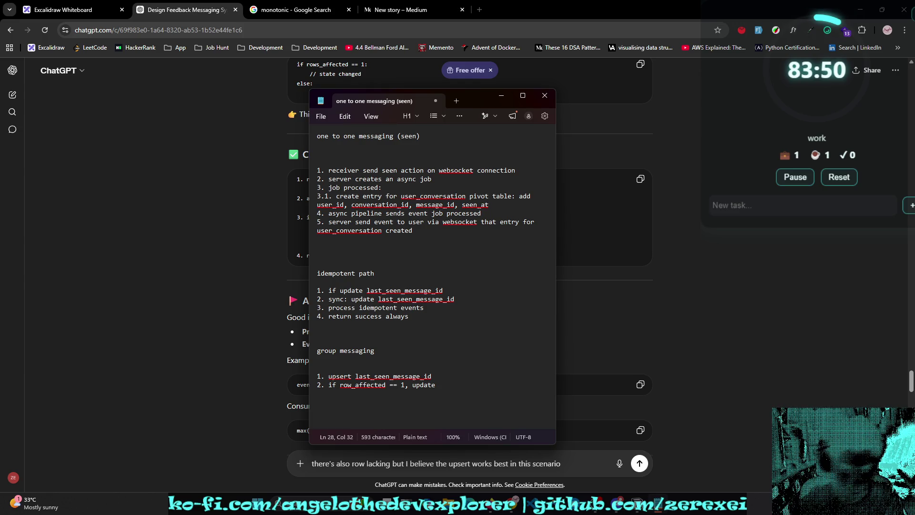
pyautogui.press('BackSpace')
pyautogui.press('BackSpace')
pyautogui.press('BackSpace')
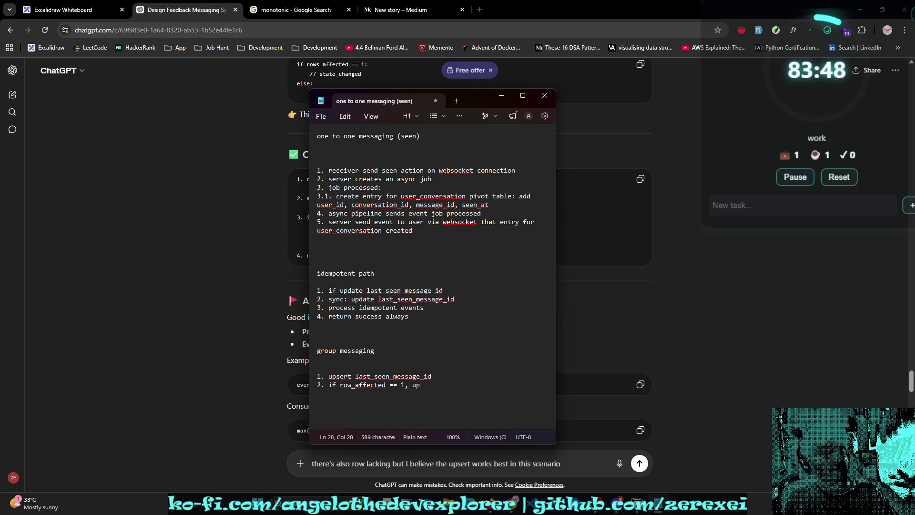
pyautogui.hotkey('alt', 'Tab')
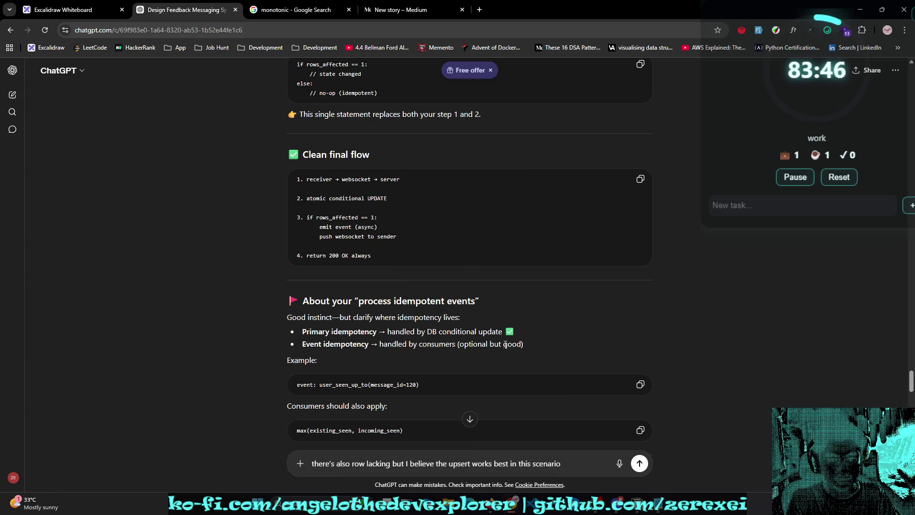
pyautogui.hotkey('alt', 'Tab')
pyautogui.write('emit event')
pyautogui.hotkey('alt', 'Tab')
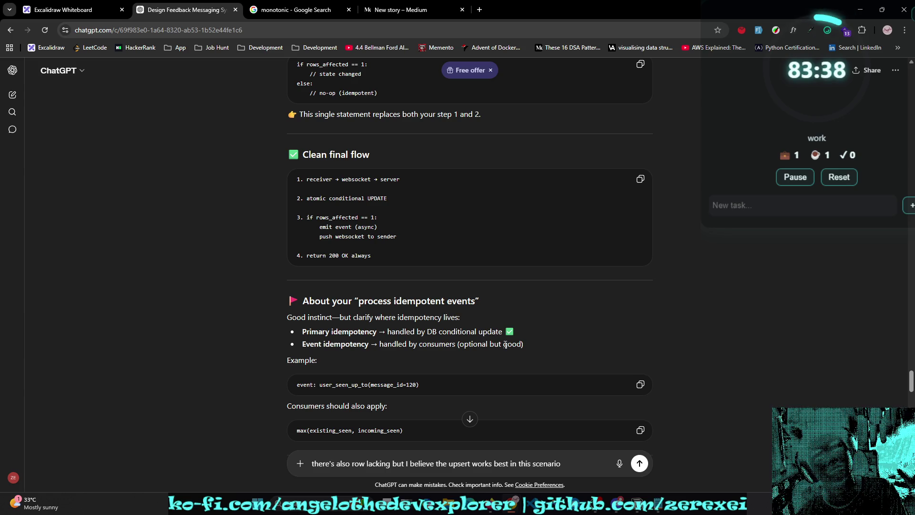
pyautogui.hotkey('alt', 'Tab')
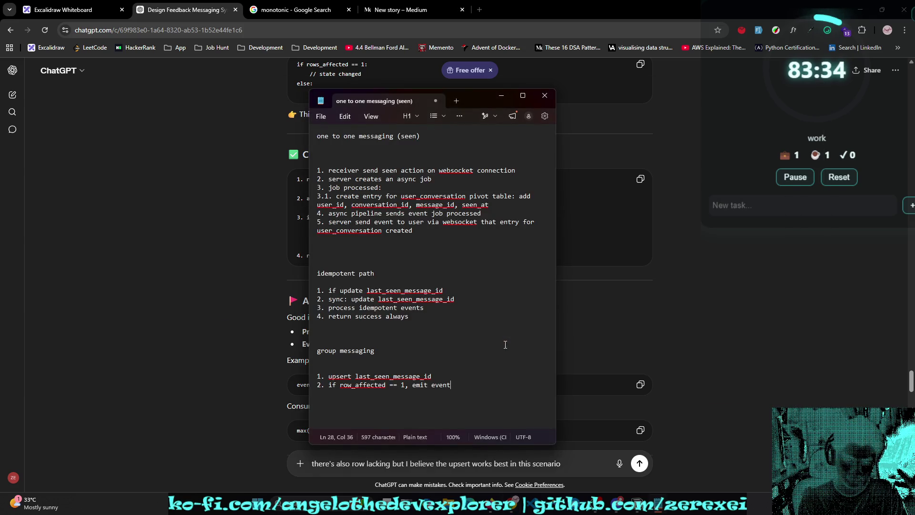
# Step: Add steps 'push event update to ws users' and '4. frontend updates users seen state'
pyautogui.press('Return')
pyautogui.write('push event update ')
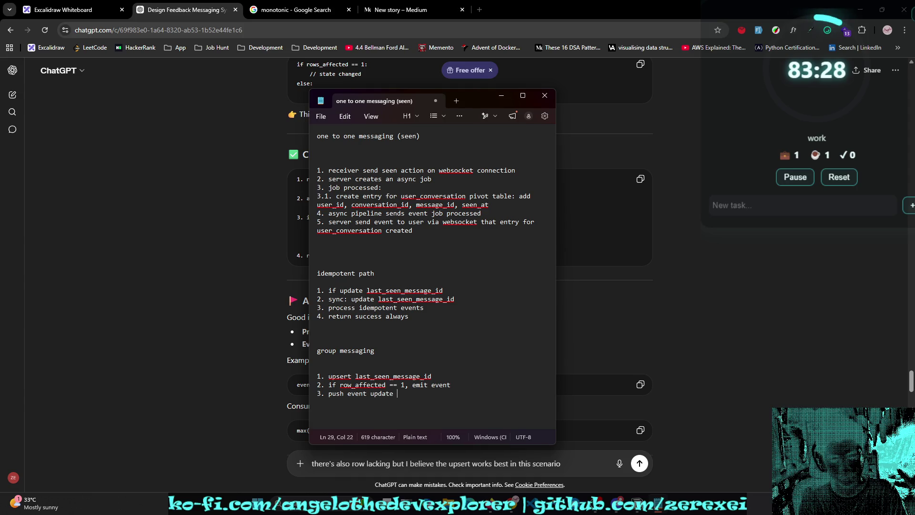
pyautogui.write('to ws')
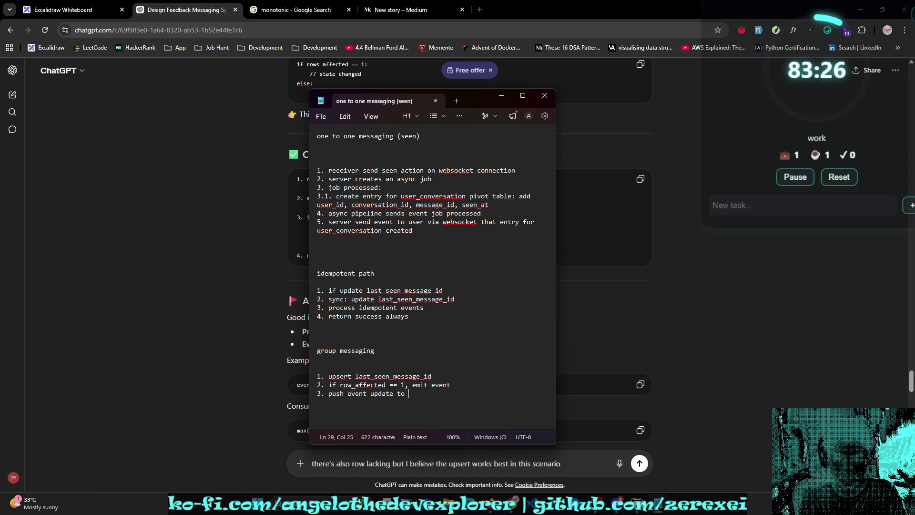
pyautogui.press('BackSpace')
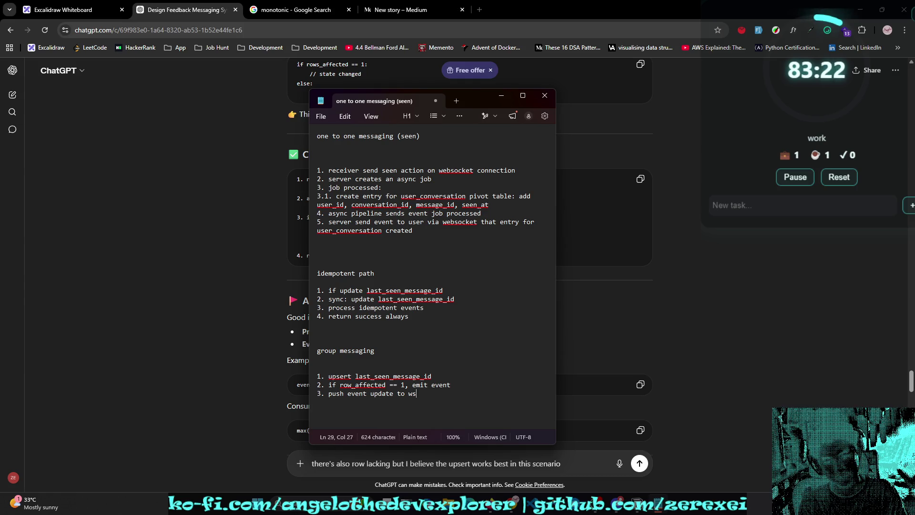
pyautogui.write(' users')
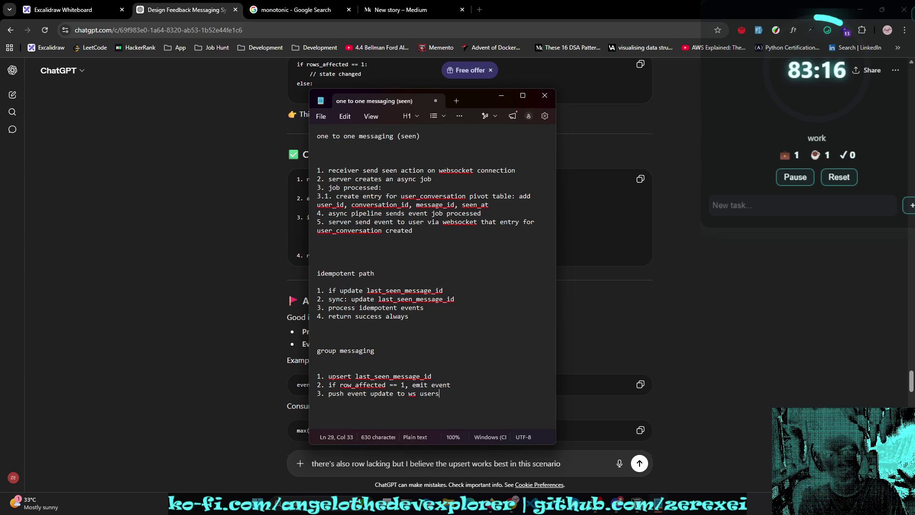
pyautogui.press('Return')
pyautogui.write('4. frontend updates')
pyautogui.press('BackSpace')
pyautogui.write('s se')
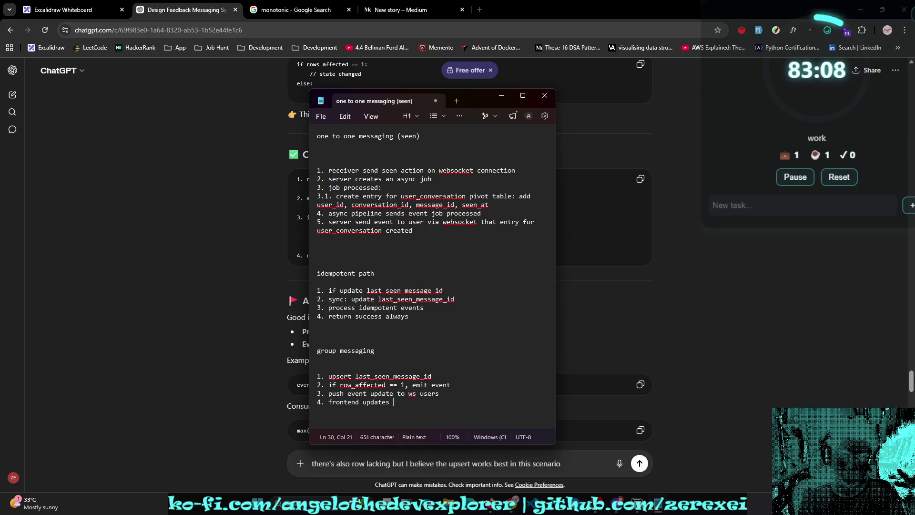
pyautogui.press('BackSpace')
pyautogui.press('BackSpace')
pyautogui.press('BackSpace')
pyautogui.write('user seen state')
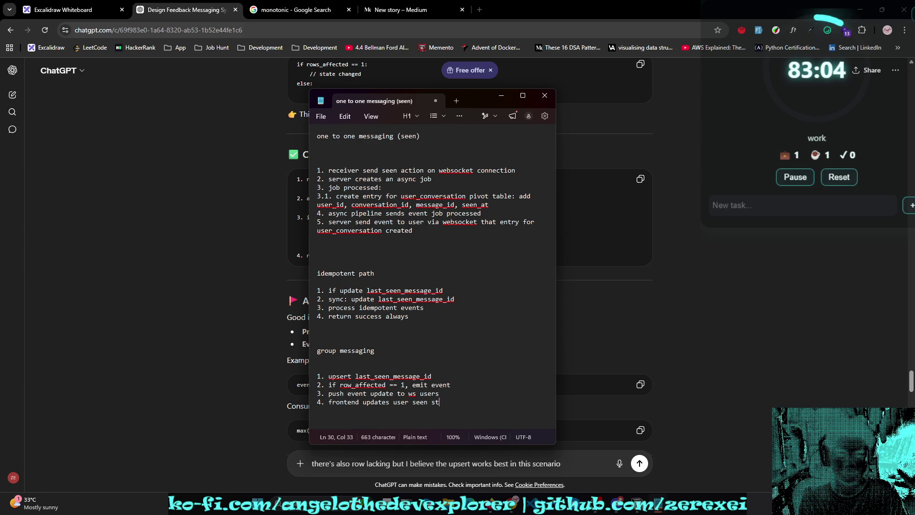
# Step: Insert a 'retun success alway' step and renumber the frontend step to 5
pyautogui.press('Up')
pyautogui.press('Return')
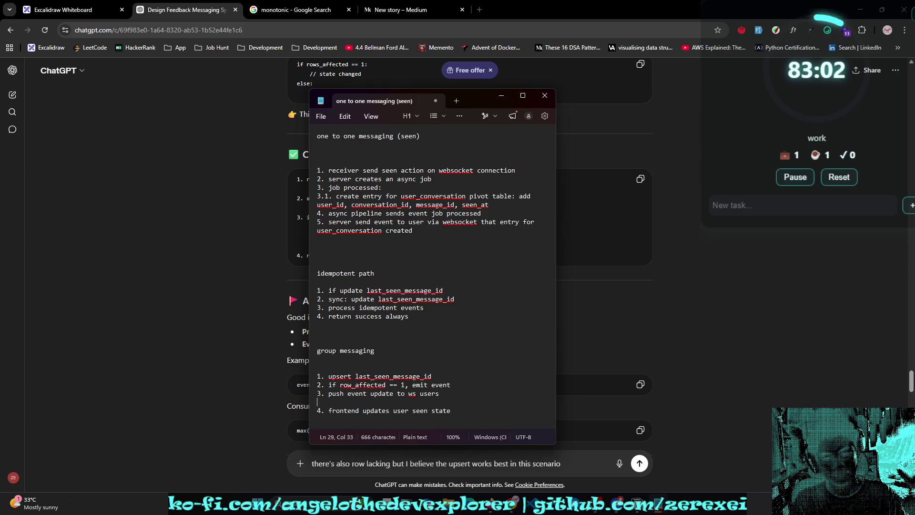
pyautogui.write('4. retun')
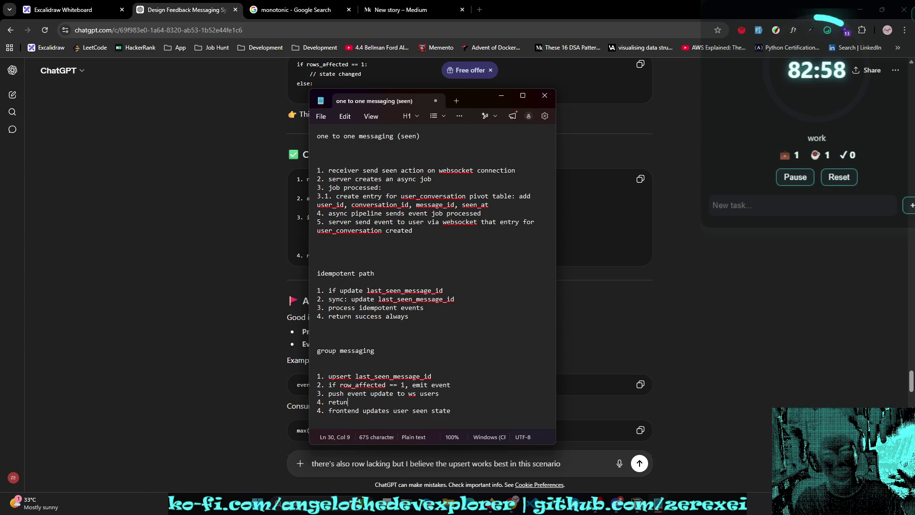
pyautogui.write(' success always')
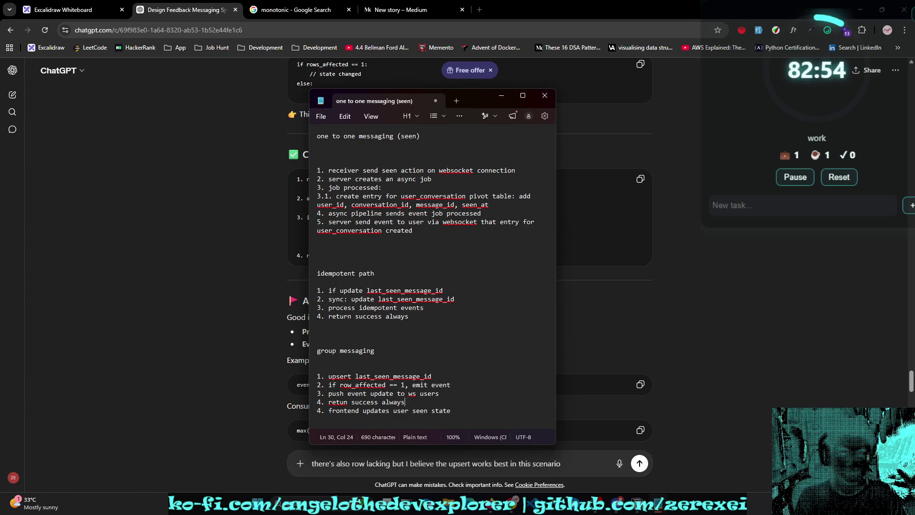
pyautogui.hotkey('shift', 'Home')
pyautogui.press('BackSpace')
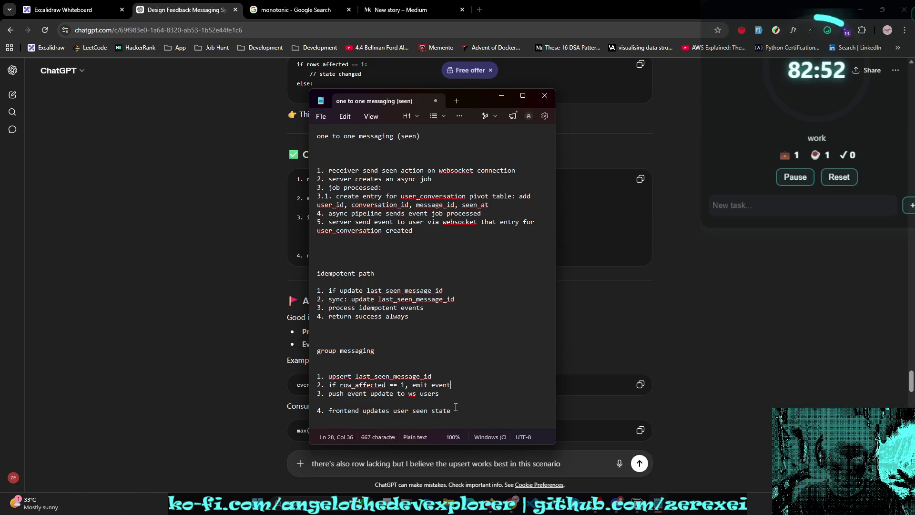
pyautogui.hotkey('ctrl', 'z')
pyautogui.press('Down')
pyautogui.press('Home')
pyautogui.hotkey('shift', 'Right')
pyautogui.write('5')
pyautogui.press('Up')
pyautogui.press('Up')
pyautogui.press('Up')
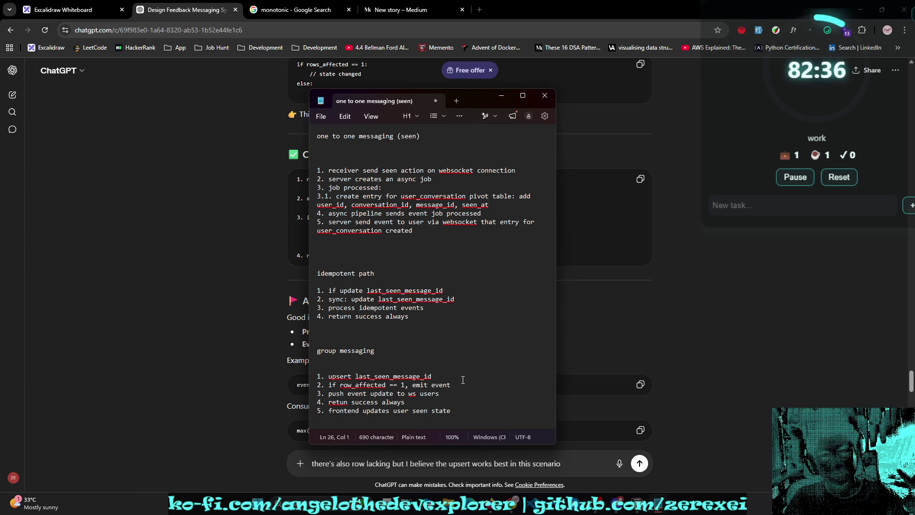
pyautogui.click(408, 410)
# Step: Change 'user' to 'users' in the frontend step and delete the return-success step
pyautogui.write('s')
pyautogui.moveTo(405, 402); pyautogui.dragTo(317, 403)
pyautogui.press('BackSpace')
pyautogui.press('BackSpace')
pyautogui.click(382, 402)
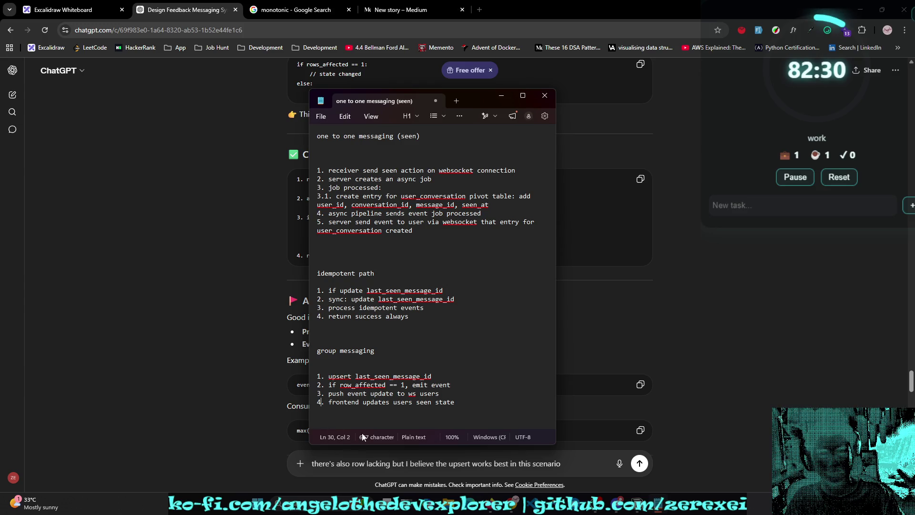
pyautogui.moveTo(336, 316); pyautogui.dragTo(451, 318)
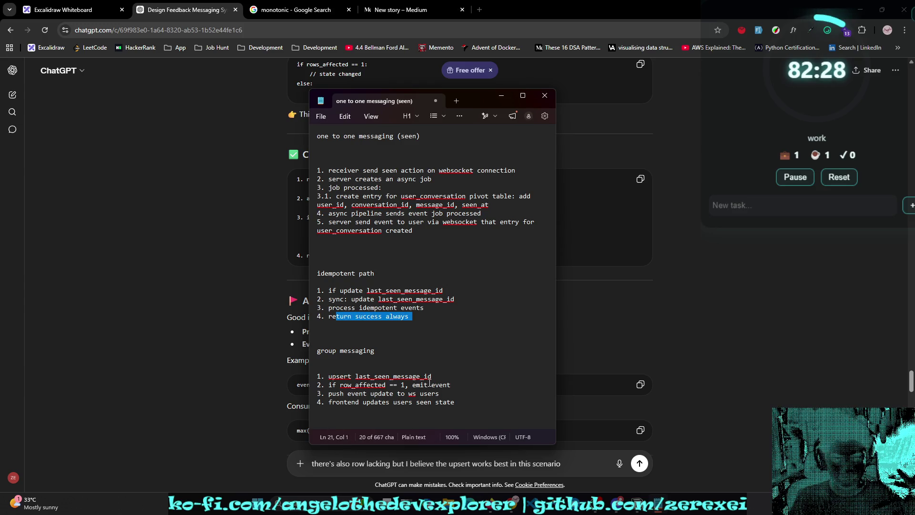
pyautogui.click(425, 419)
pyautogui.click(391, 420)
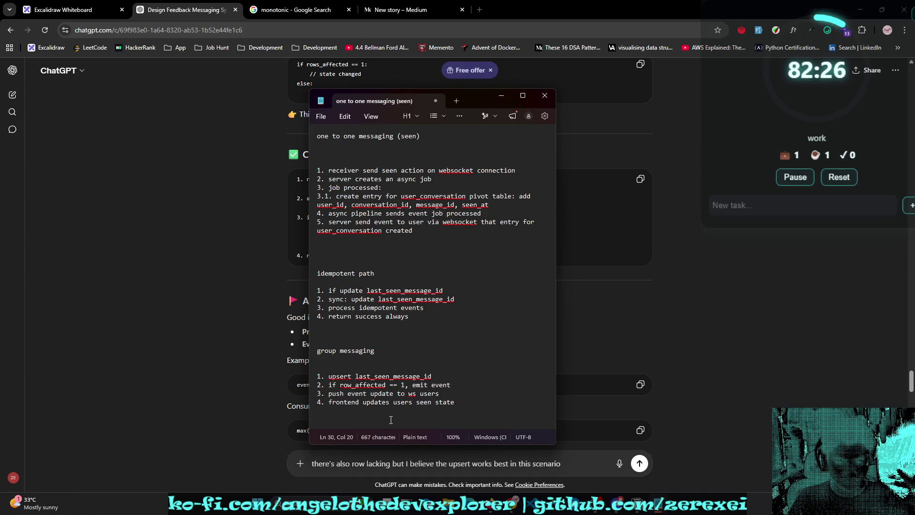
# Step: Add a 'sync process:' heading above step 1 and select the whole group messaging section
pyautogui.press('Up')
pyautogui.press('Up')
pyautogui.press('Up')
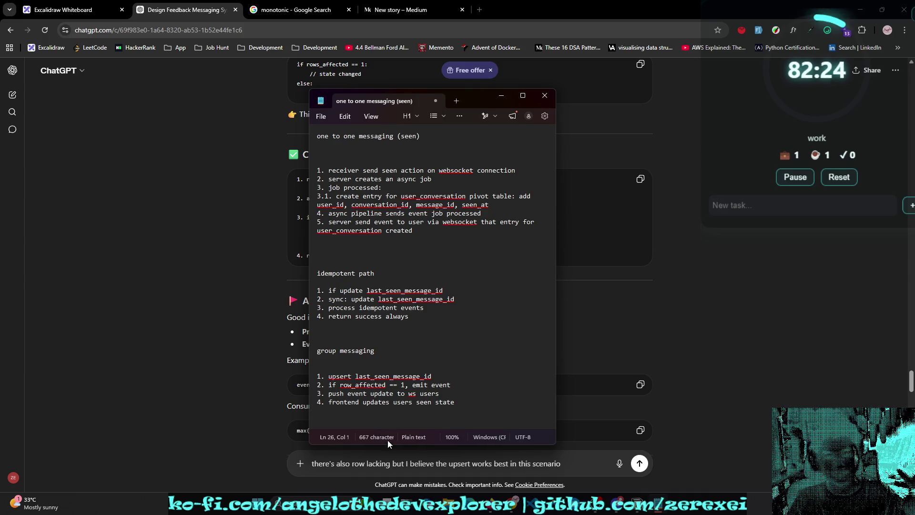
pyautogui.write('sync request')
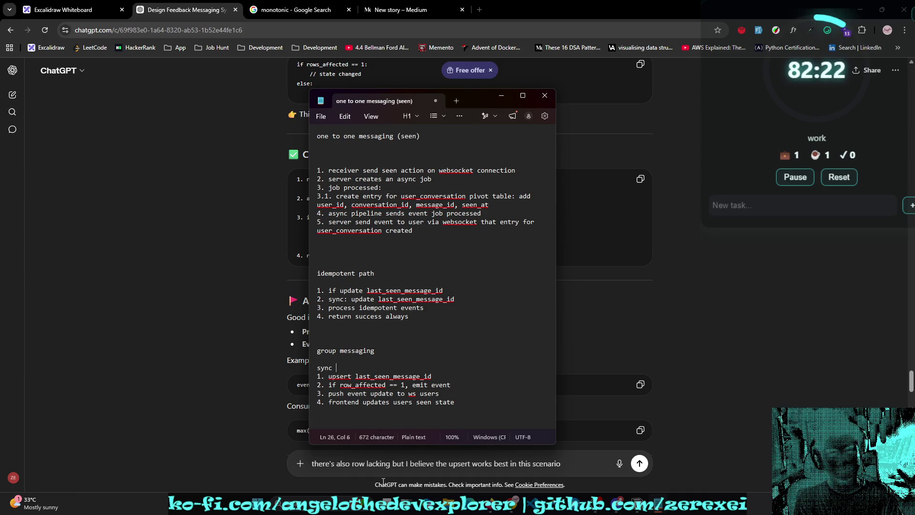
pyautogui.moveTo(438, 413)
pyautogui.mouseDown()
pyautogui.moveTo(329, 394)
pyautogui.moveTo(365, 367)
pyautogui.mouseUp()
pyautogui.click(364, 368)
pyautogui.write(':')
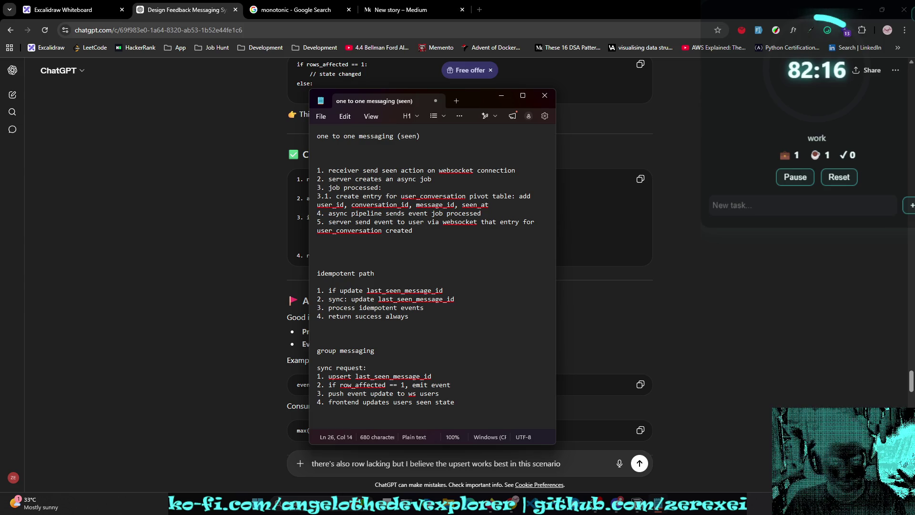
pyautogui.doubleClick(349, 367)
pyautogui.write('process')
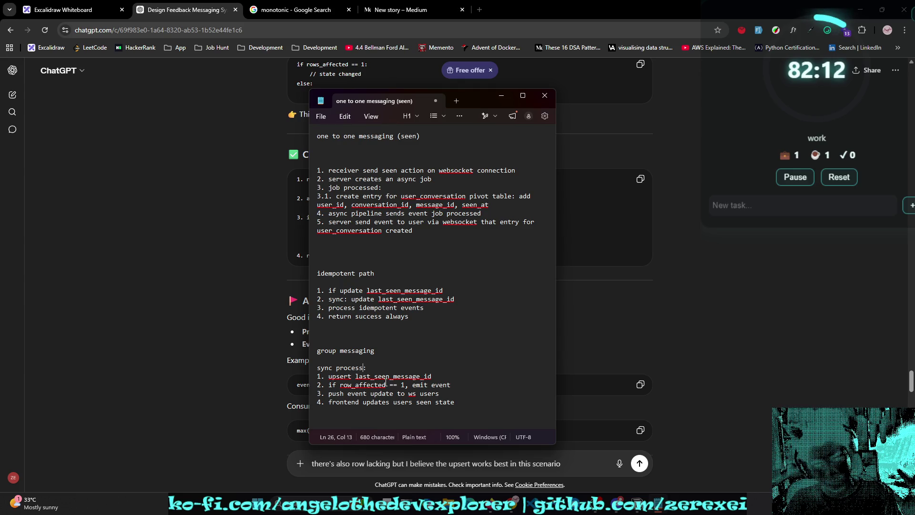
pyautogui.click(383, 419)
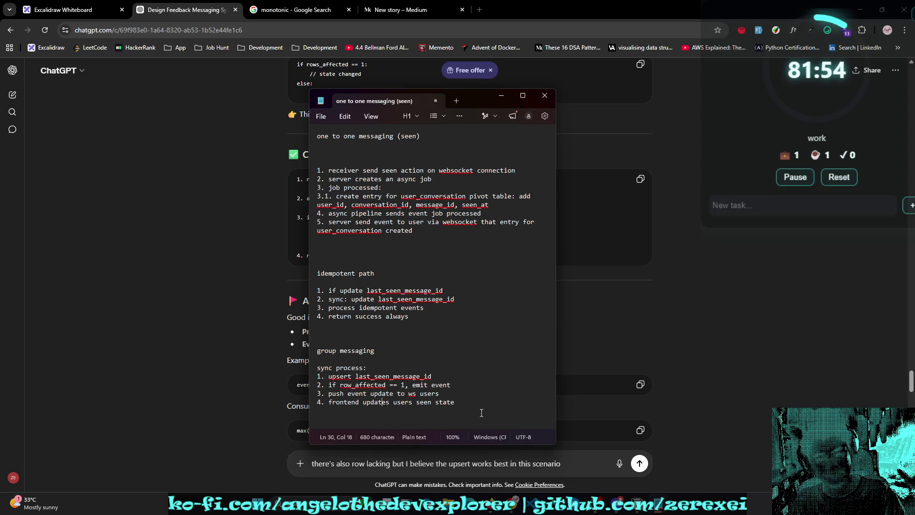
pyautogui.moveTo(317, 350); pyautogui.dragTo(361, 419)
# Step: Send the copied group messaging sync process to ChatGPT, prefixed with 'for'
pyautogui.hotkey('ctrl', 'c')
pyautogui.hotkey('alt', 'Tab')
pyautogui.hotkey('ctrl', 'a')
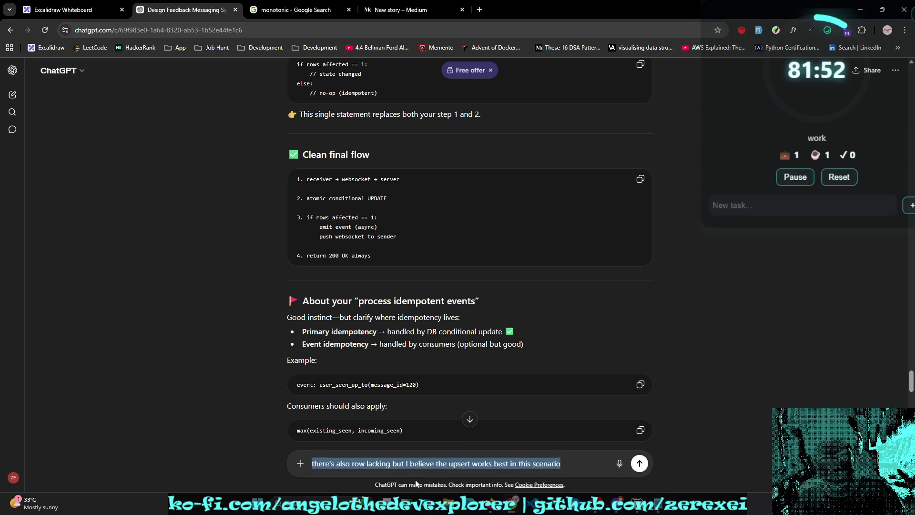
pyautogui.hotkey('ctrl', 'v')
pyautogui.hotkey('ctrl', 'z')
pyautogui.hotkey('ctrl', 'v')
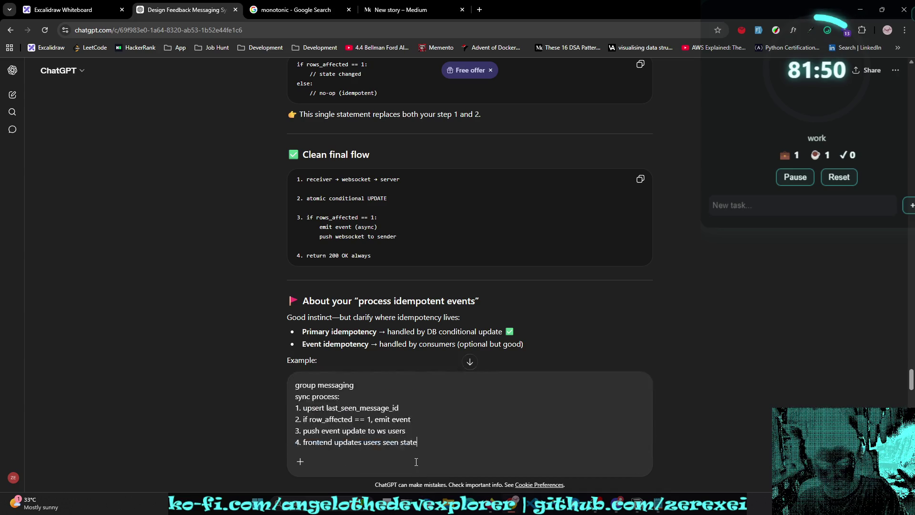
pyautogui.doubleClick(307, 384)
pyautogui.press('Left')
pyautogui.write('for')
pyautogui.press('Down')
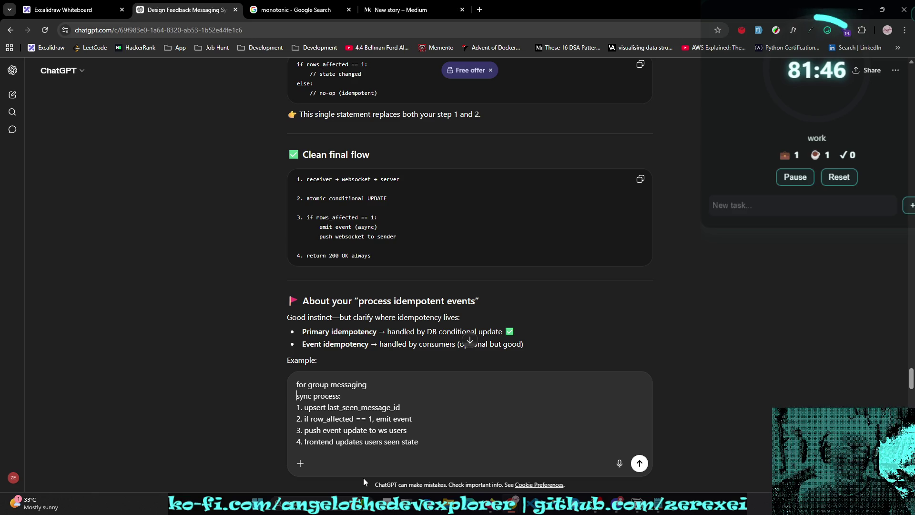
pyautogui.hotkey('shift', 'Return')
pyautogui.press('Return')
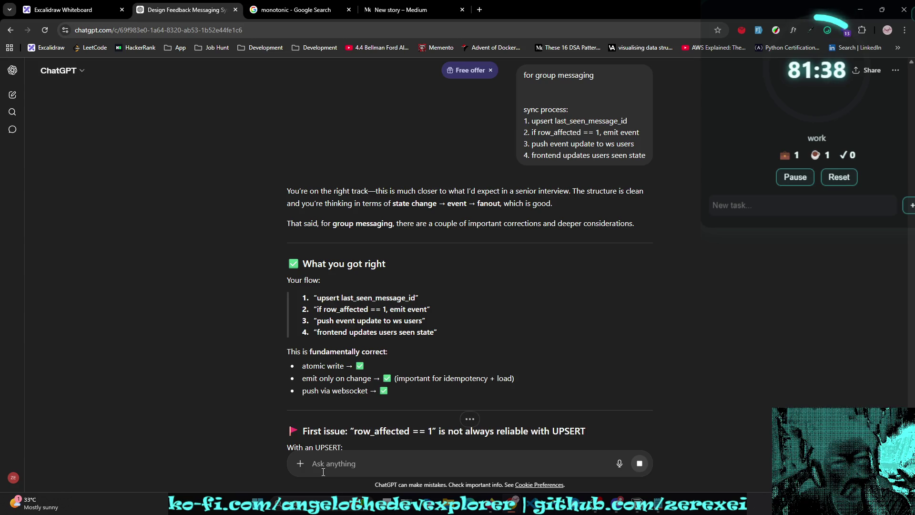
# Step: Read ChatGPT's reply on unreliable row_affected with UPSERT, RETURNING, and group-chat fanout
pyautogui.scroll(-1, 604, 406)
pyautogui.scroll(-1, 615, 393)
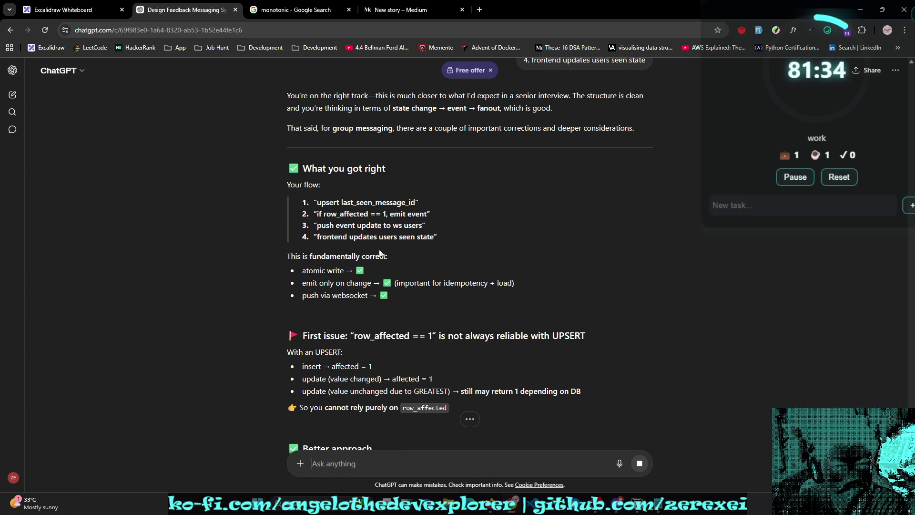
pyautogui.scroll(-2, 380, 253)
pyautogui.scroll(1, 316, 210)
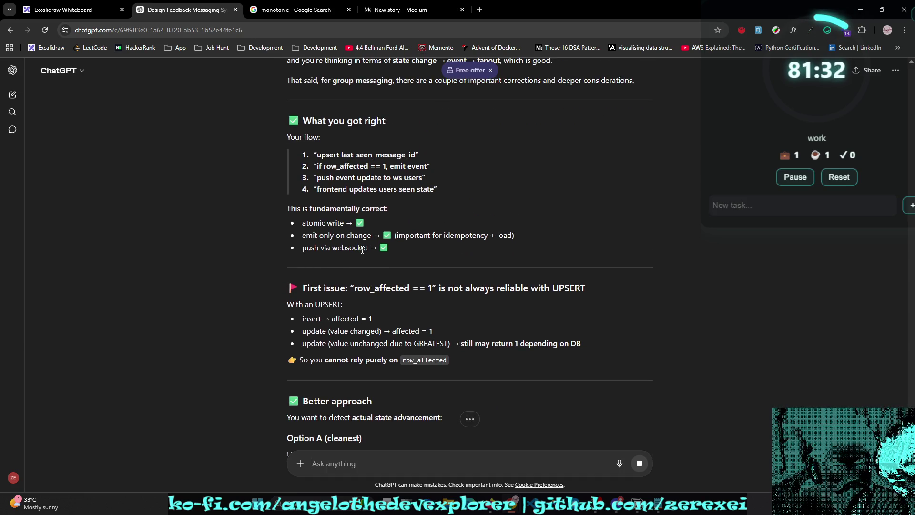
pyautogui.scroll(-2, 429, 250)
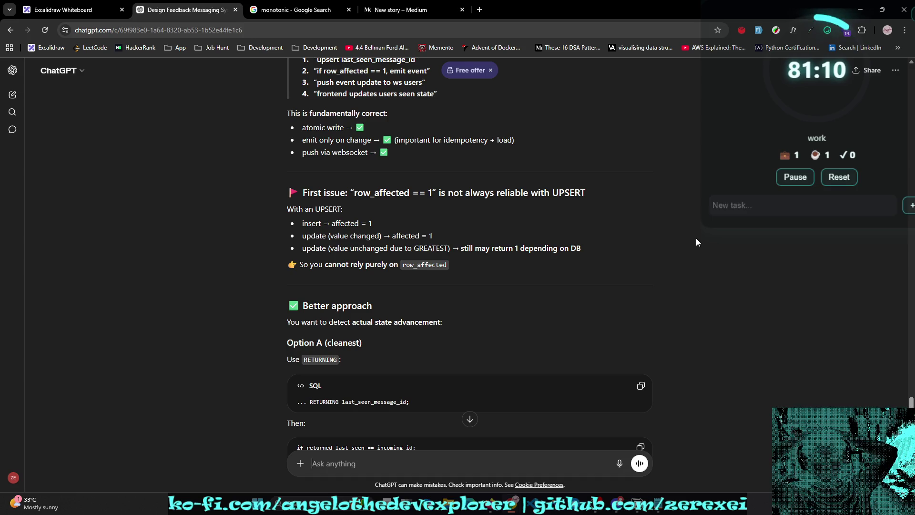
pyautogui.scroll(-2, 696, 239)
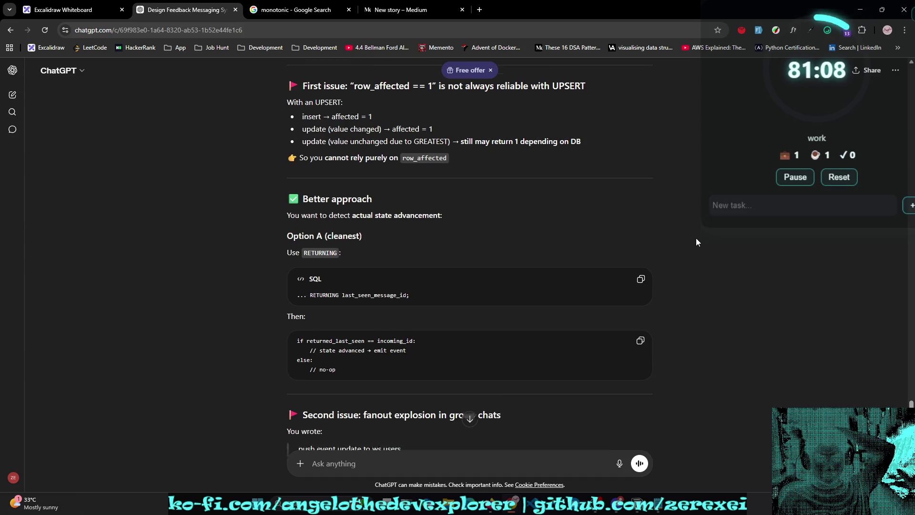
pyautogui.scroll(-1, 696, 238)
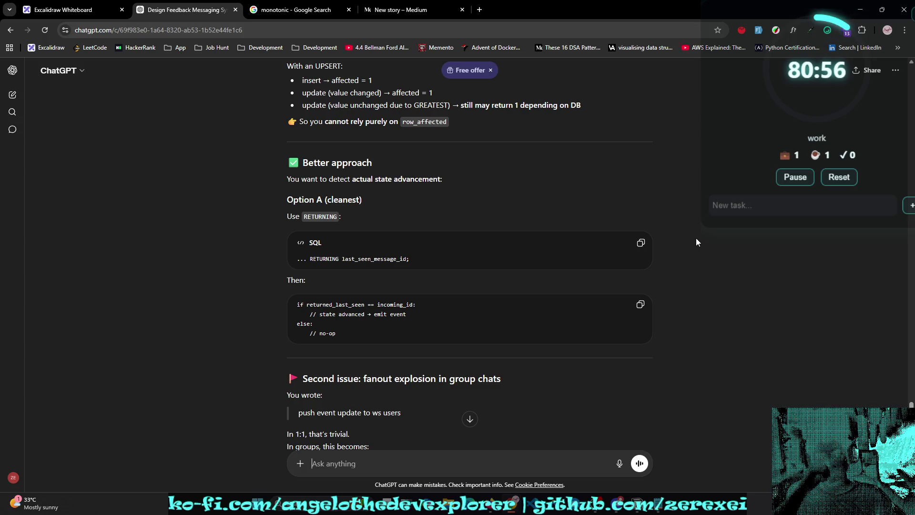
# Step: In a private chat.openai.com window, ask 'does sql upsert returns payload even updating only?'
pyautogui.hotkey('ctrl', 'shift', 'n')
pyautogui.write('chat.openai.com')
pyautogui.press('Return')
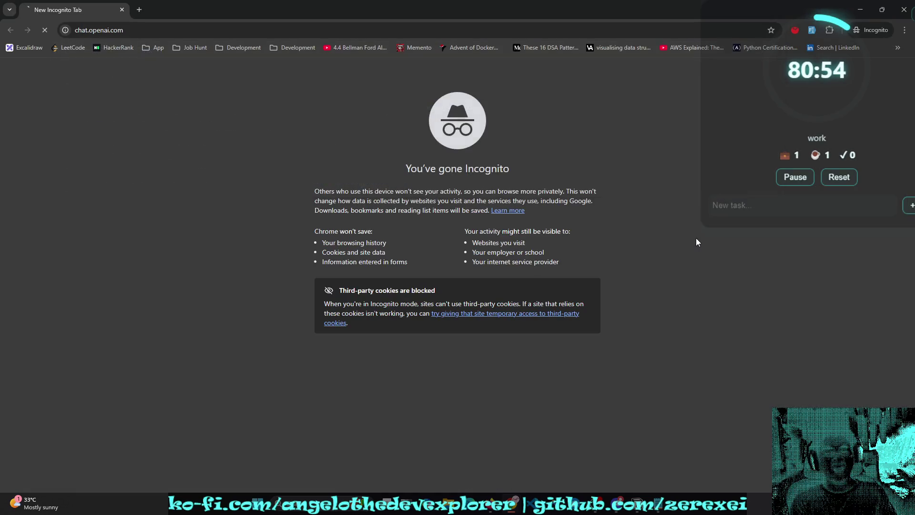
pyautogui.write('do')
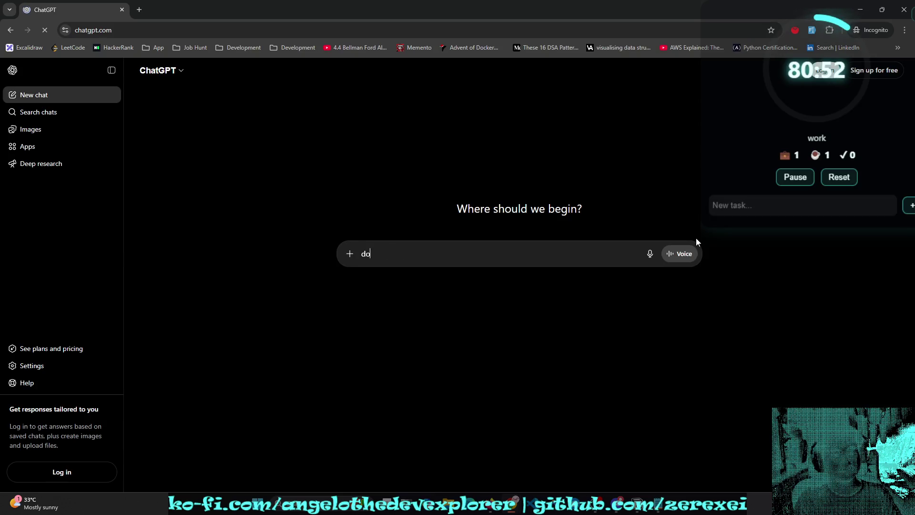
pyautogui.write('es sql upset re')
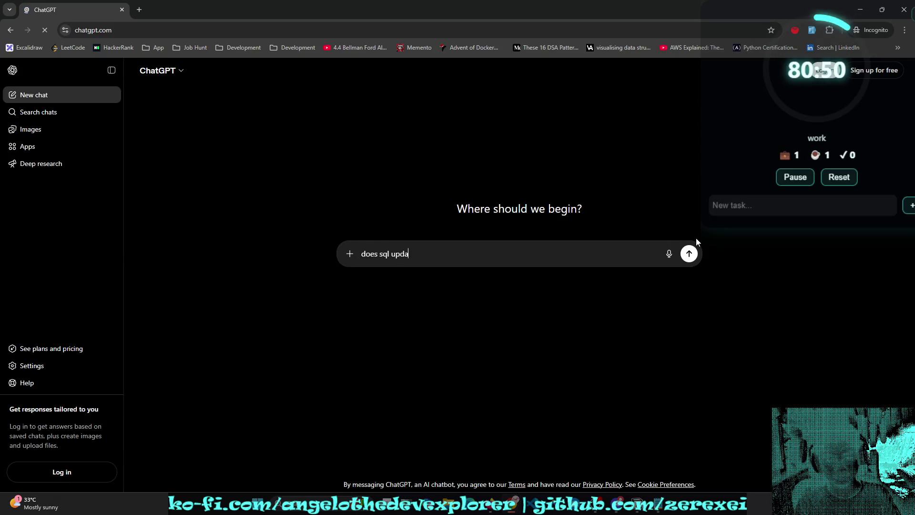
pyautogui.write('al')
pyautogui.press('BackSpace')
pyautogui.press('BackSpace')
pyautogui.press('BackSpace')
pyautogui.write('rt')
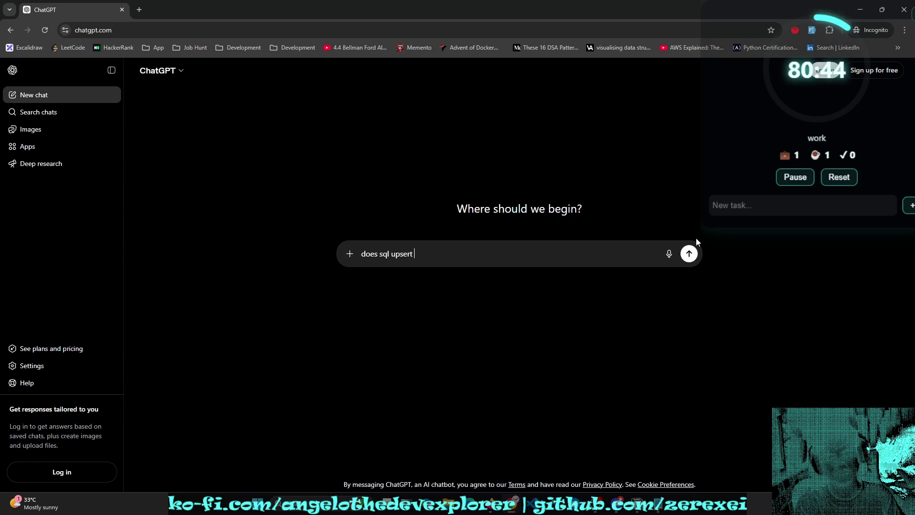
pyautogui.write(' returns ')
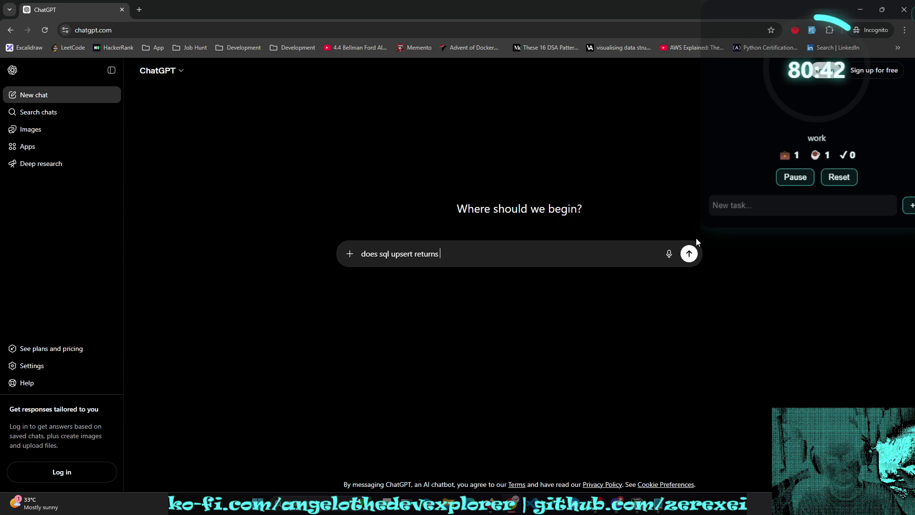
pyautogui.write('pay')
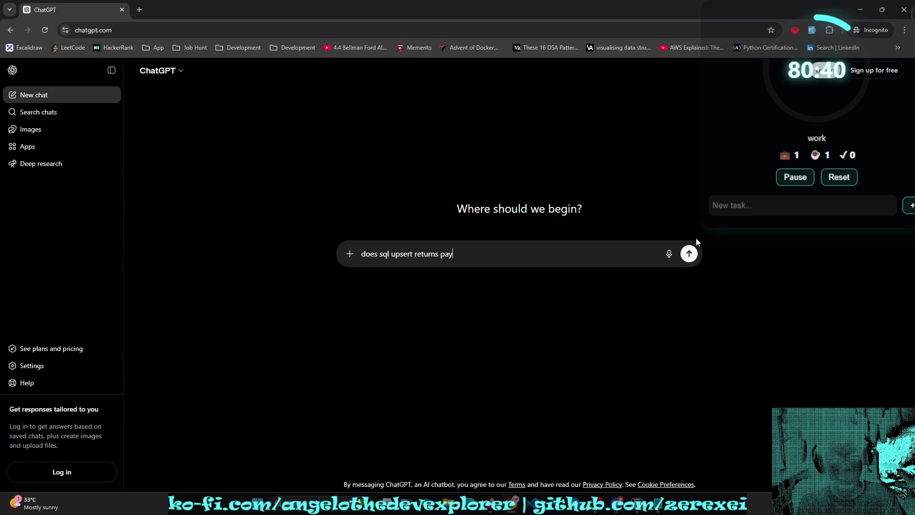
pyautogui.write('load  even')
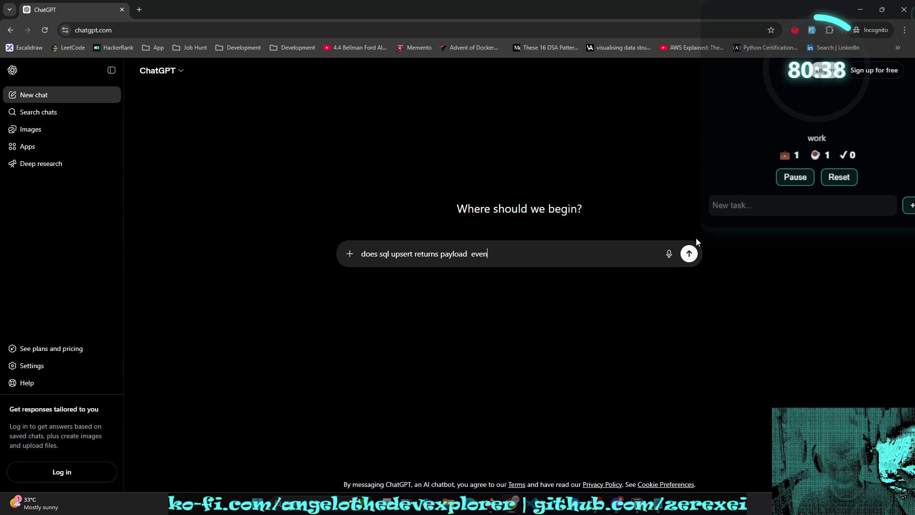
pyautogui.write(' update?')
pyautogui.press('BackSpace')
pyautogui.write('ing only?')
pyautogui.press('Return')
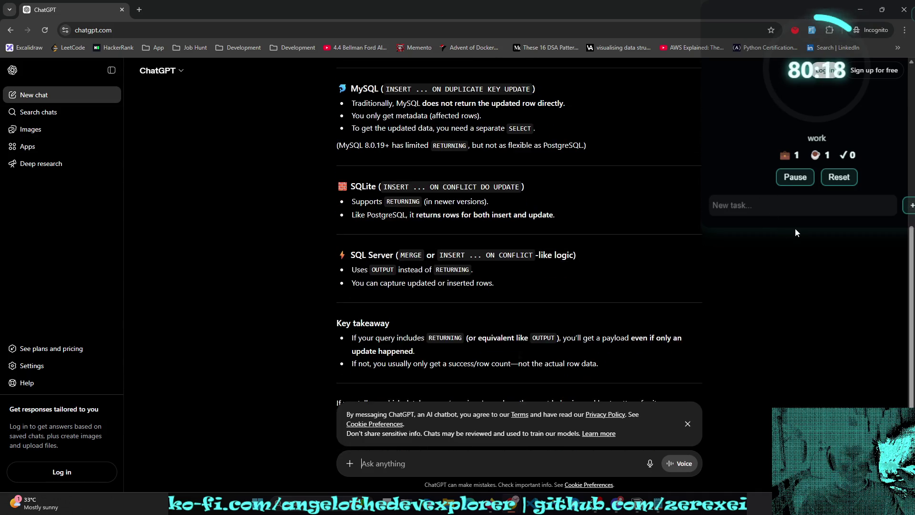
# Step: Cycle through the design chat and Notion page, then show all windows in Task View
pyautogui.hotkey('alt', 'Tab')
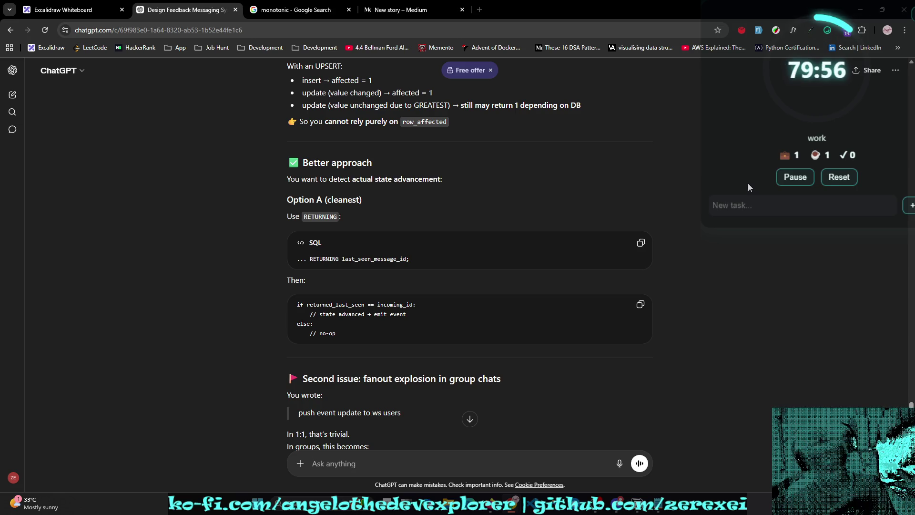
pyautogui.hotkey('alt', 'Tab')
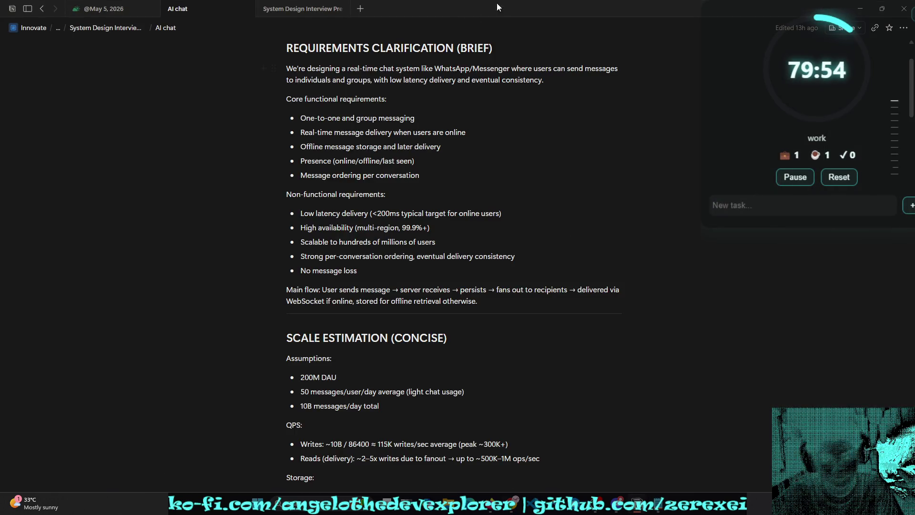
pyautogui.press('super+Tab')
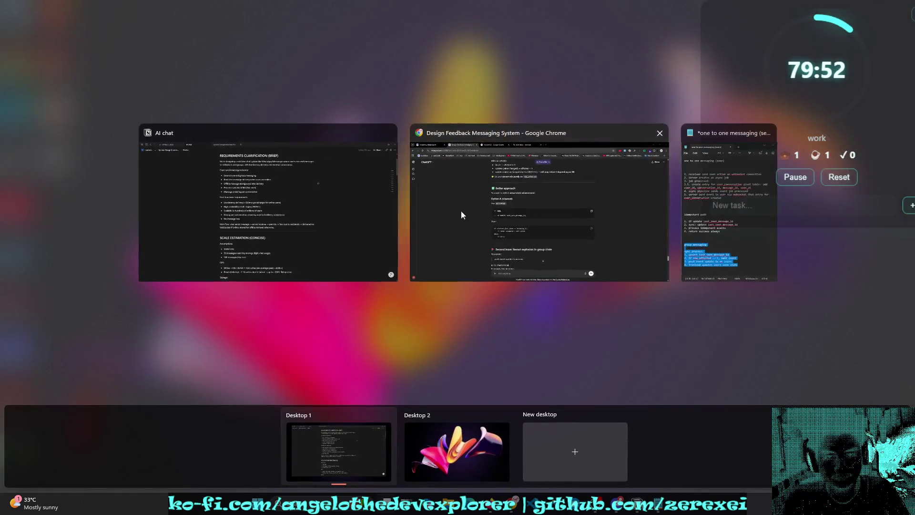
# Step: Bring Chrome forward and switch to the Medium draft tab via the monotonic search tab
pyautogui.click(522, 199)
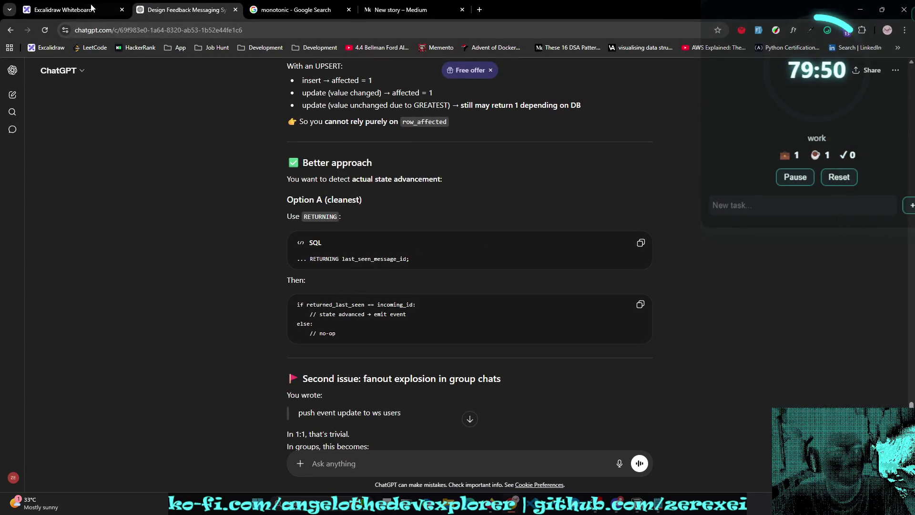
pyautogui.click(411, 3)
pyautogui.click(295, 9)
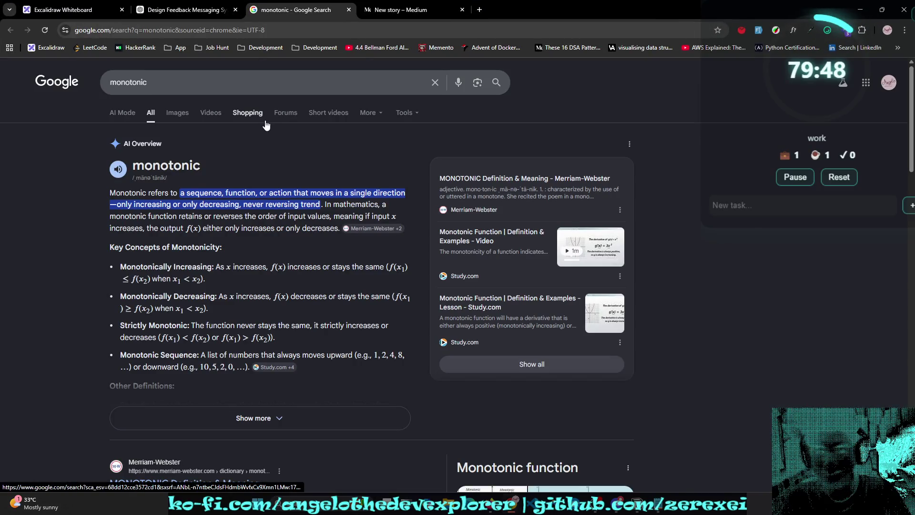
pyautogui.click(429, 10)
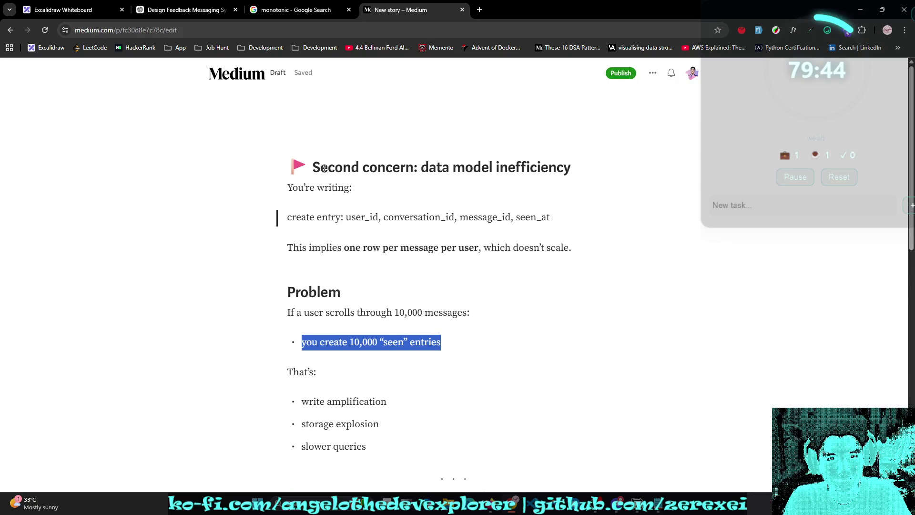
# Step: Read the draft's 'Why this works' and 'Third concern: ordering & correctness' sections
pyautogui.moveTo(324, 168); pyautogui.dragTo(457, 180)
pyautogui.moveTo(317, 187); pyautogui.dragTo(455, 217)
pyautogui.scroll(-1, 464, 214)
pyautogui.scroll(-8, 464, 215)
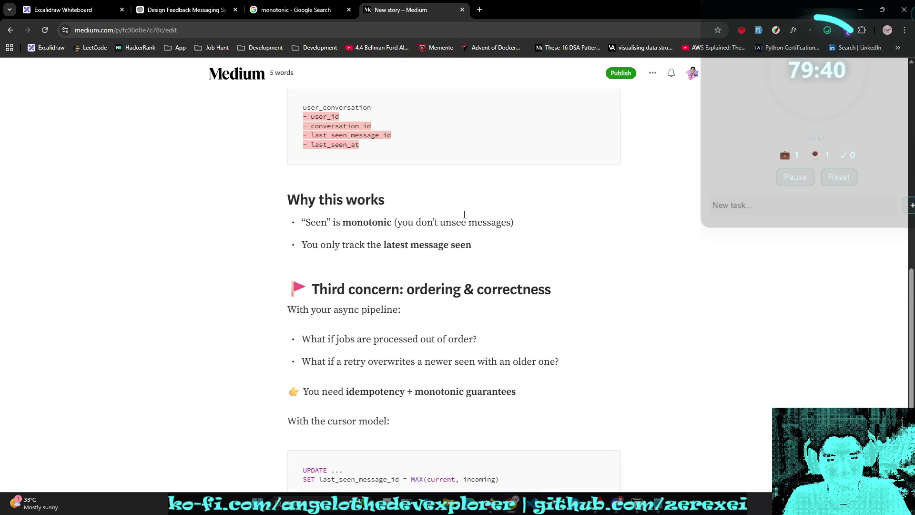
pyautogui.click(460, 204)
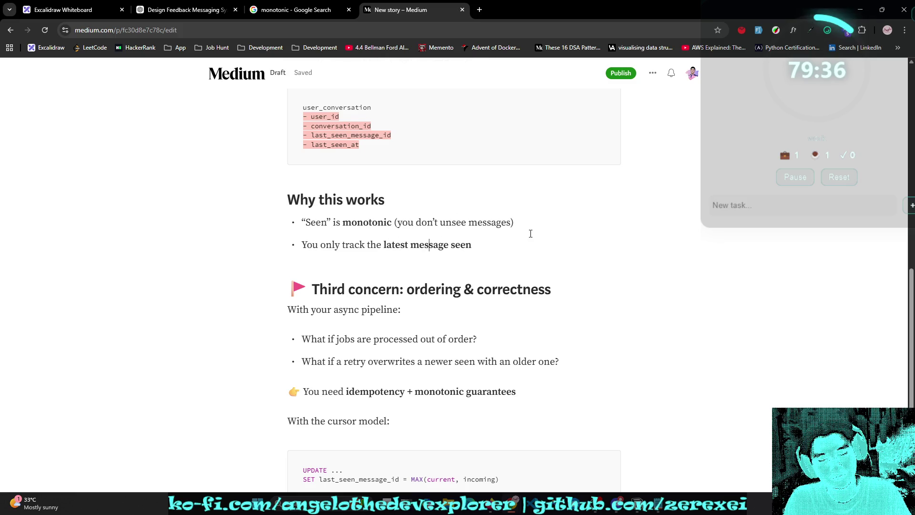
pyautogui.scroll(-2, 530, 232)
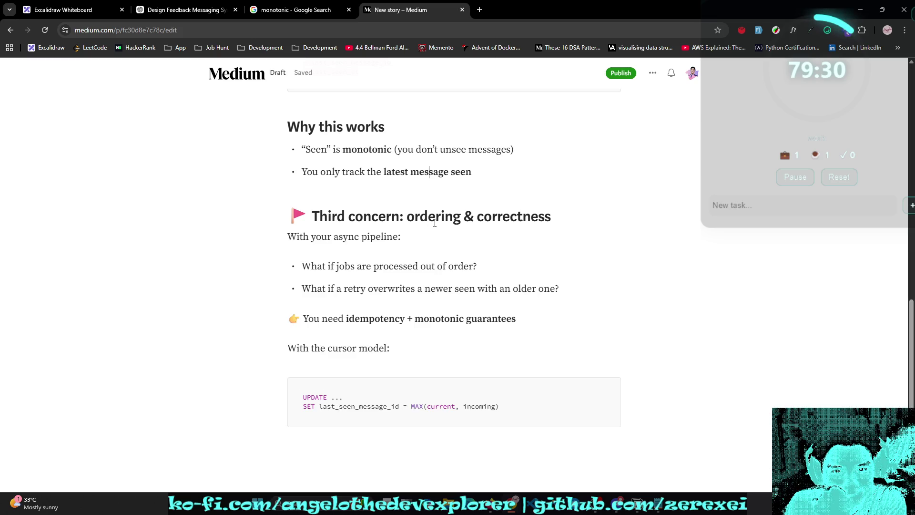
pyautogui.click(502, 224)
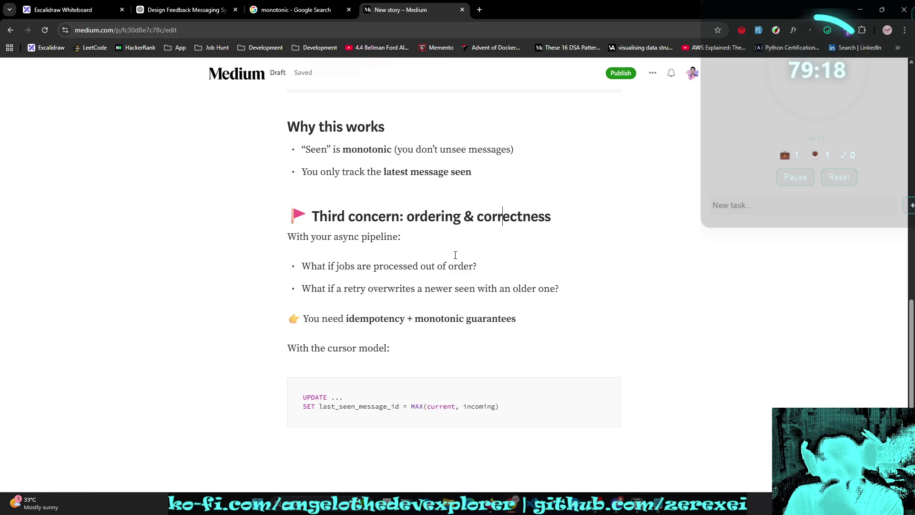
# Step: Close the monotonic Google Search tab, leaving the design feedback chat open
pyautogui.click(296, 9)
pyautogui.click(186, 10)
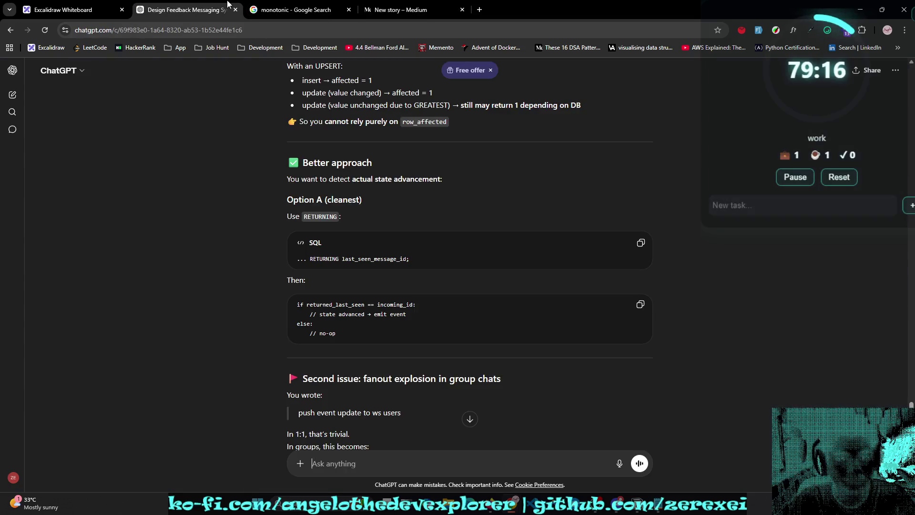
pyautogui.click(351, 10)
# Step: Select ChatGPT's feedback from 'Your flow' down through the Option A code
pyautogui.scroll(-1, 414, 185)
pyautogui.scroll(-2, 414, 183)
pyautogui.scroll(5, 413, 183)
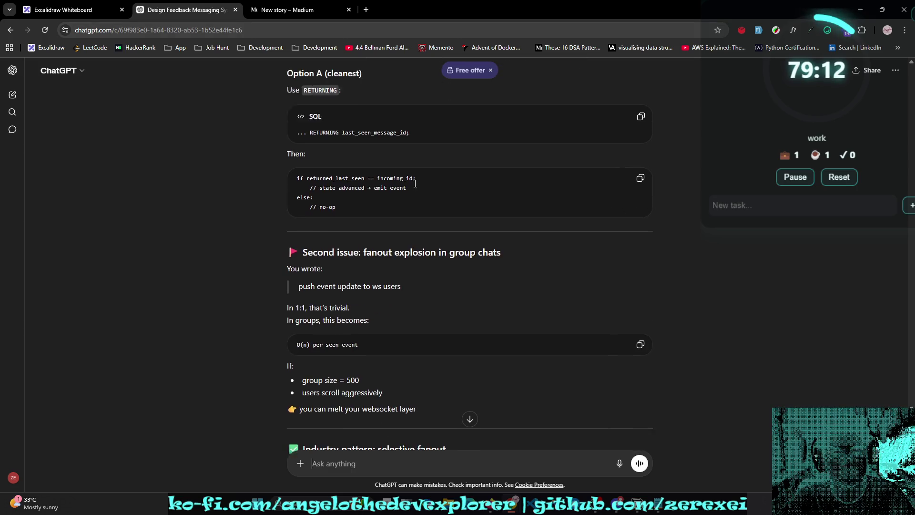
pyautogui.scroll(4, 414, 182)
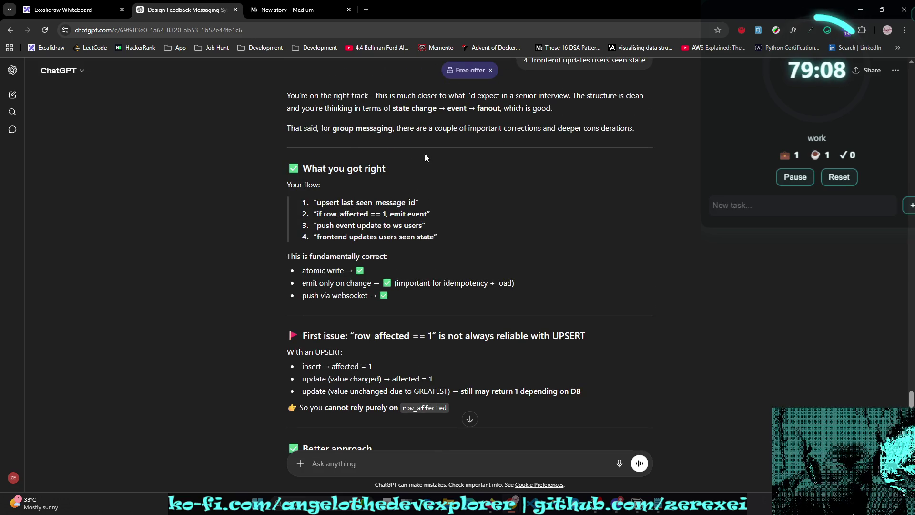
pyautogui.moveTo(276, 183)
pyautogui.mouseDown()
pyautogui.moveTo(371, 183)
pyautogui.moveTo(391, 173)
pyautogui.moveTo(419, 271)
pyautogui.moveTo(411, 292)
pyautogui.mouseUp()
pyautogui.scroll(-1, 384, 176)
pyautogui.scroll(-1, 384, 176)
pyautogui.scroll(-5, 391, 173)
# Step: Paste the copied ChatGPT feedback into the Medium draft after a section separator below the code block
pyautogui.hotkey('ctrl', 'Tab')
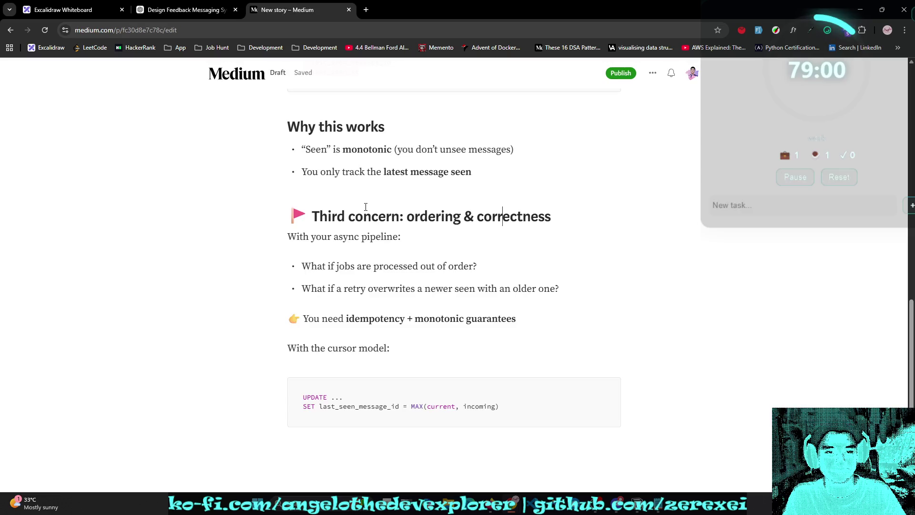
pyautogui.click(472, 437)
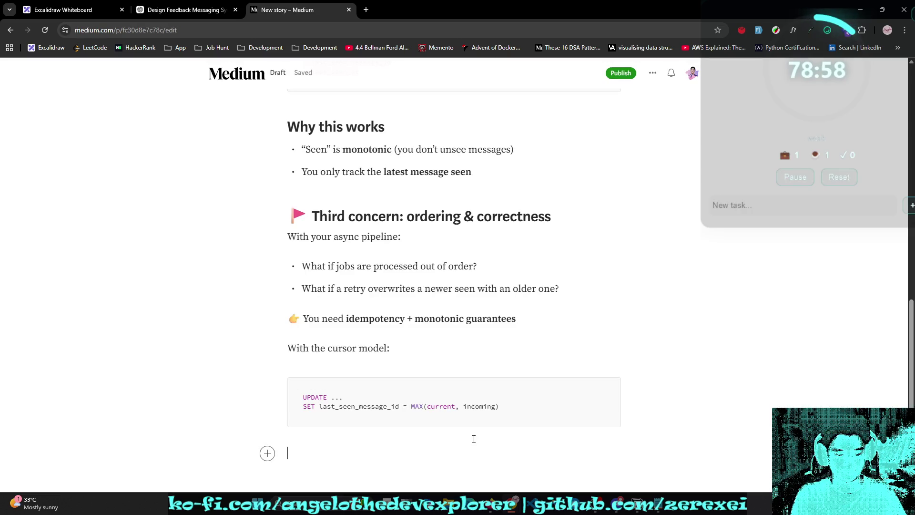
pyautogui.write('how')
pyautogui.press('BackSpace')
pyautogui.press('BackSpace')
pyautogui.press('BackSpace')
pyautogui.click(518, 454)
pyautogui.click(267, 453)
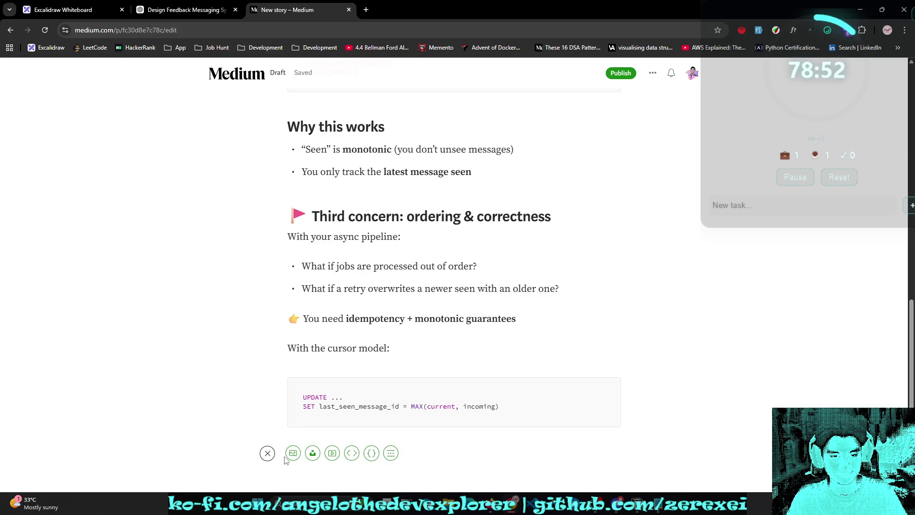
pyautogui.click(390, 453)
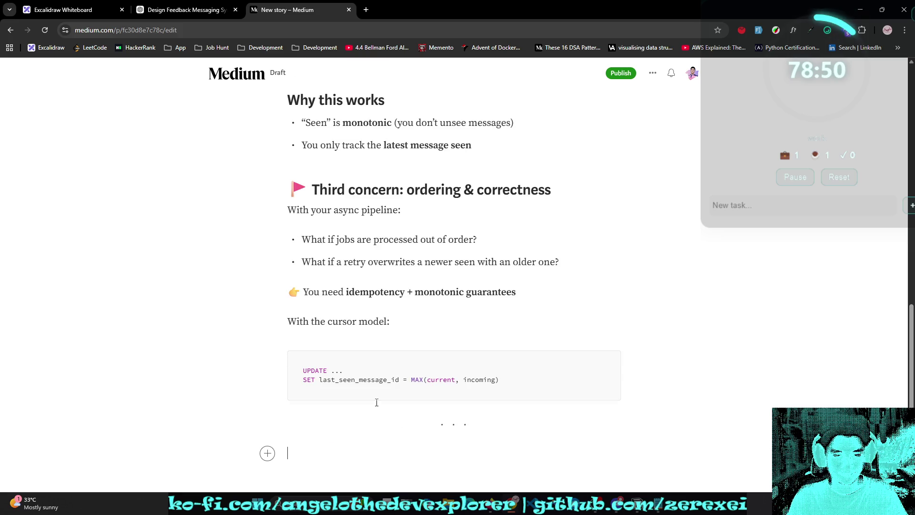
pyautogui.hotkey('ctrl', 'v')
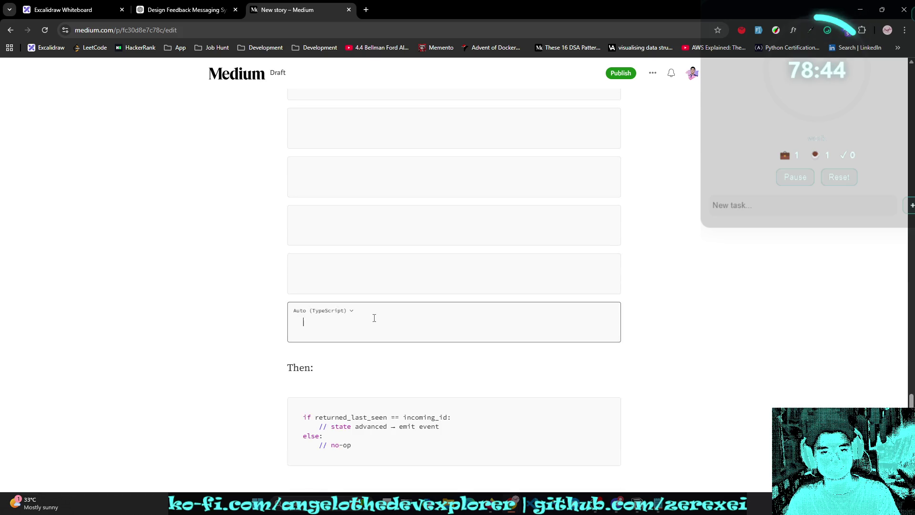
pyautogui.press('BackSpace')
# Step: Remove the empty paragraph above the 'Your flow' numbered list, then return to ChatGPT
pyautogui.scroll(3, 401, 329)
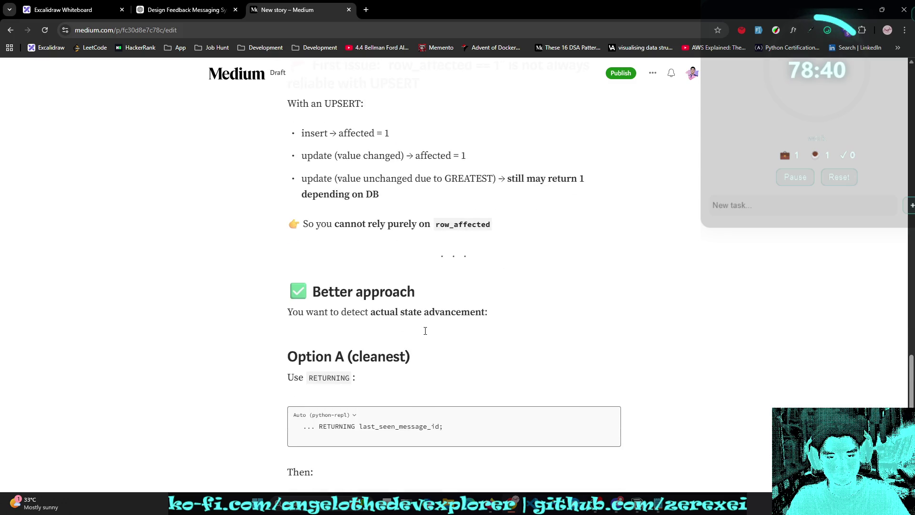
pyautogui.scroll(4, 425, 330)
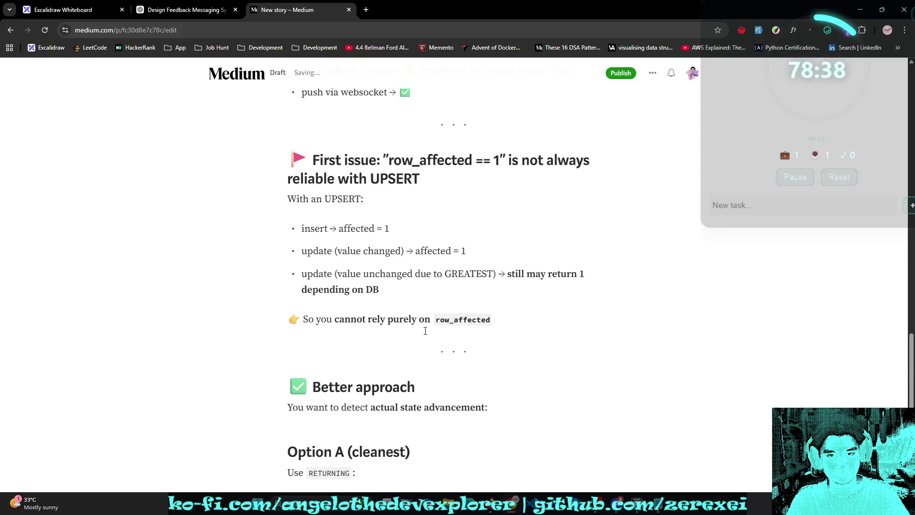
pyautogui.scroll(5, 426, 331)
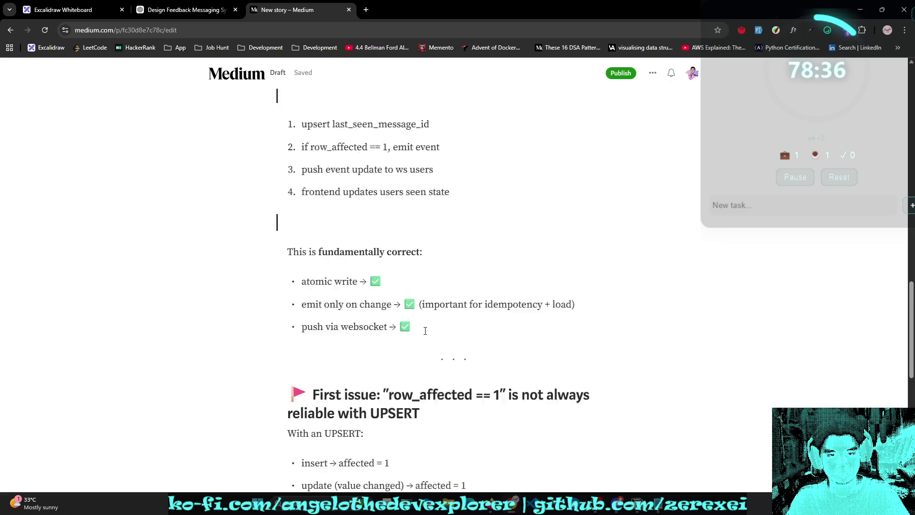
pyautogui.press('BackSpace')
pyautogui.press('BackSpace')
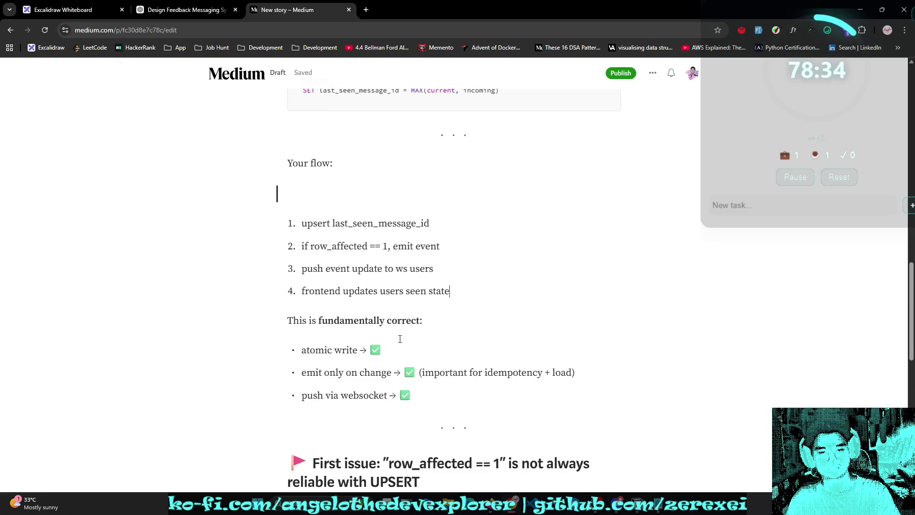
pyautogui.hotkey('ctrl', 'z')
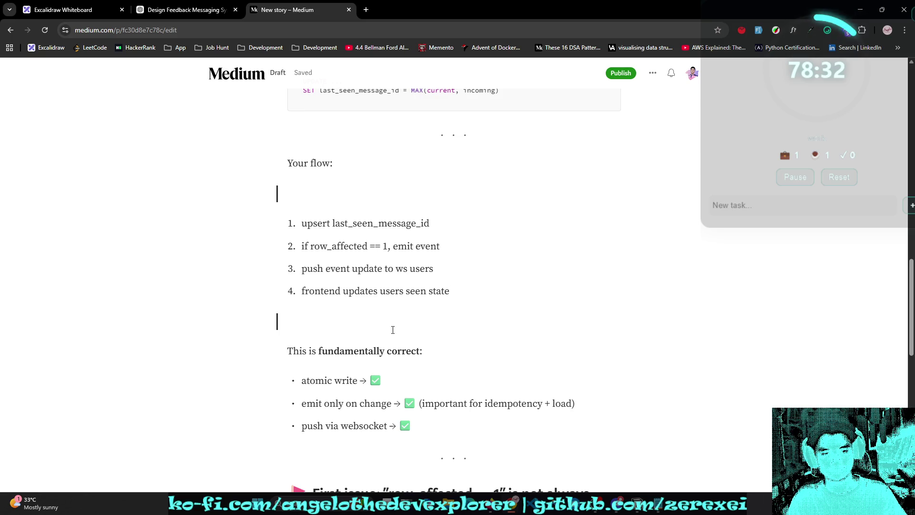
pyautogui.press('BackSpace')
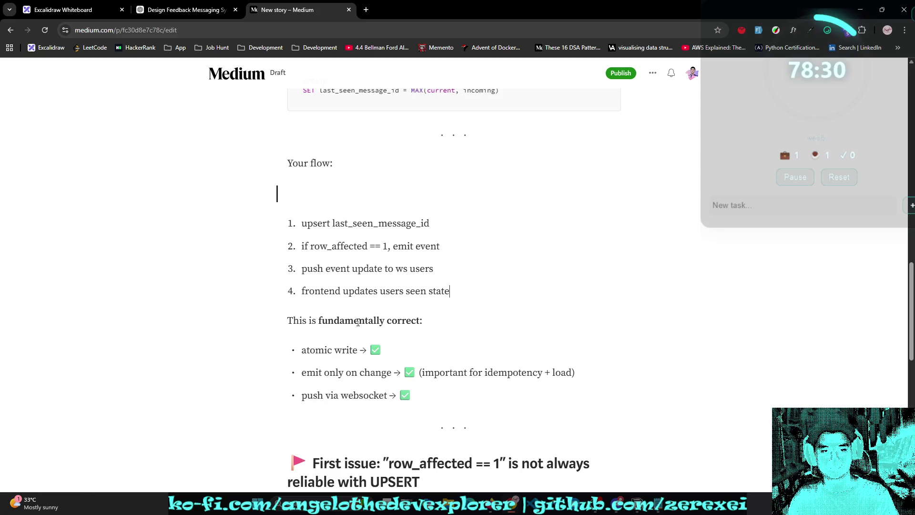
pyautogui.press('BackSpace')
pyautogui.scroll(3, 378, 296)
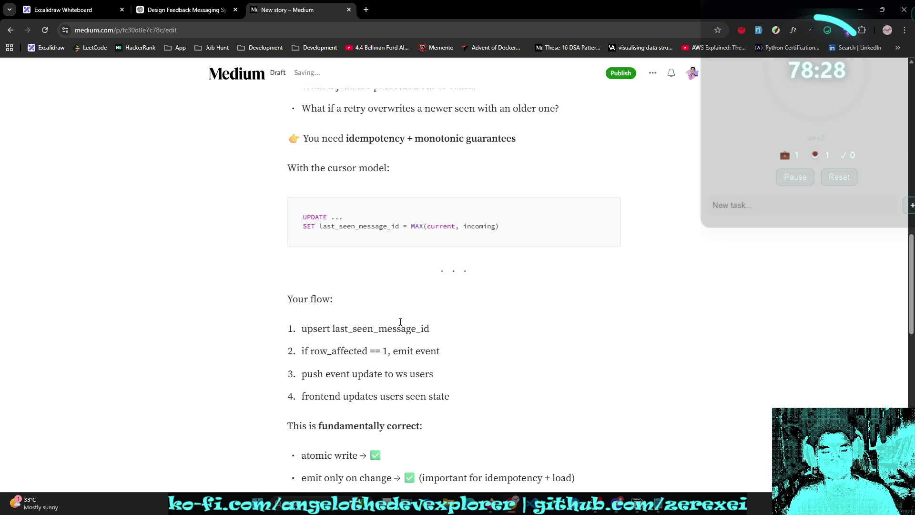
pyautogui.scroll(-10, 400, 322)
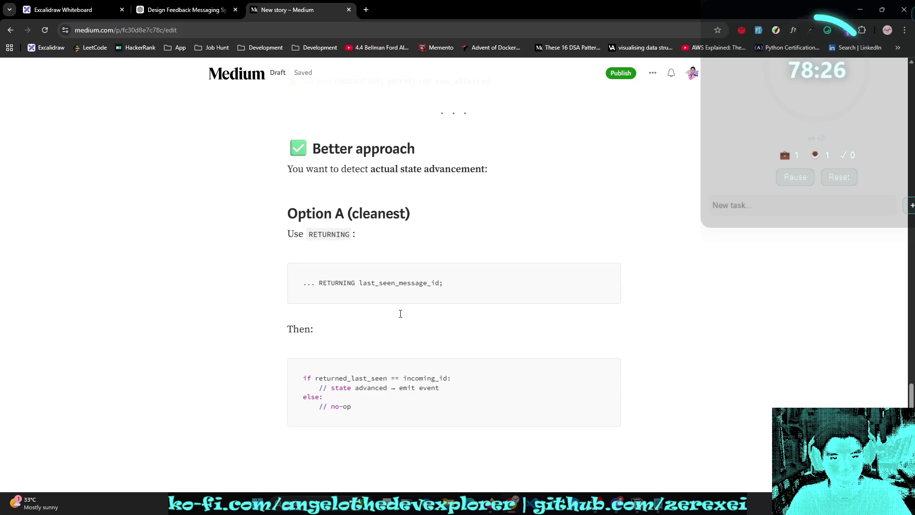
pyautogui.hotkey('ctrl', 'shift', 'Tab')
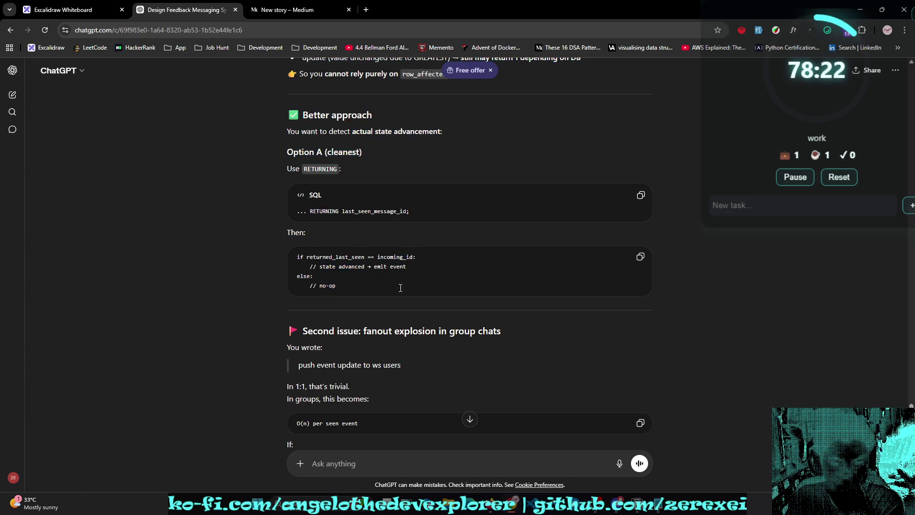
# Step: Read ChatGPT's answer, highlighting the O(n) per seen event line and the line about users viewing the conversation
pyautogui.scroll(-2, 401, 287)
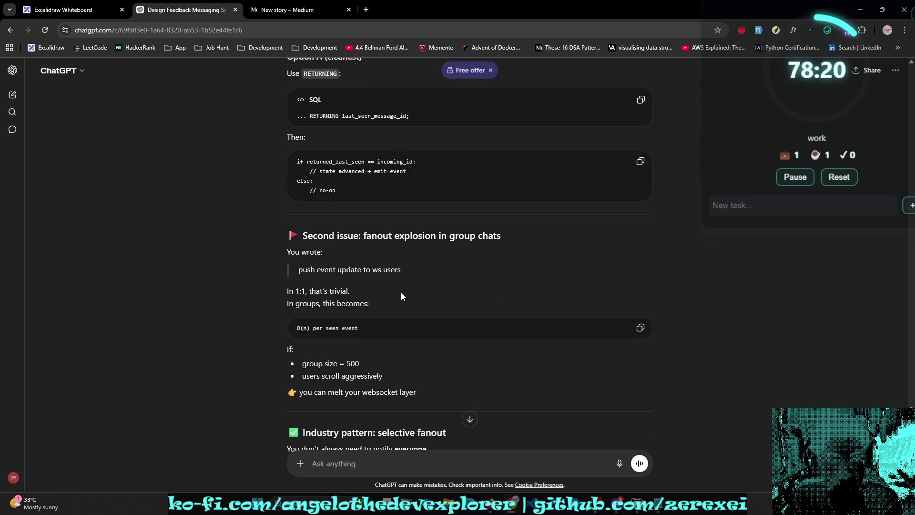
pyautogui.scroll(1, 402, 296)
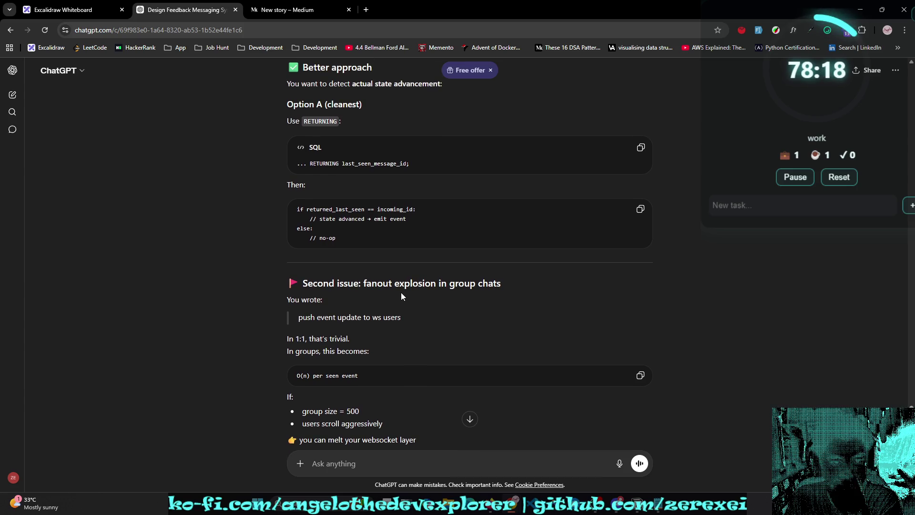
pyautogui.scroll(-1, 381, 328)
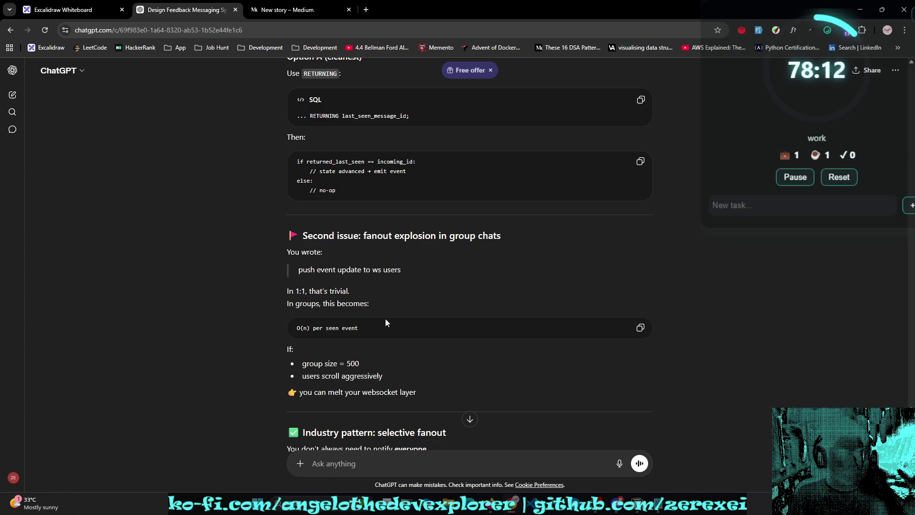
pyautogui.scroll(-1, 388, 309)
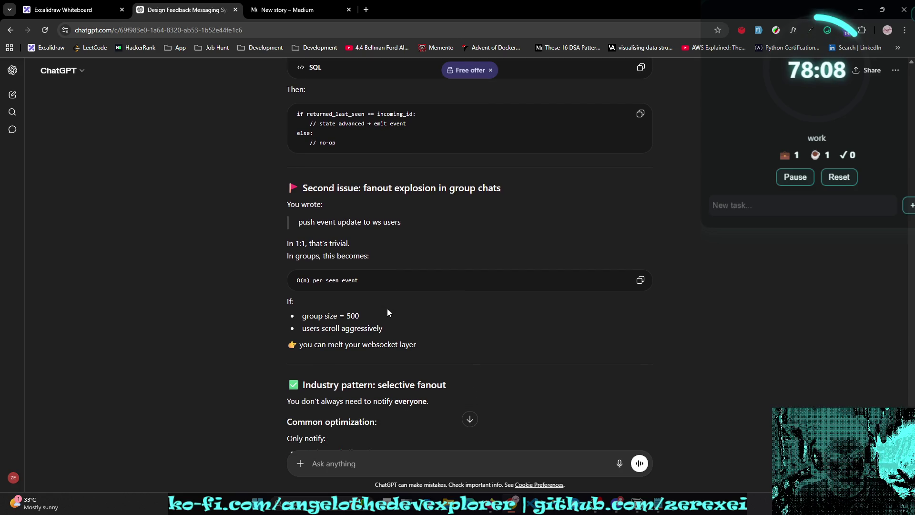
pyautogui.moveTo(358, 280); pyautogui.dragTo(299, 283)
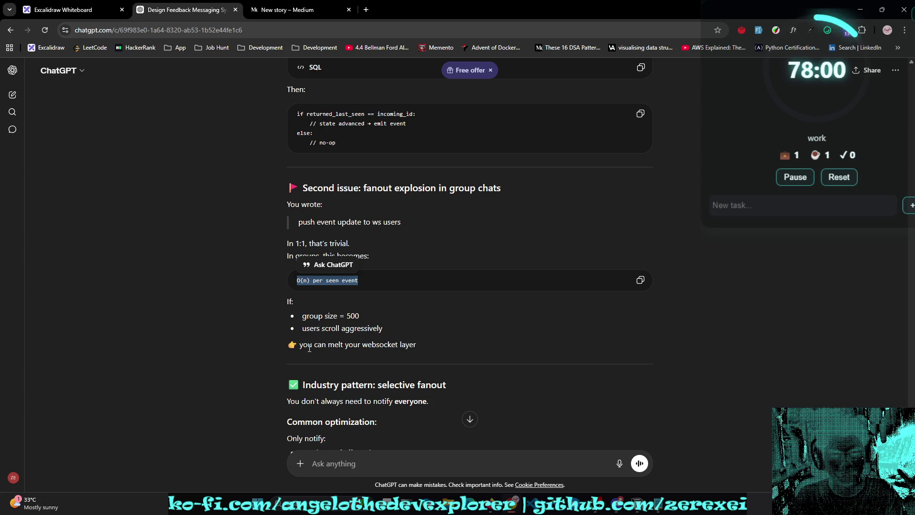
pyautogui.scroll(-2, 455, 354)
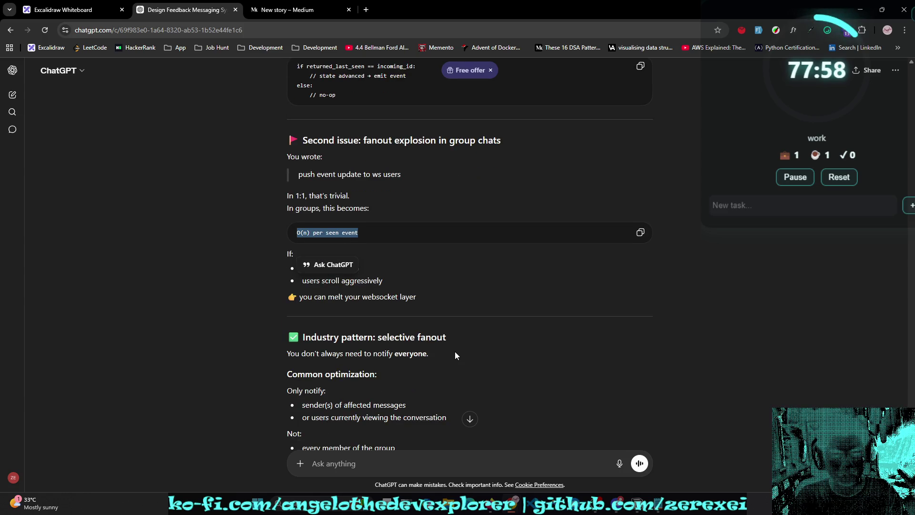
pyautogui.scroll(-1, 455, 355)
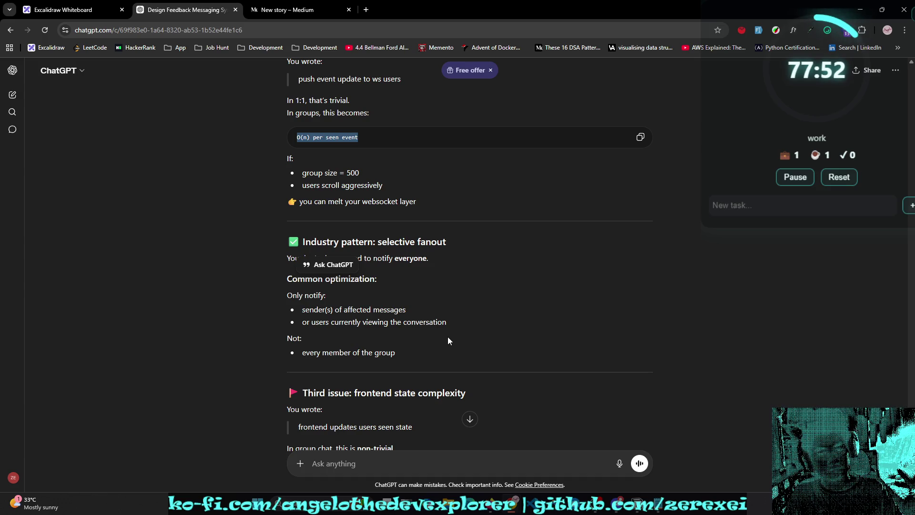
pyautogui.click(448, 337)
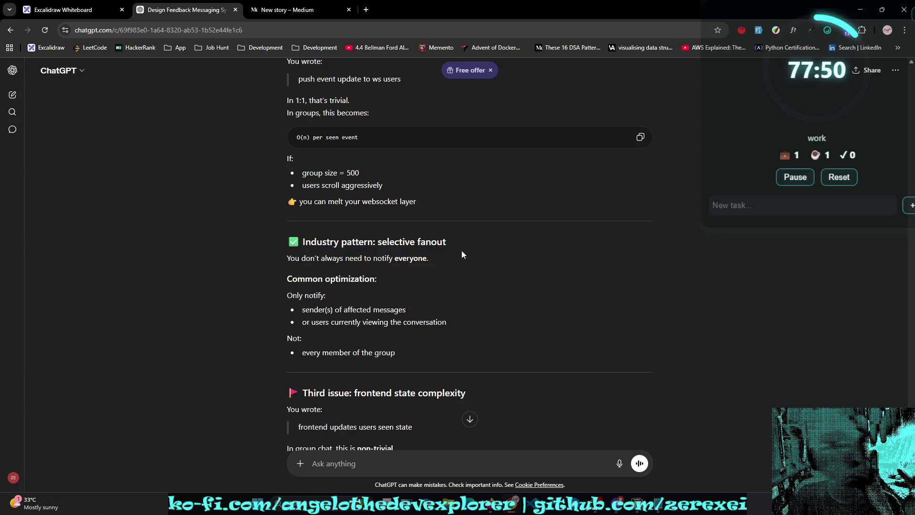
pyautogui.scroll(-1, 458, 261)
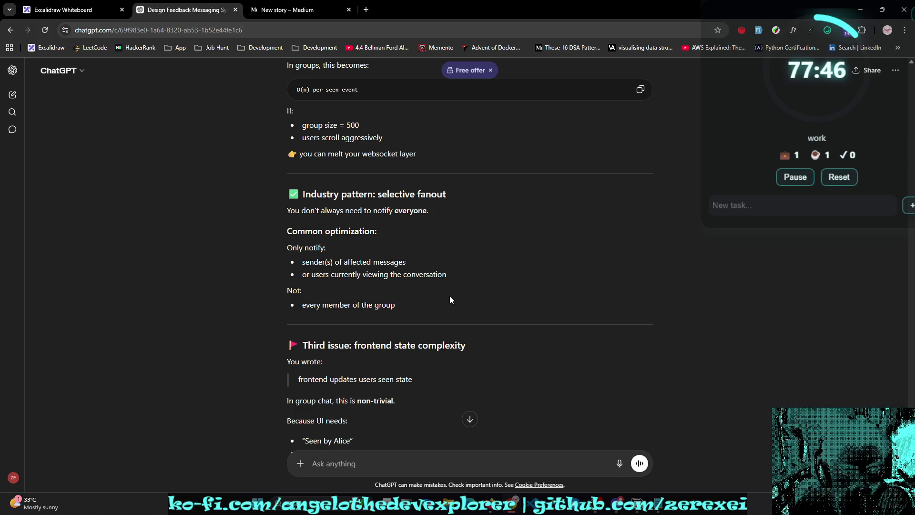
pyautogui.scroll(1, 450, 296)
pyautogui.scroll(-1, 450, 296)
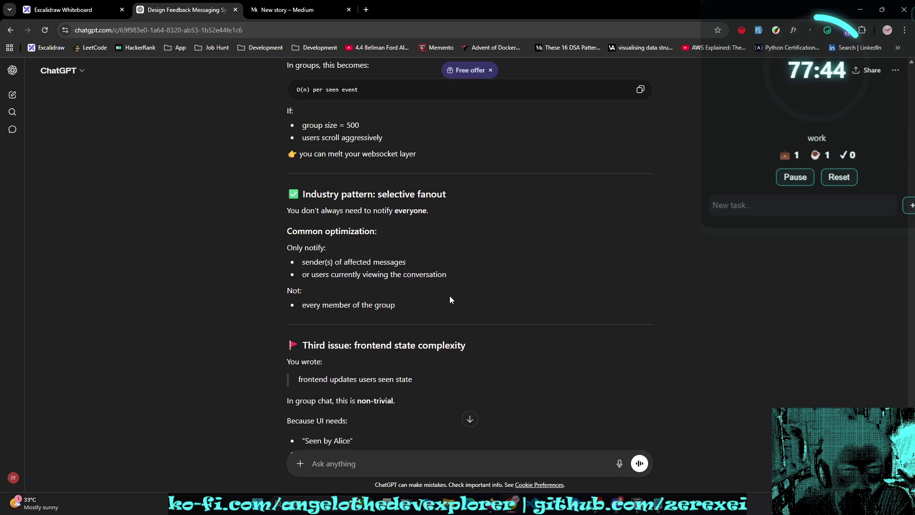
pyautogui.scroll(-1, 450, 296)
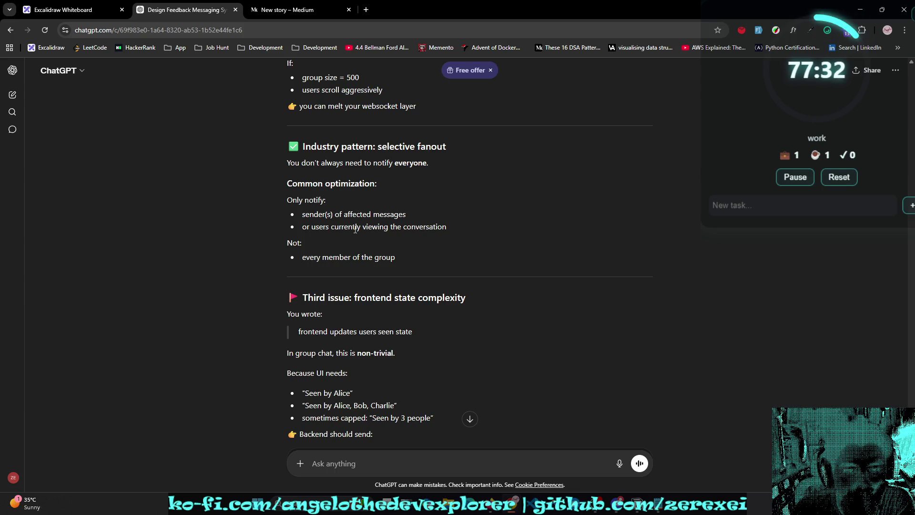
pyautogui.moveTo(448, 227); pyautogui.dragTo(280, 228)
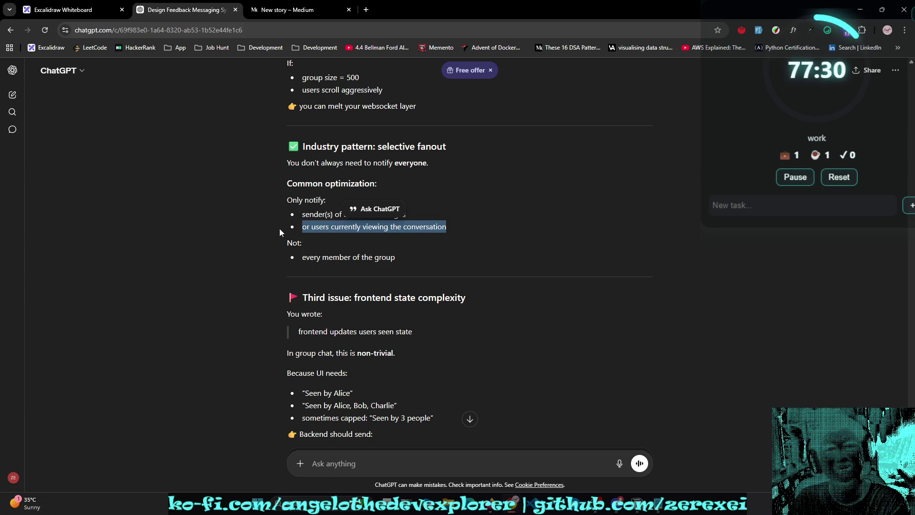
pyautogui.click(424, 283)
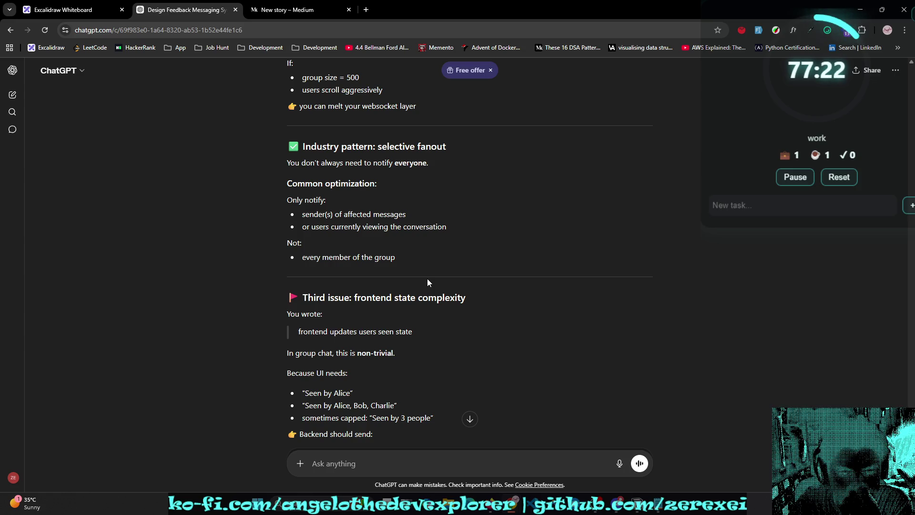
# Step: Highlight the selective fanout recommendations and draft the reply 'this is concurrency handling'
pyautogui.moveTo(285, 148)
pyautogui.mouseDown()
pyautogui.moveTo(454, 224)
pyautogui.moveTo(455, 261)
pyautogui.mouseUp()
pyautogui.click(386, 458)
pyautogui.write('this is concurrency handling')
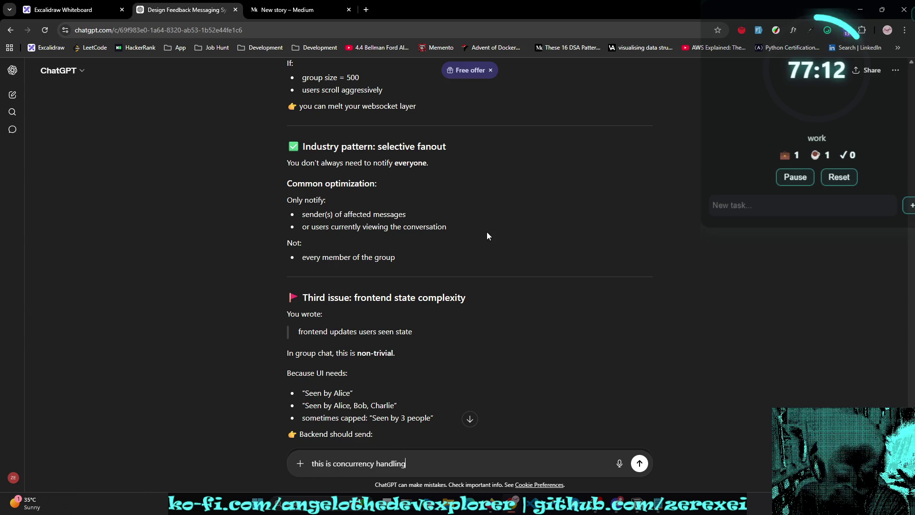
# Step: Scroll further through the answer and select the Fourth issue heading with its example
pyautogui.scroll(-1, 410, 295)
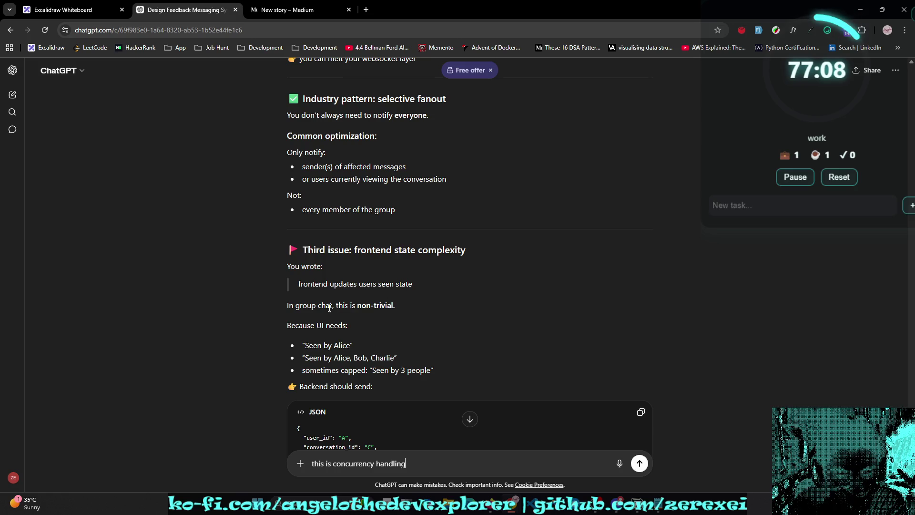
pyautogui.scroll(-1, 384, 308)
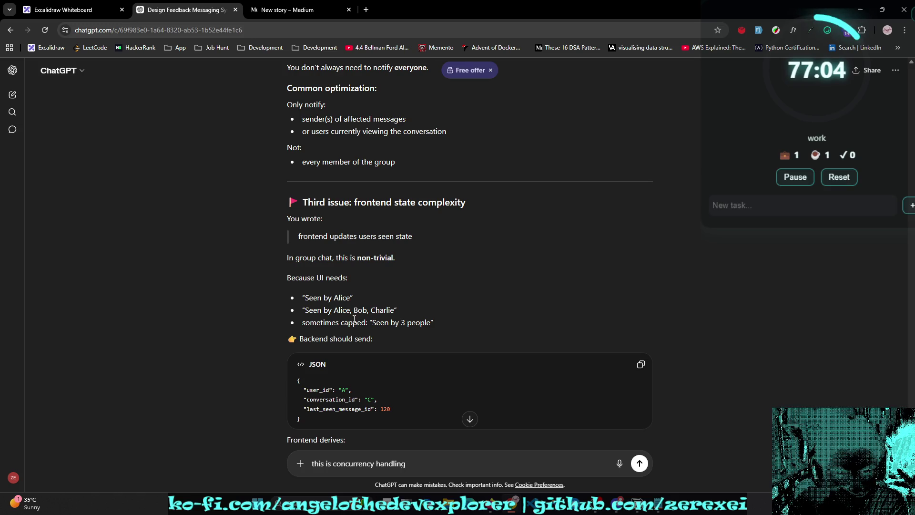
pyautogui.scroll(-2, 438, 314)
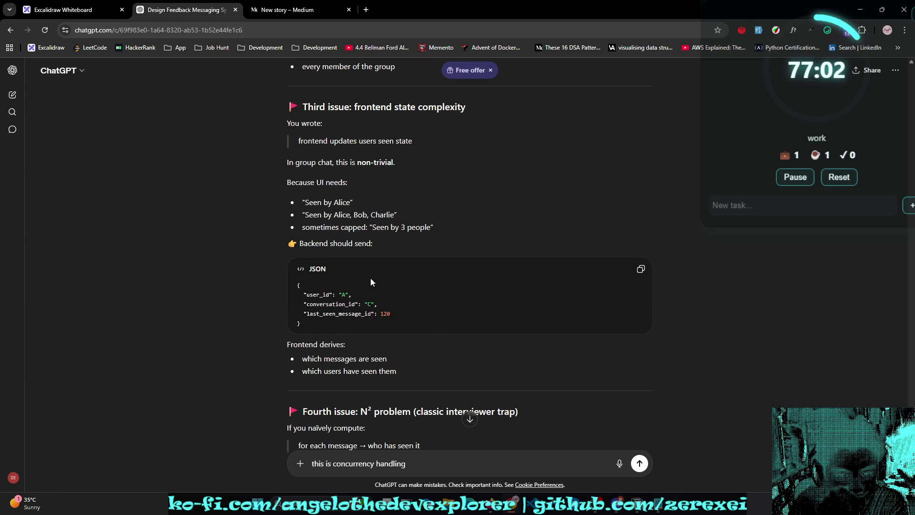
pyautogui.scroll(-2, 384, 297)
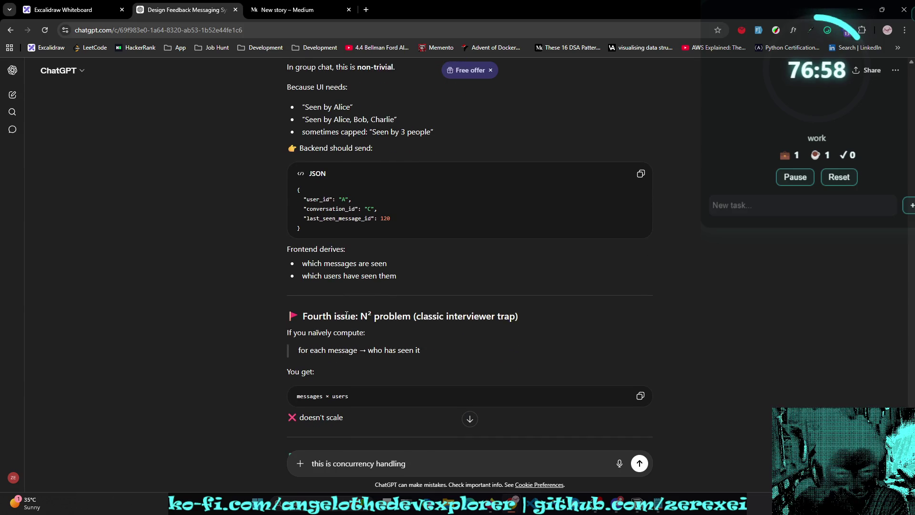
pyautogui.scroll(-1, 381, 314)
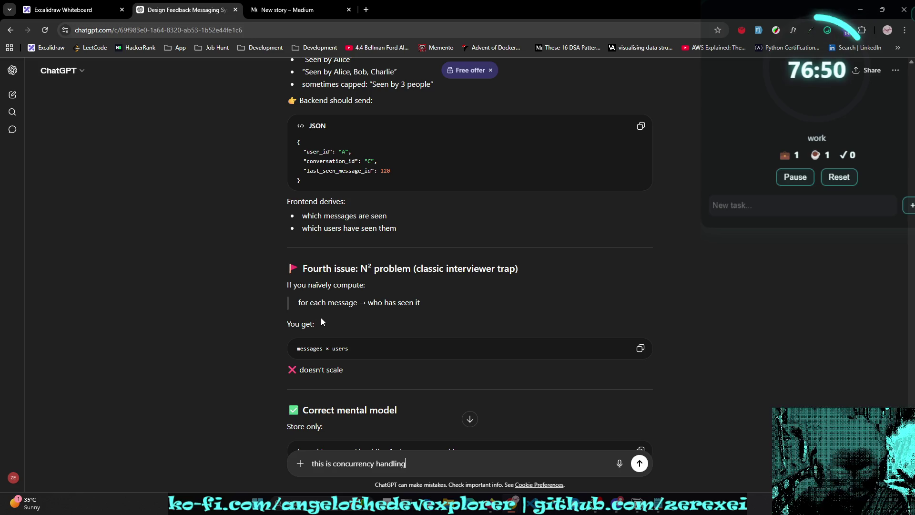
pyautogui.scroll(-2, 324, 314)
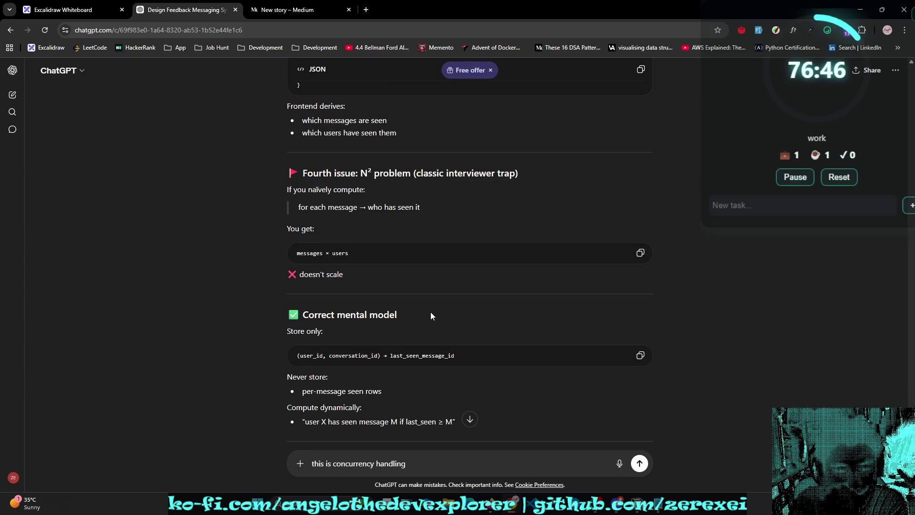
pyautogui.scroll(-1, 430, 316)
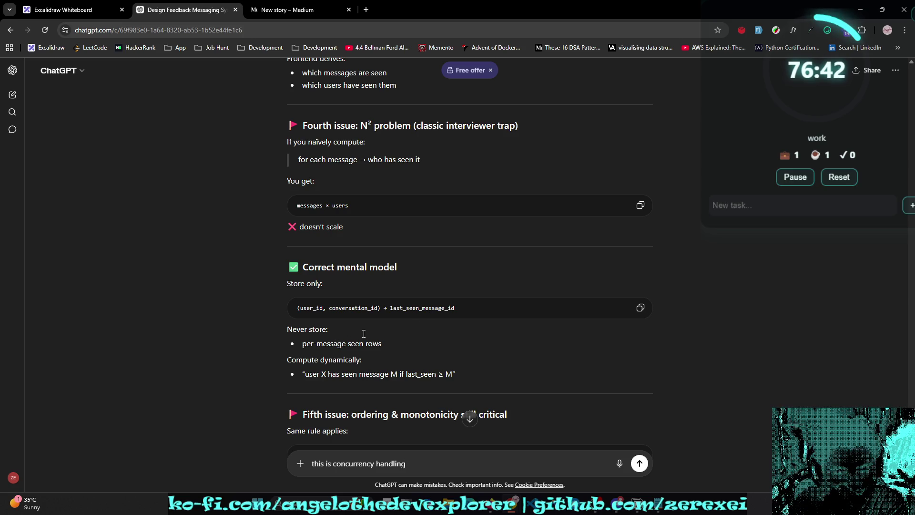
pyautogui.scroll(-3, 350, 365)
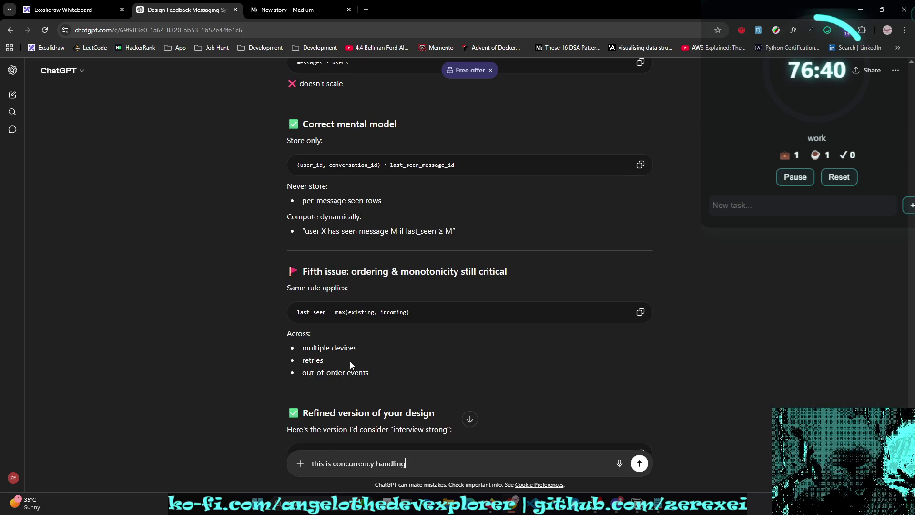
pyautogui.scroll(2, 351, 362)
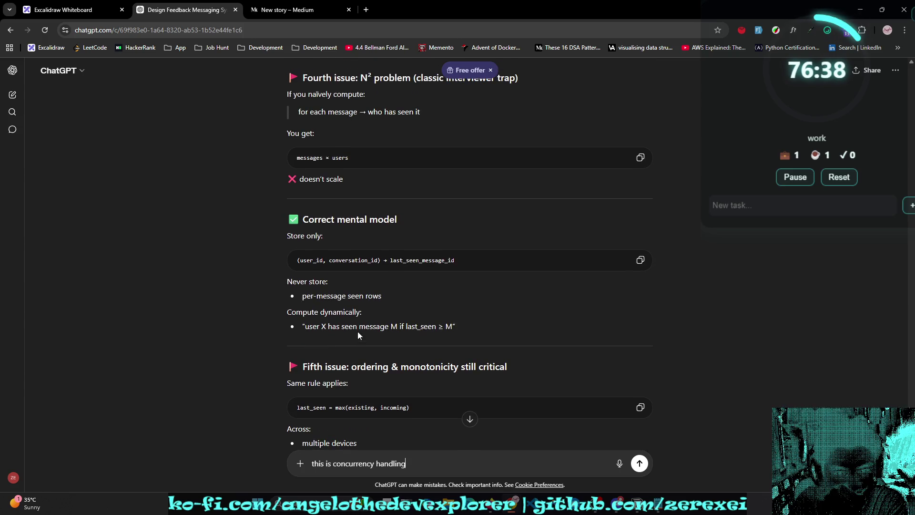
pyautogui.scroll(3, 364, 269)
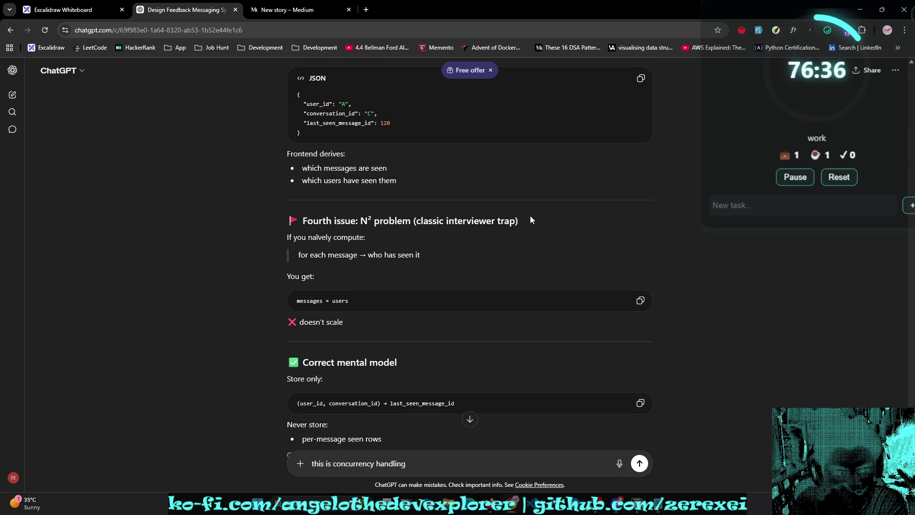
pyautogui.moveTo(286, 220); pyautogui.dragTo(450, 254)
pyautogui.hotkey('ctrl', 'c')
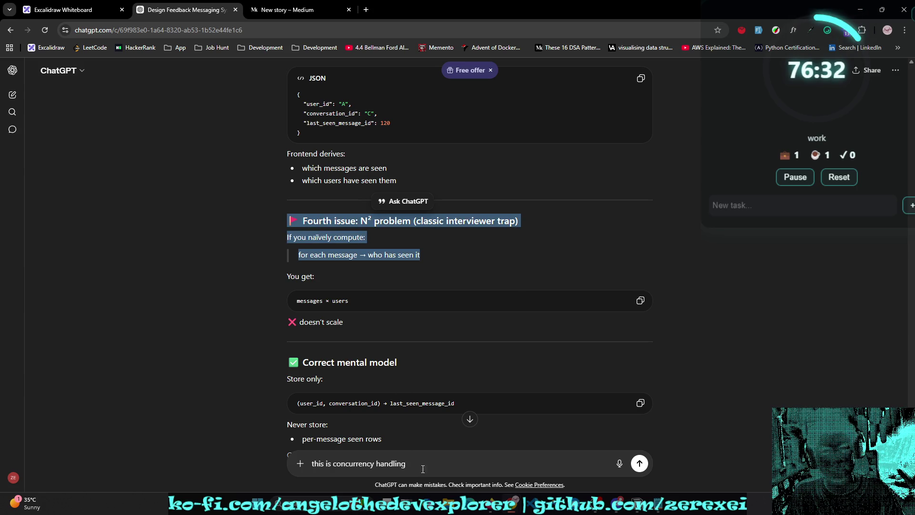
# Step: Add a --- divider, the pasted Fourth issue section, and a note on per-user last_seen_at and last_seen_message_id
pyautogui.click(423, 469)
pyautogui.hotkey('shift', 'Return')
pyautogui.hotkey('shift', 'Return')
pyautogui.write('---')
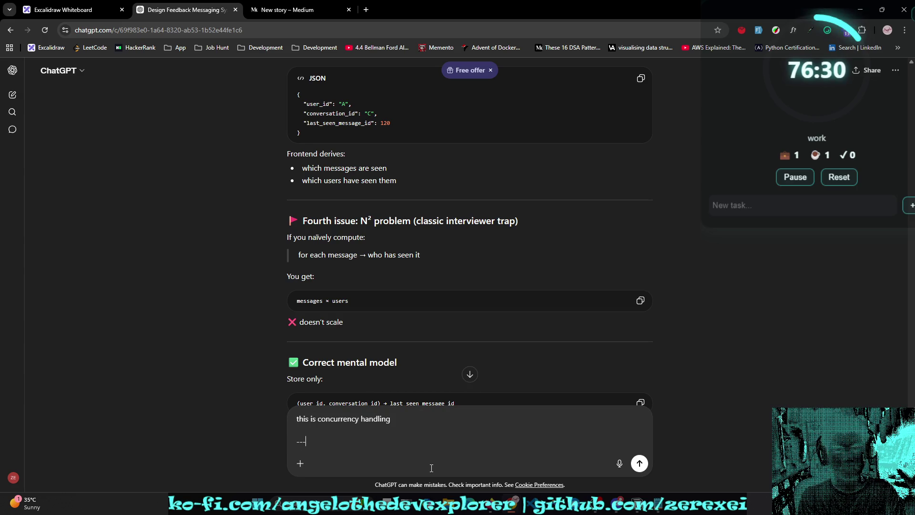
pyautogui.hotkey('shift', 'Return')
pyautogui.hotkey('ctrl', 'v')
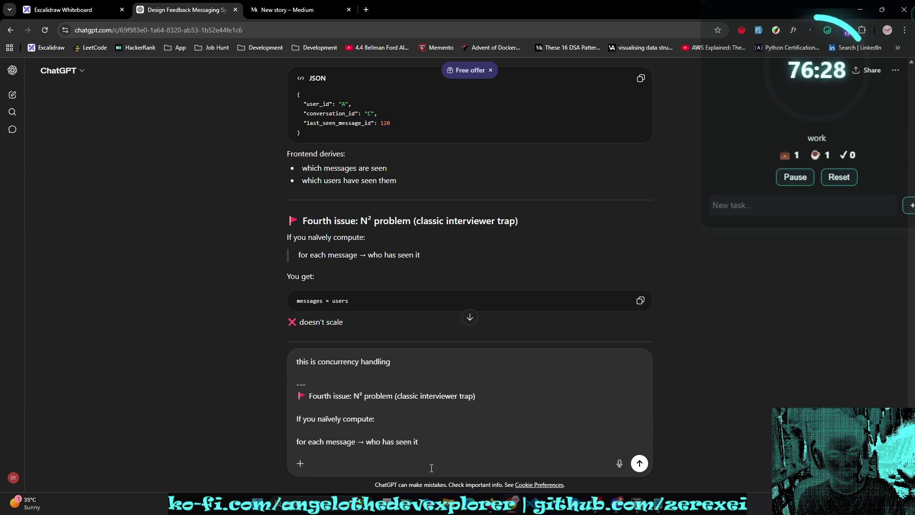
pyautogui.hotkey('shift', 'Return')
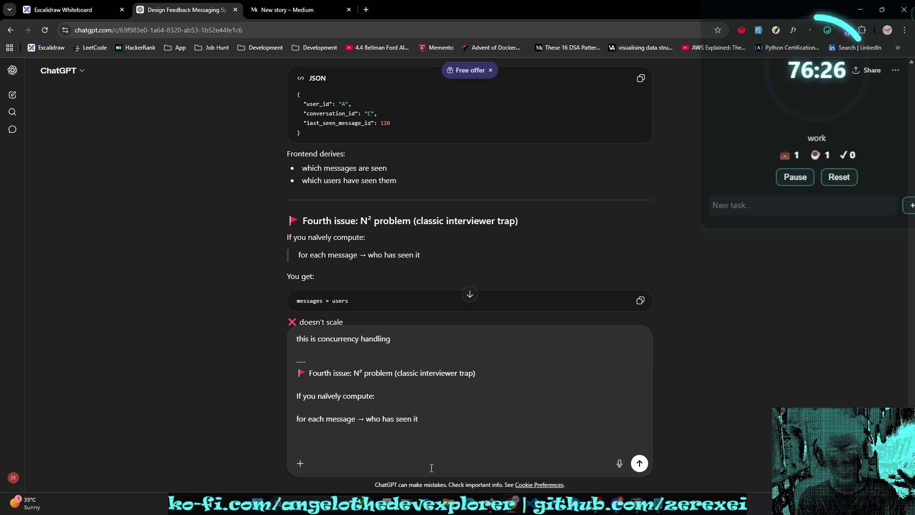
pyautogui.write('I- I will use the conversation and ')
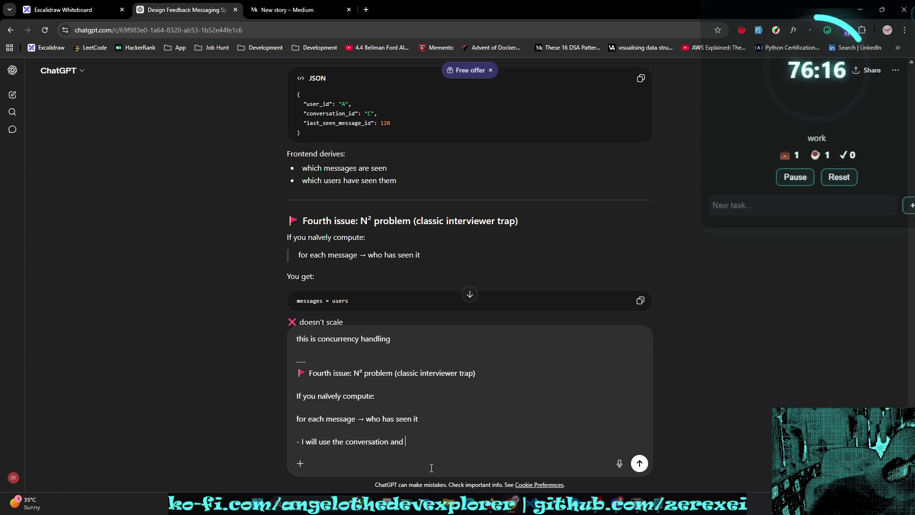
pyautogui.write('per user')
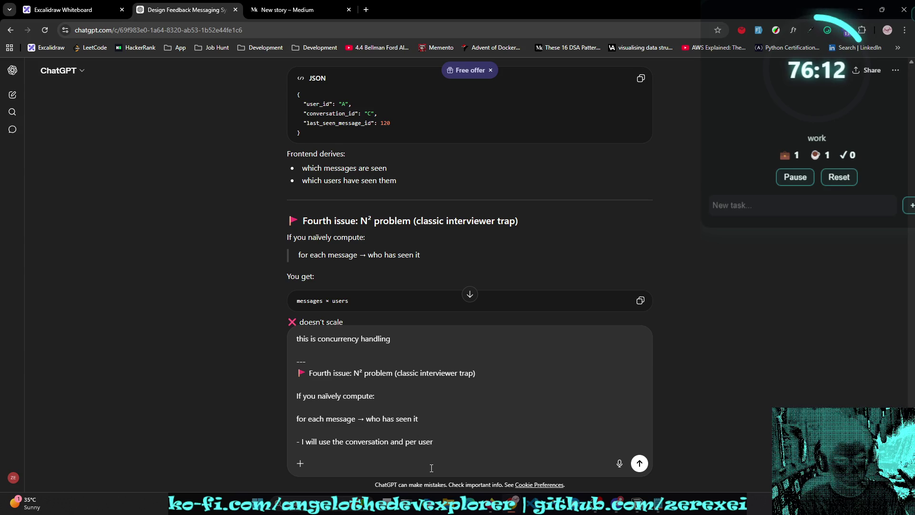
pyautogui.write(' last_s')
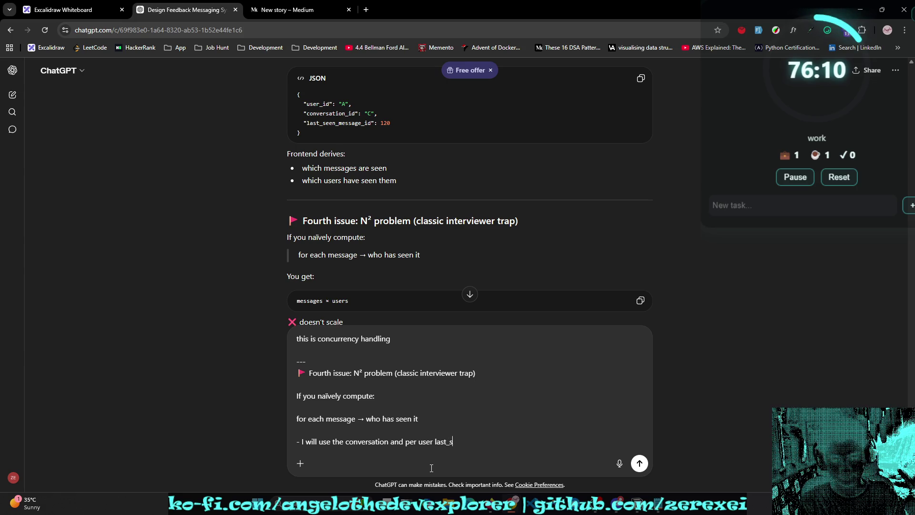
pyautogui.write('een_at and mess')
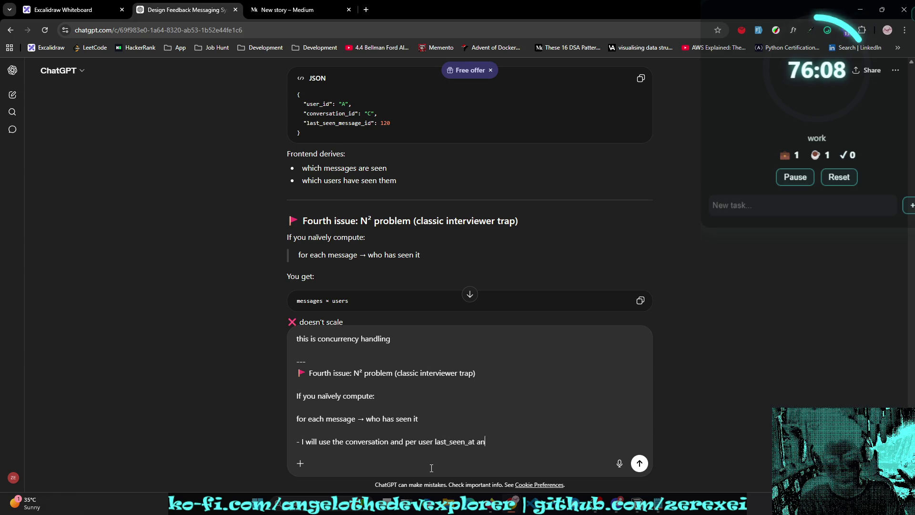
pyautogui.press('BackSpace')
pyautogui.press('BackSpace')
pyautogui.press('BackSpace')
pyautogui.write('last_seen_message_id')
pyautogui.hotkey('shift', 'Return')
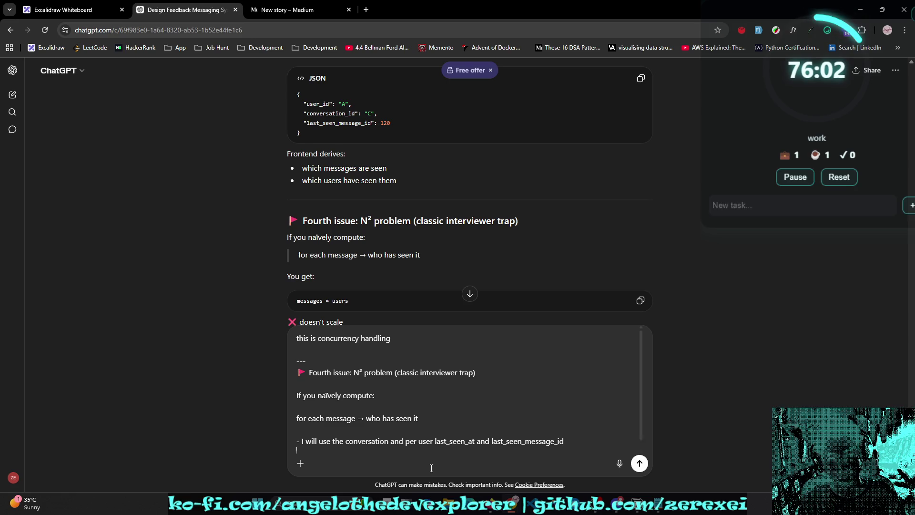
pyautogui.hotkey('shift', 'Return')
pyautogui.write('---')
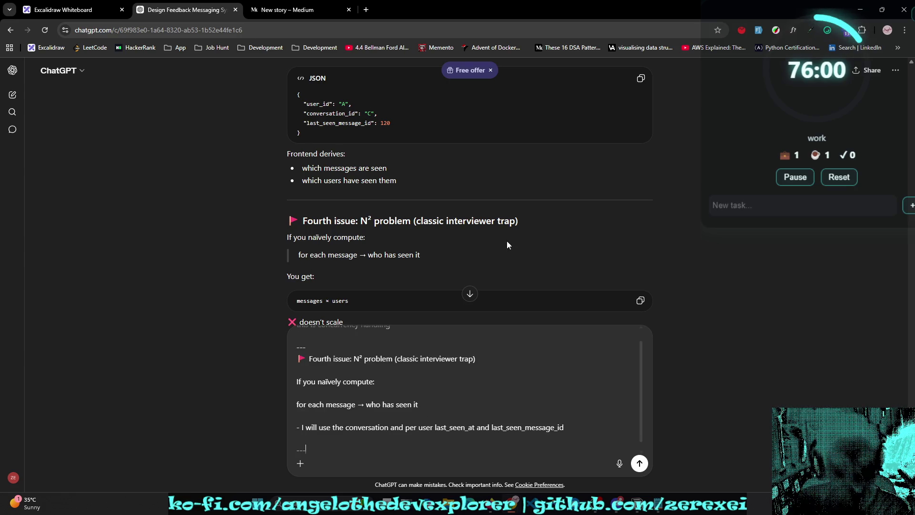
pyautogui.scroll(3, 477, 213)
pyautogui.scroll(-6, 477, 212)
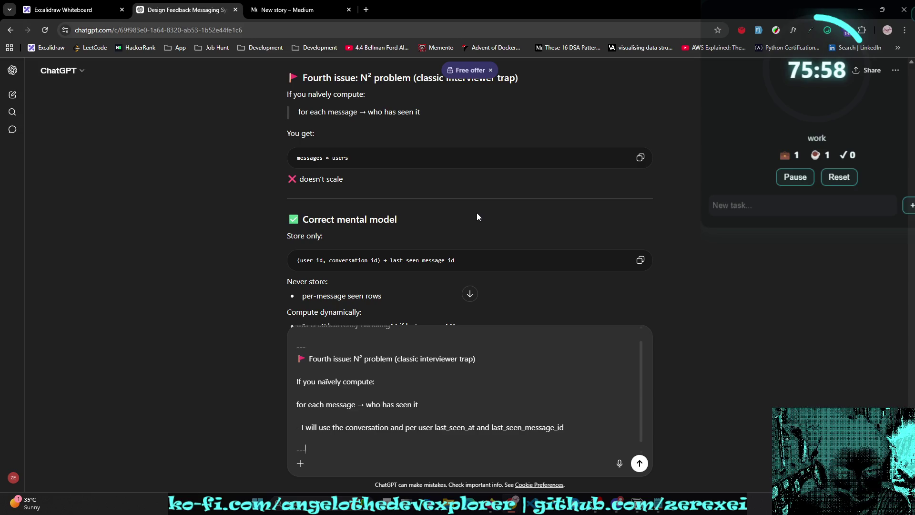
pyautogui.scroll(-1, 477, 213)
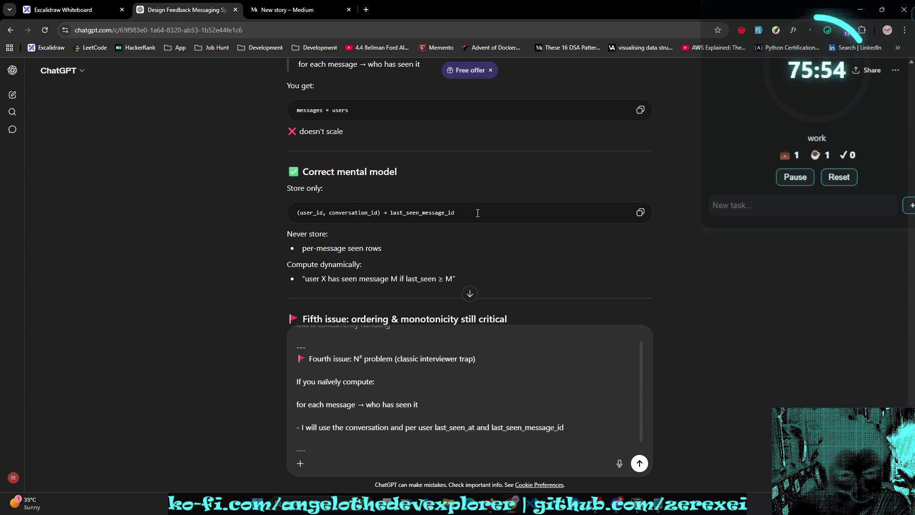
pyautogui.scroll(-1, 478, 214)
pyautogui.scroll(1, 478, 214)
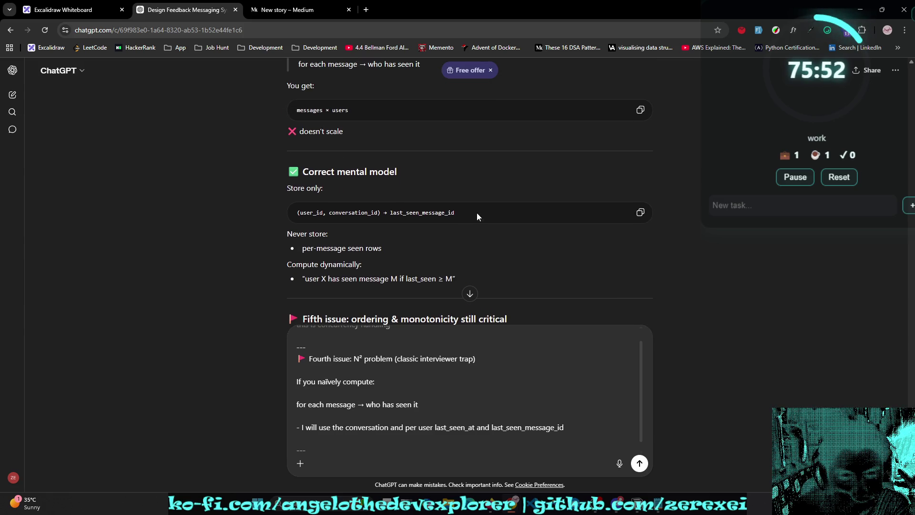
pyautogui.scroll(-3, 398, 200)
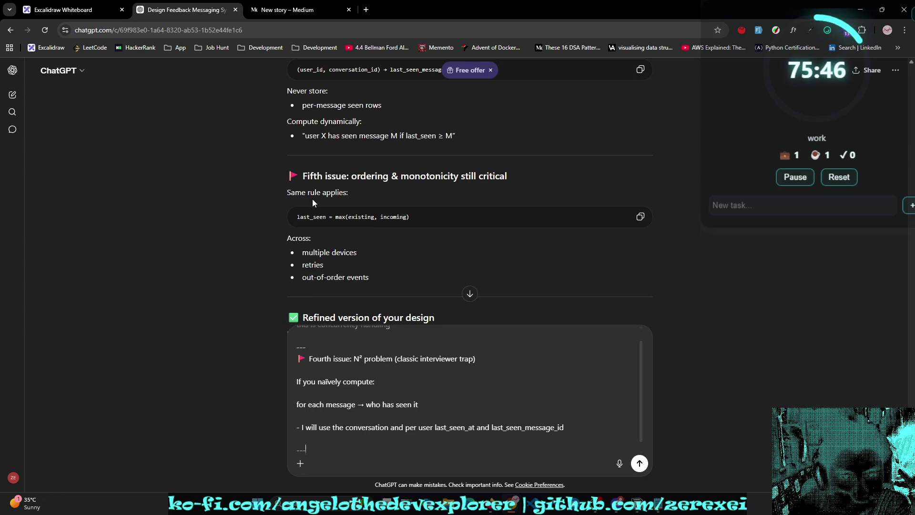
pyautogui.scroll(-1, 351, 199)
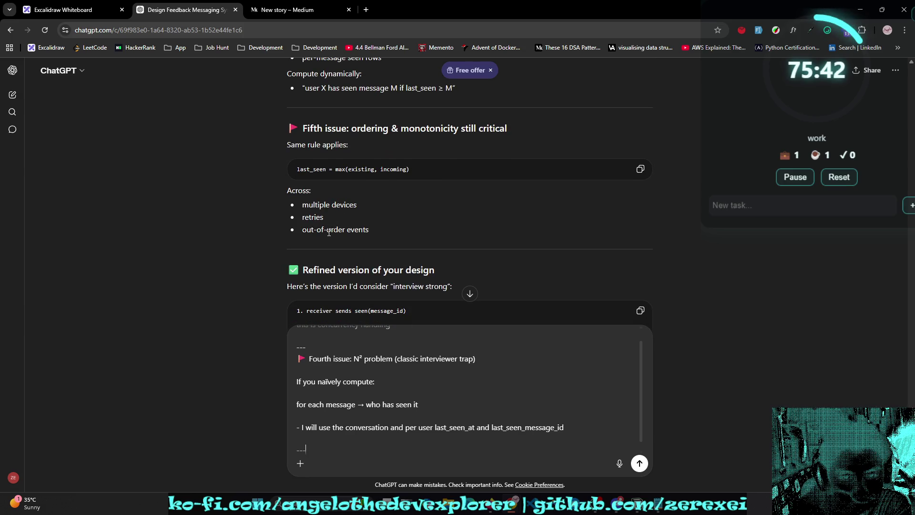
pyautogui.scroll(1, 438, 179)
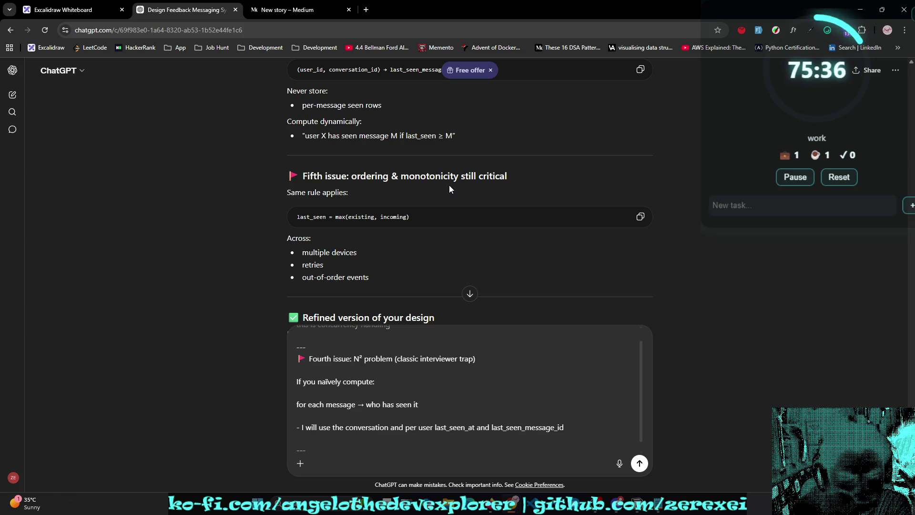
pyautogui.scroll(-1, 450, 188)
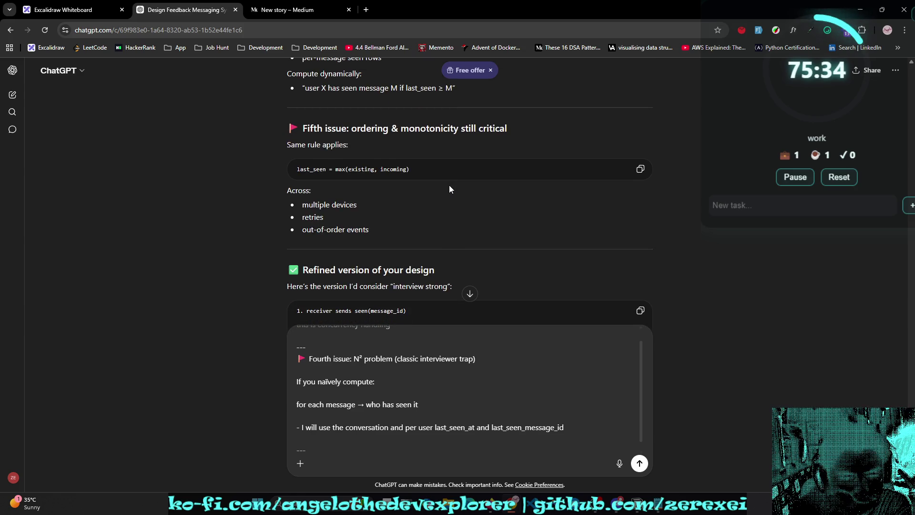
pyautogui.scroll(2, 449, 189)
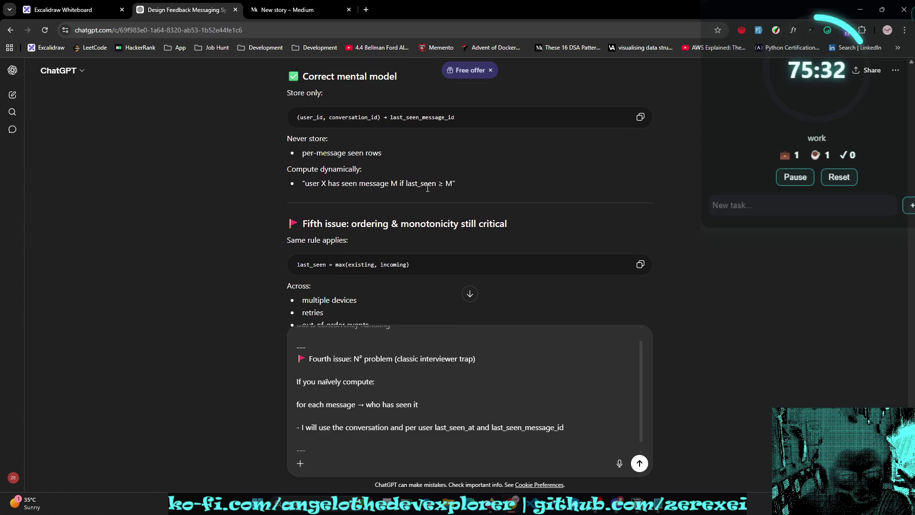
pyautogui.moveTo(308, 224)
pyautogui.mouseDown()
pyautogui.moveTo(546, 229)
pyautogui.moveTo(557, 179)
pyautogui.mouseUp()
pyautogui.hotkey('ctrl', 'c')
pyautogui.scroll(-1, 546, 230)
pyautogui.scroll(-1, 552, 225)
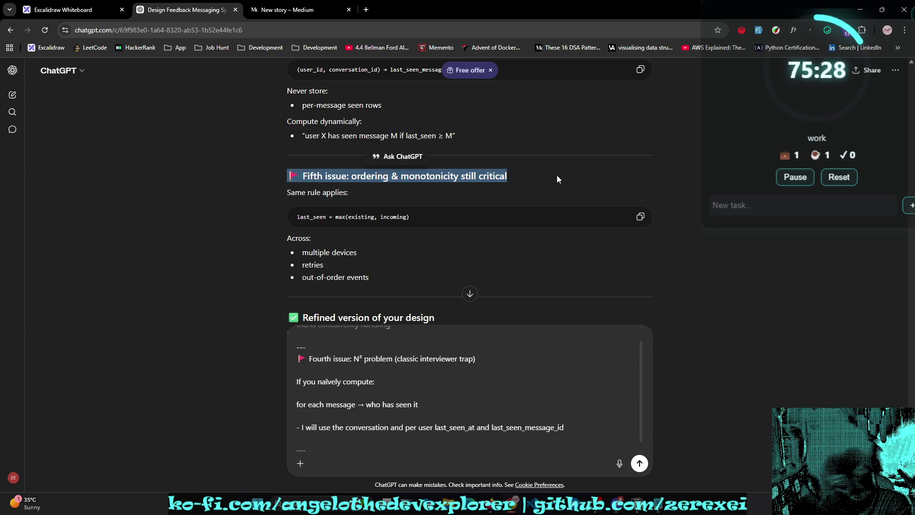
pyautogui.scroll(1, 556, 186)
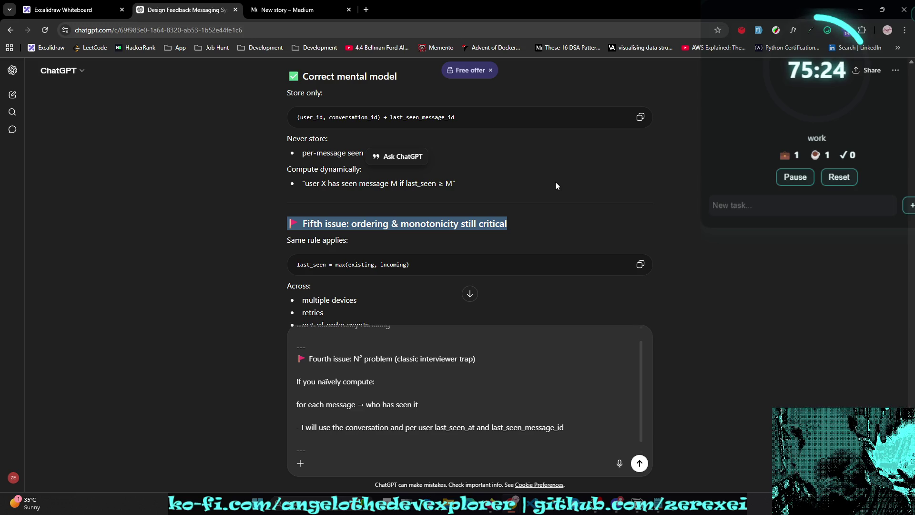
pyautogui.scroll(-1, 555, 186)
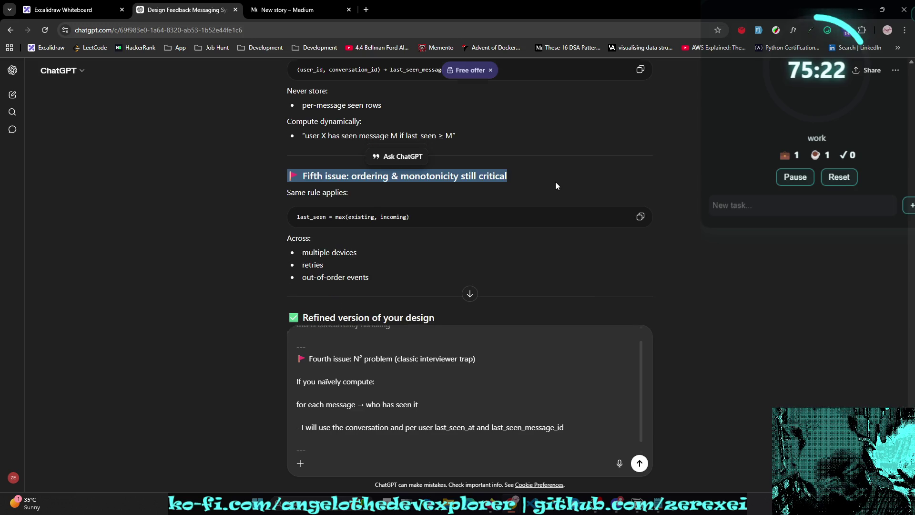
pyautogui.scroll(-3, 556, 184)
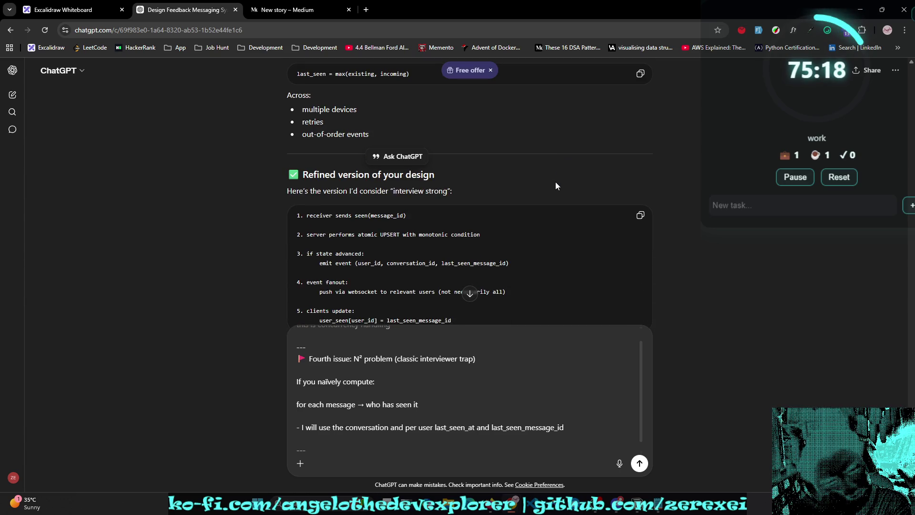
pyautogui.scroll(2, 531, 187)
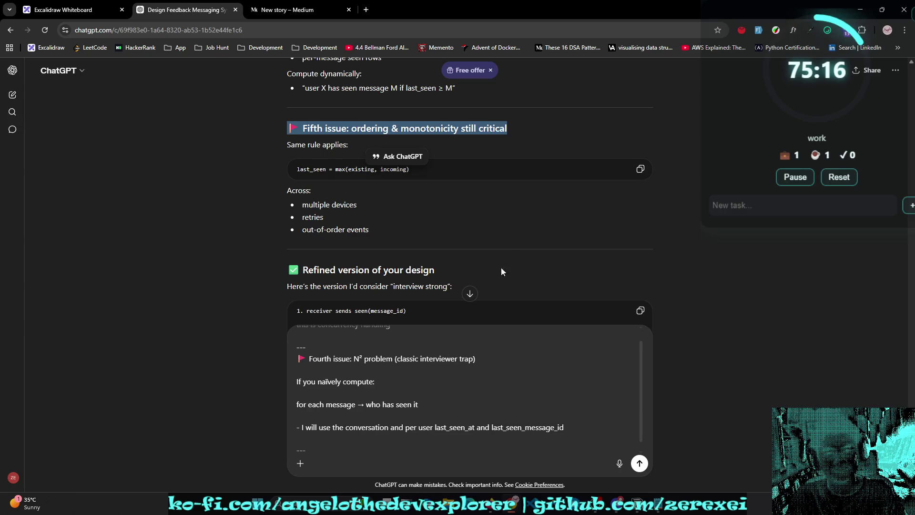
# Step: Append the pasted 'Fifth issue: ordering & monotonicity still critical' heading and '- what? explain further' to the draft
pyautogui.click(352, 455)
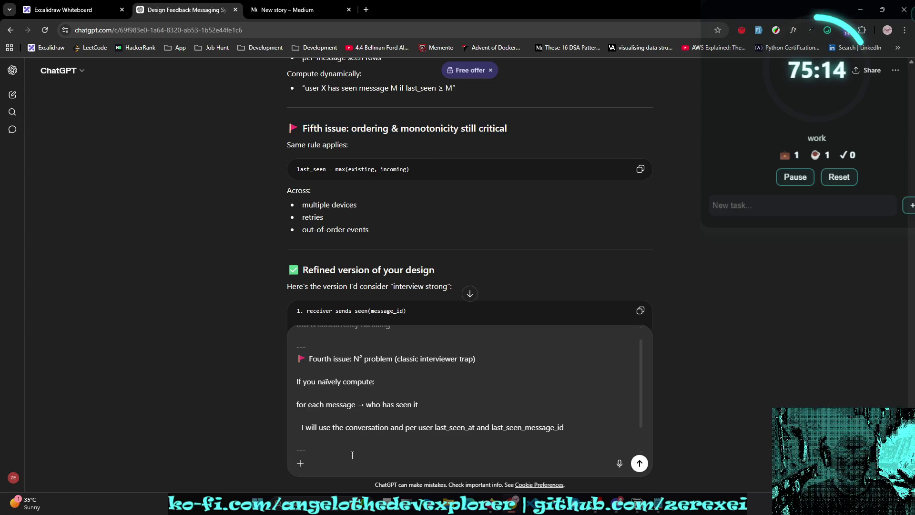
pyautogui.hotkey('shift', 'Return')
pyautogui.hotkey('shift', 'Return')
pyautogui.hotkey('ctrl', 'v')
pyautogui.hotkey('shift', 'Return')
pyautogui.hotkey('shift', 'Return')
pyautogui.write('- what?')
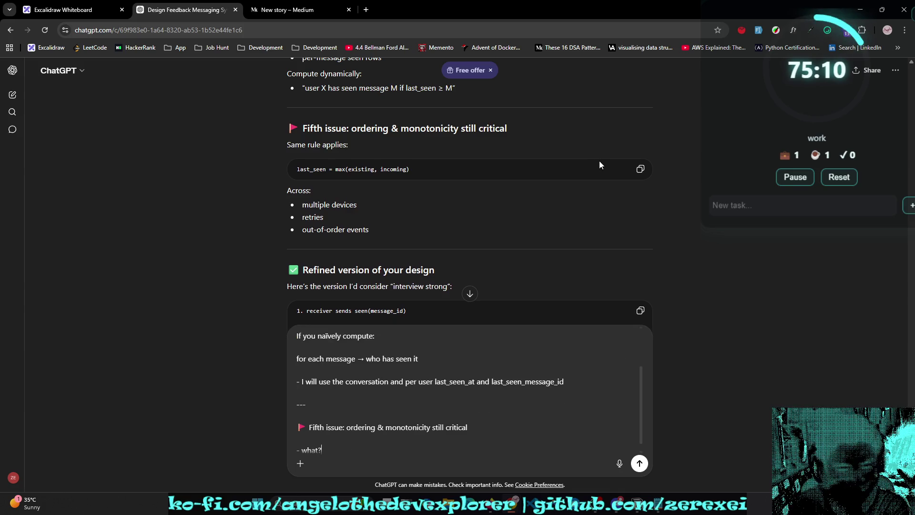
pyautogui.scroll(3, 600, 161)
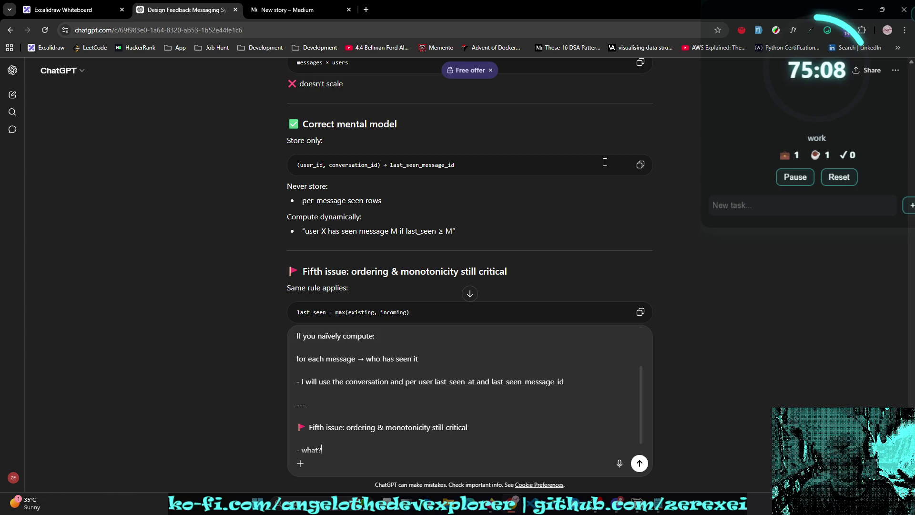
pyautogui.write('explain further')
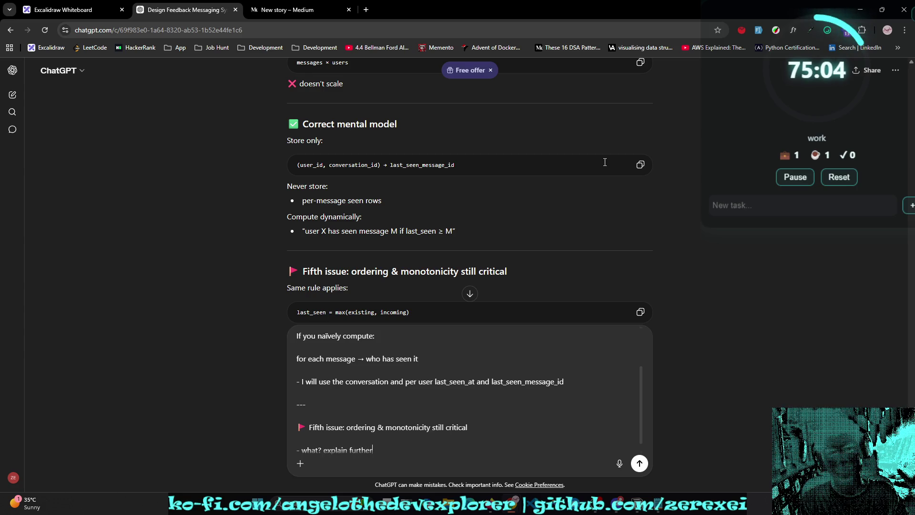
pyautogui.scroll(-4, 606, 157)
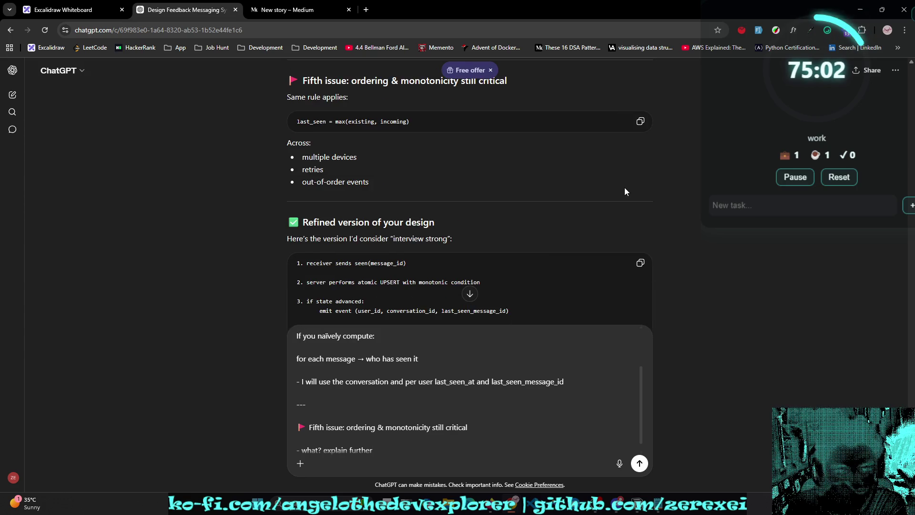
pyautogui.scroll(-2, 626, 191)
pyautogui.moveTo(313, 173)
pyautogui.mouseDown()
pyautogui.moveTo(409, 170)
pyautogui.moveTo(390, 187)
pyautogui.moveTo(485, 193)
pyautogui.mouseUp()
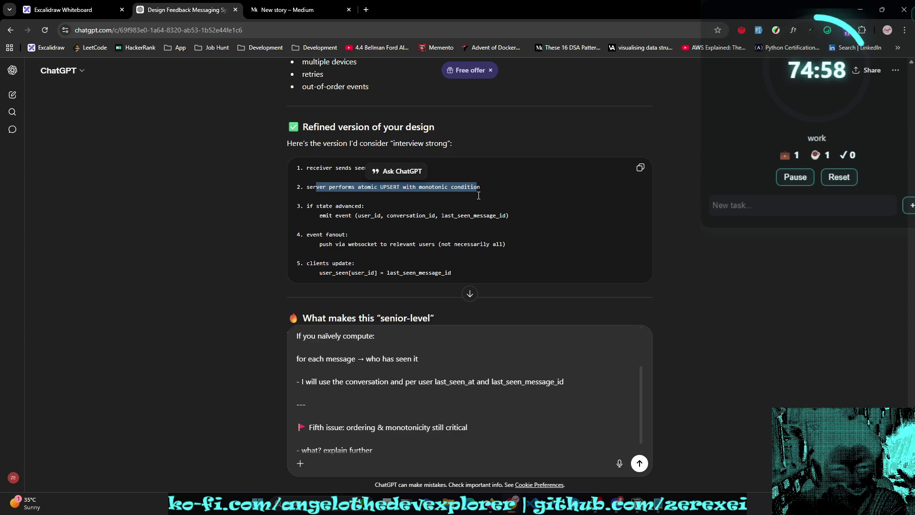
pyautogui.click(479, 195)
pyautogui.scroll(-1, 481, 203)
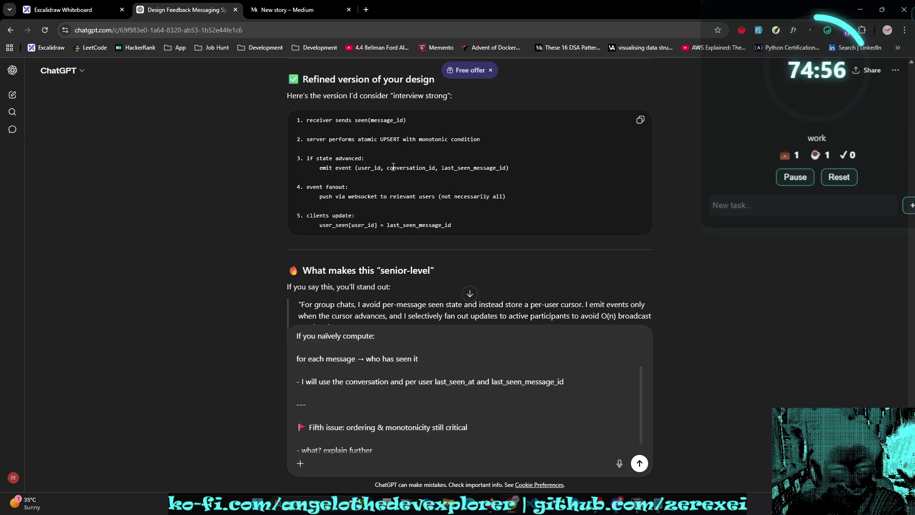
pyautogui.moveTo(297, 158); pyautogui.dragTo(509, 169)
pyautogui.click(378, 177)
pyautogui.click(453, 170)
pyautogui.scroll(-1, 453, 171)
pyautogui.moveTo(308, 139); pyautogui.dragTo(354, 143)
pyautogui.click(357, 154)
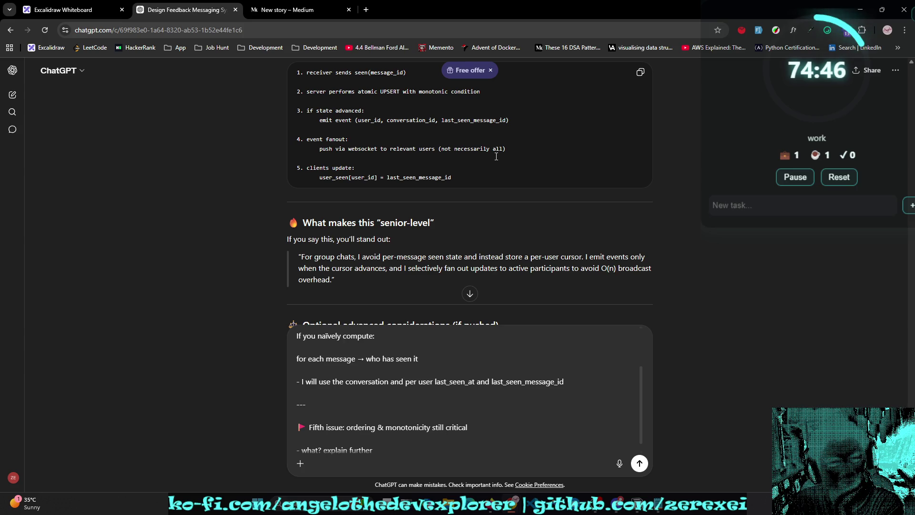
pyautogui.scroll(-1, 496, 156)
pyautogui.scroll(1, 495, 156)
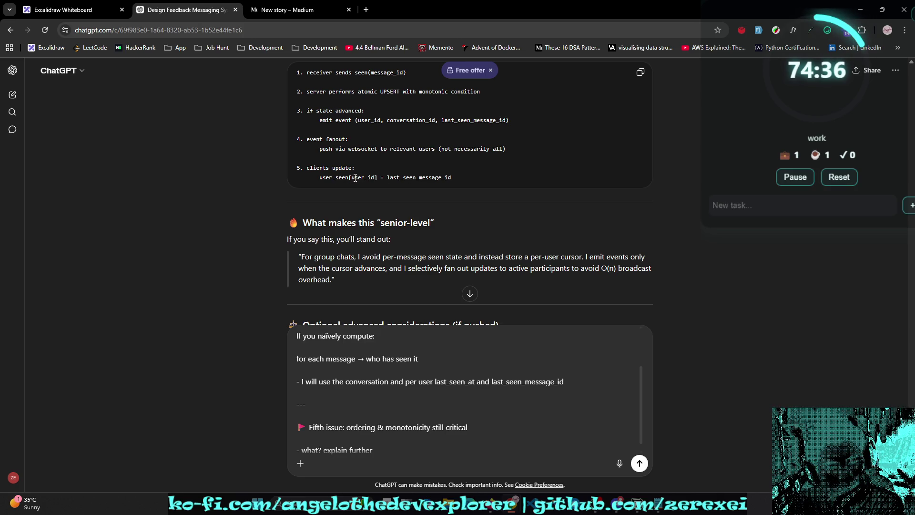
pyautogui.moveTo(320, 178); pyautogui.dragTo(377, 178)
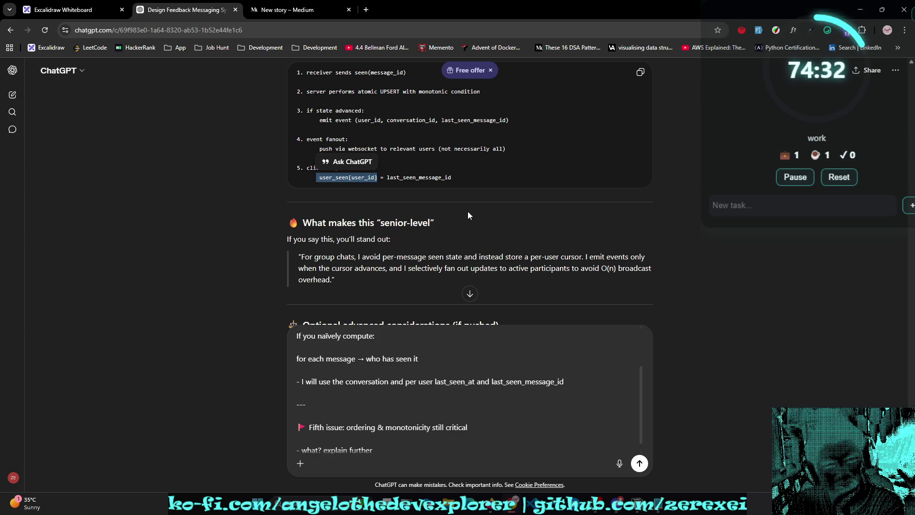
pyautogui.click(463, 178)
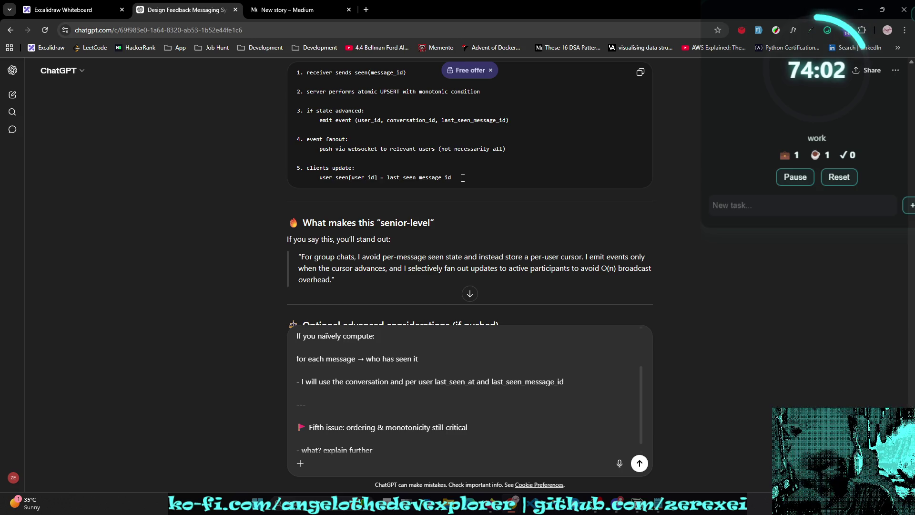
pyautogui.scroll(-1, 462, 178)
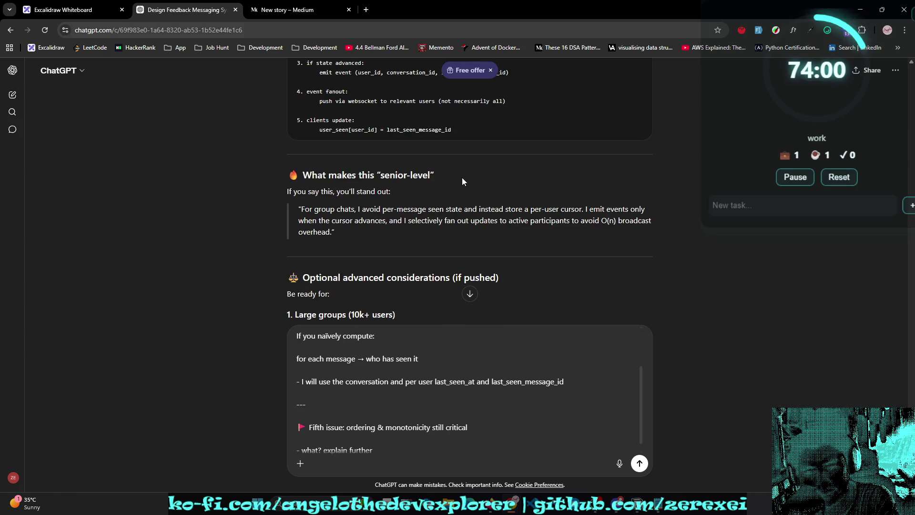
pyautogui.scroll(-1, 462, 177)
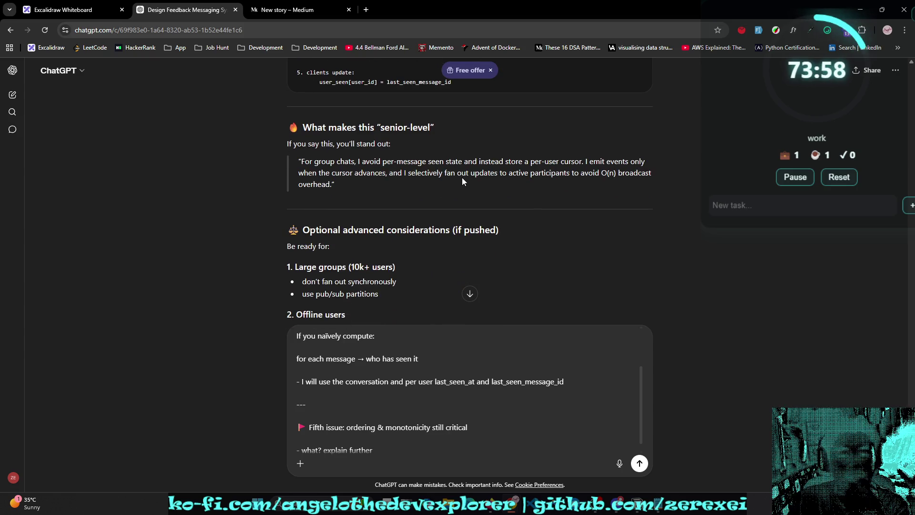
pyautogui.moveTo(580, 162); pyautogui.dragTo(499, 162)
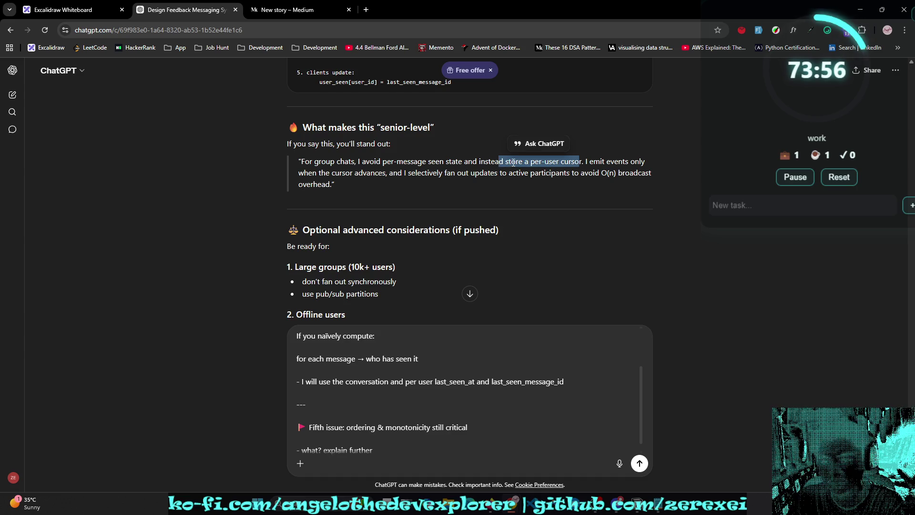
pyautogui.moveTo(389, 173)
pyautogui.mouseDown()
pyautogui.moveTo(691, 158)
pyautogui.moveTo(588, 161)
pyautogui.mouseUp()
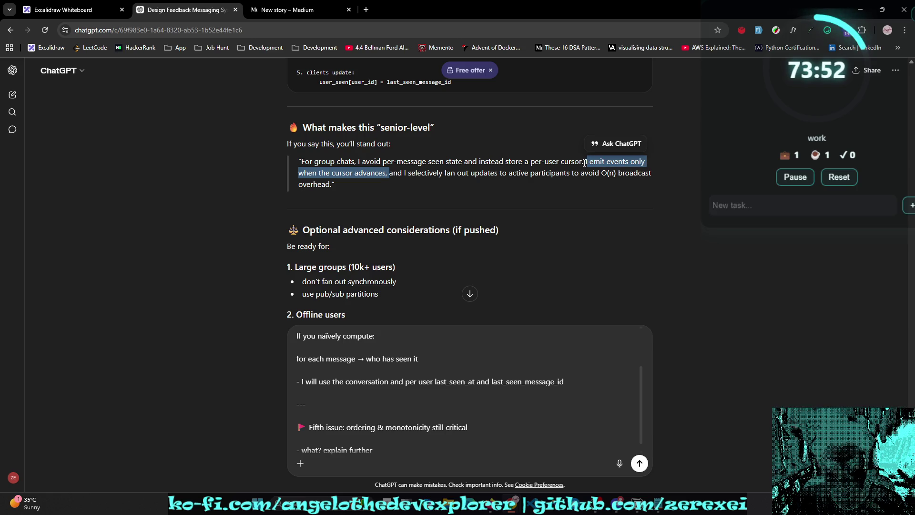
pyautogui.moveTo(408, 173); pyautogui.dragTo(507, 172)
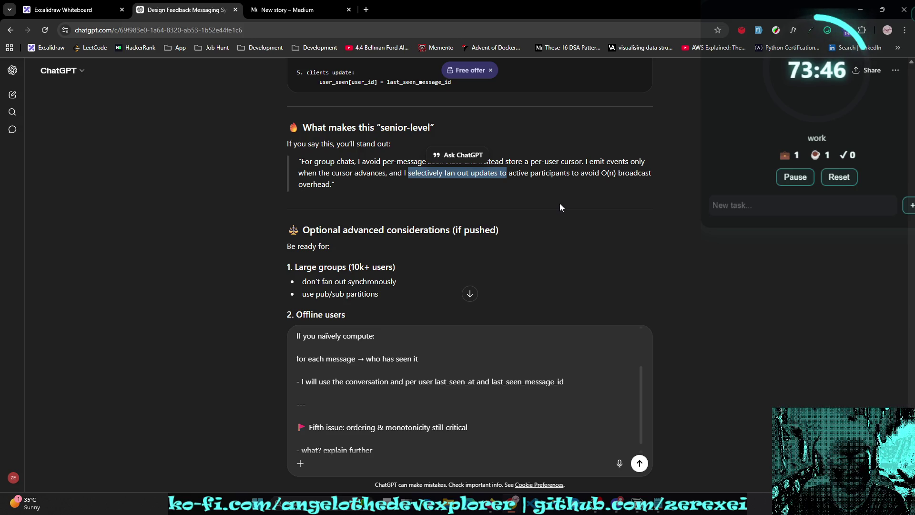
pyautogui.moveTo(601, 174); pyautogui.dragTo(618, 174)
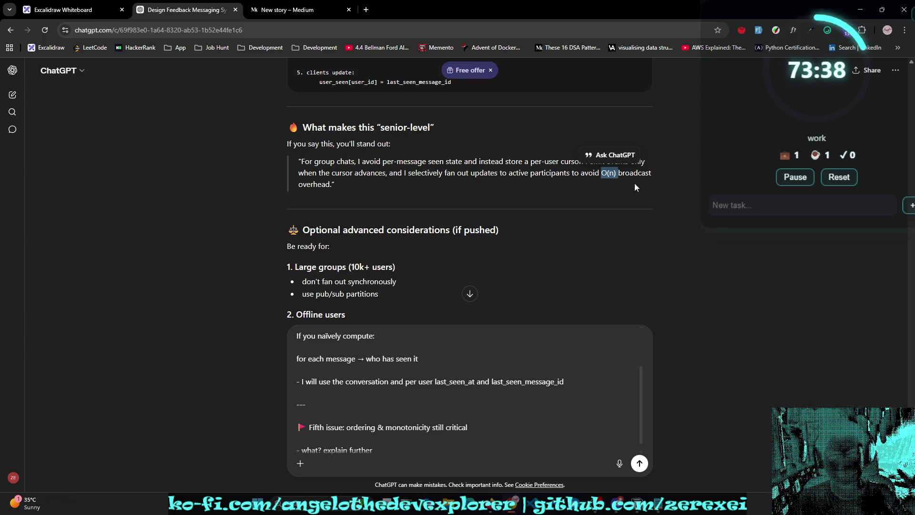
pyautogui.scroll(-2, 649, 179)
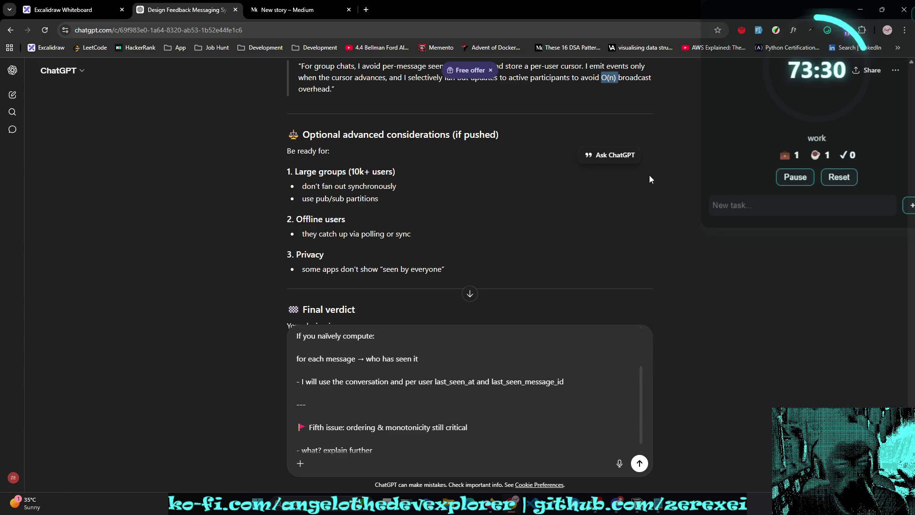
pyautogui.scroll(-1, 649, 179)
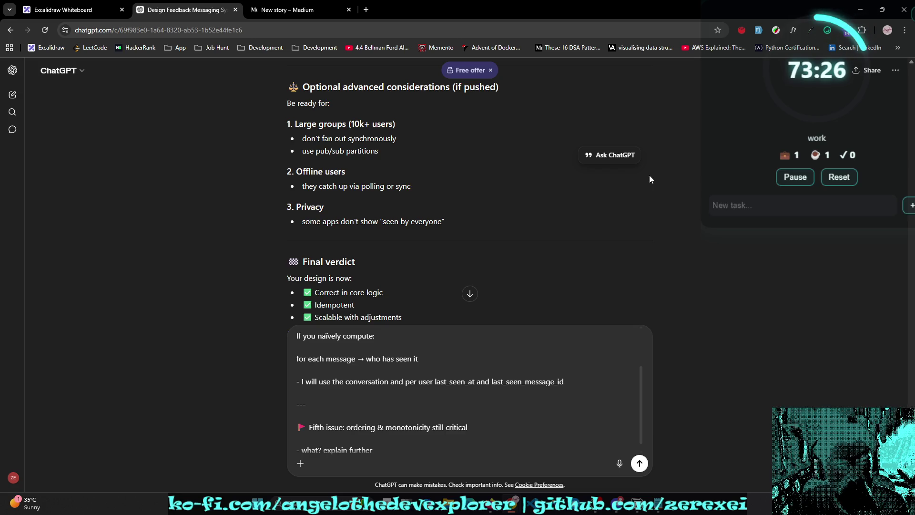
pyautogui.scroll(2, 650, 179)
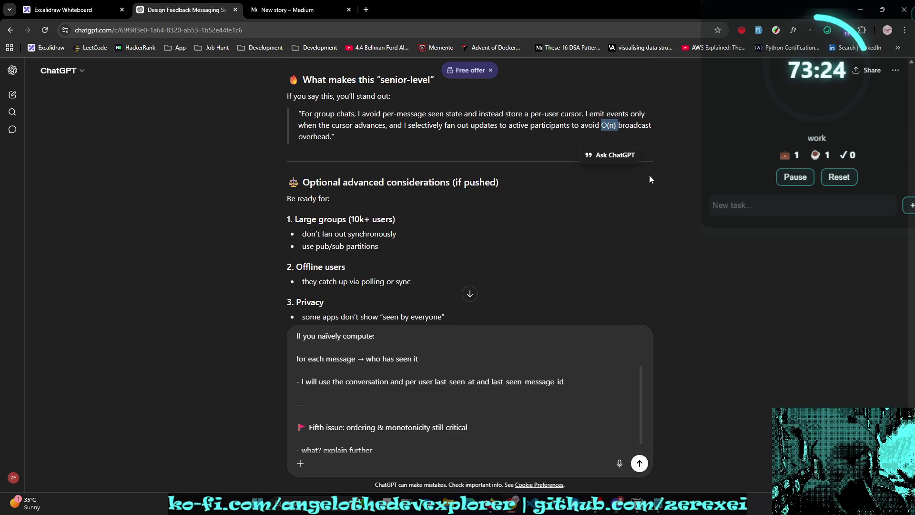
pyautogui.scroll(-1, 649, 179)
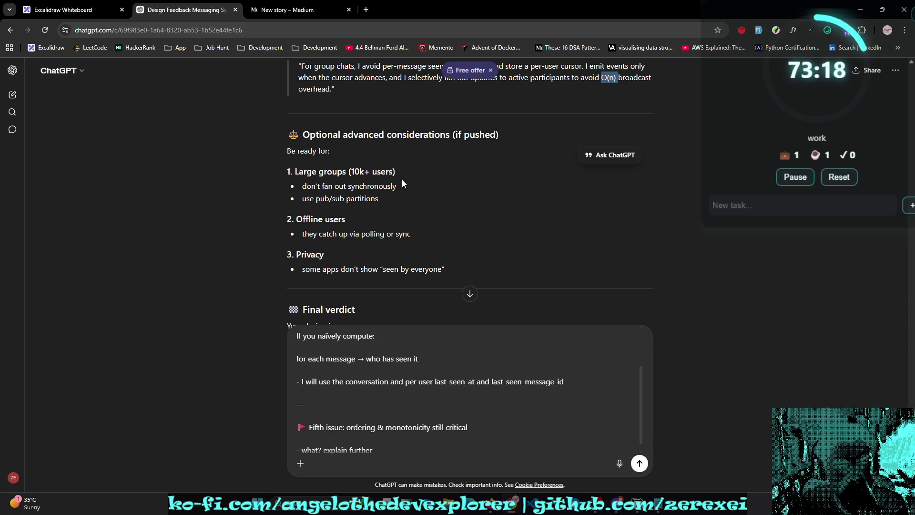
pyautogui.moveTo(402, 186); pyautogui.dragTo(214, 192)
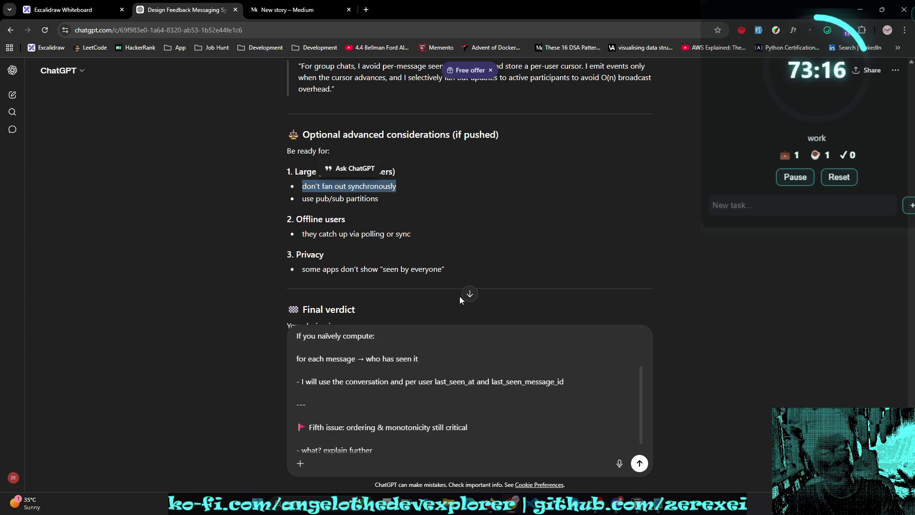
pyautogui.scroll(-3, 495, 265)
pyautogui.scroll(-1, 519, 240)
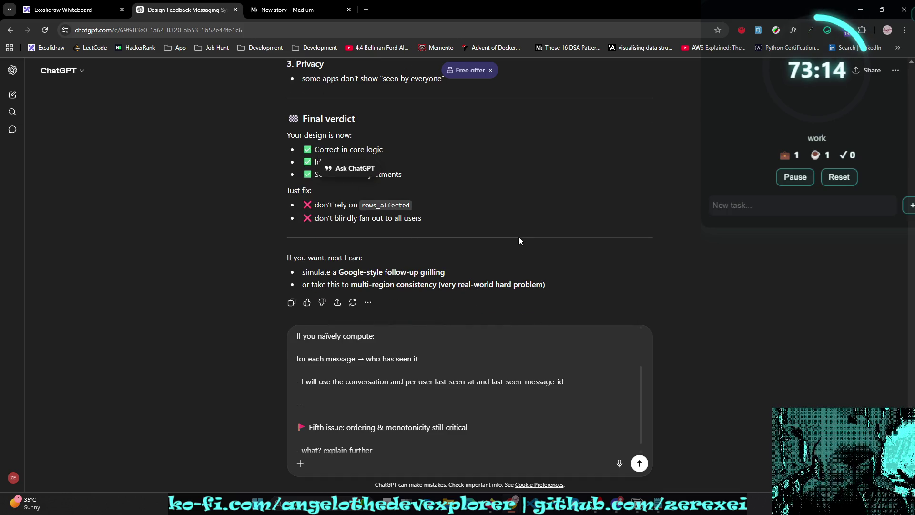
pyautogui.scroll(1, 520, 239)
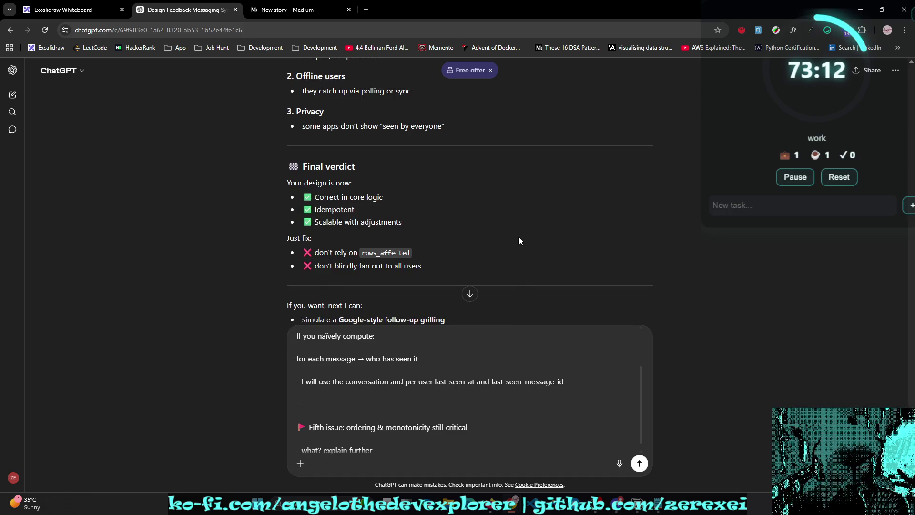
pyautogui.scroll(-1, 519, 240)
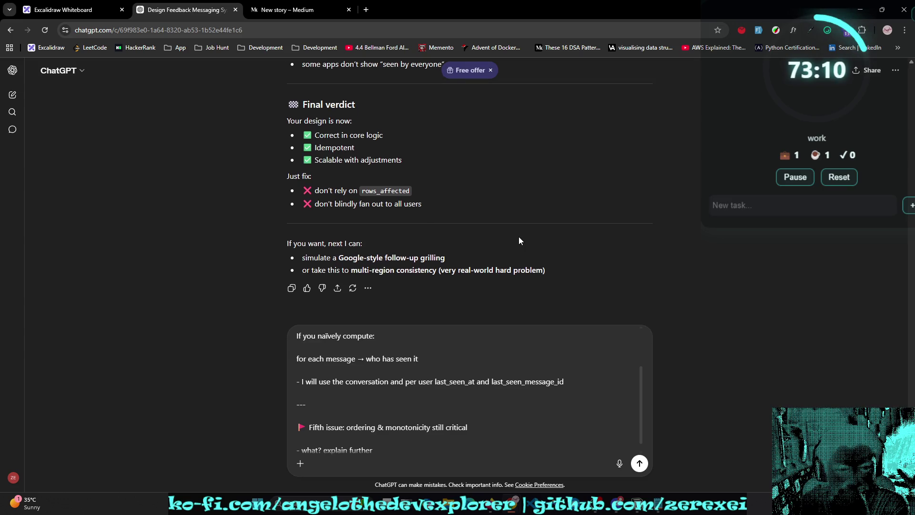
pyautogui.click(472, 455)
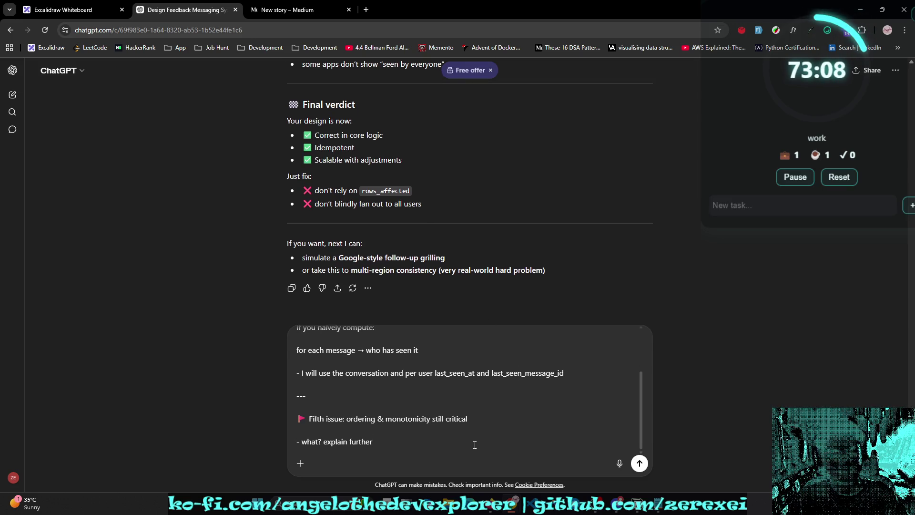
# Step: Add the 'don't fan out synchronously' bullet with 'lets talk this next' and send the follow-up
pyautogui.hotkey('shift', 'Return')
pyautogui.hotkey('shift', 'Return')
pyautogui.write('-- le')
pyautogui.press('BackSpace')
pyautogui.press('BackSpace')
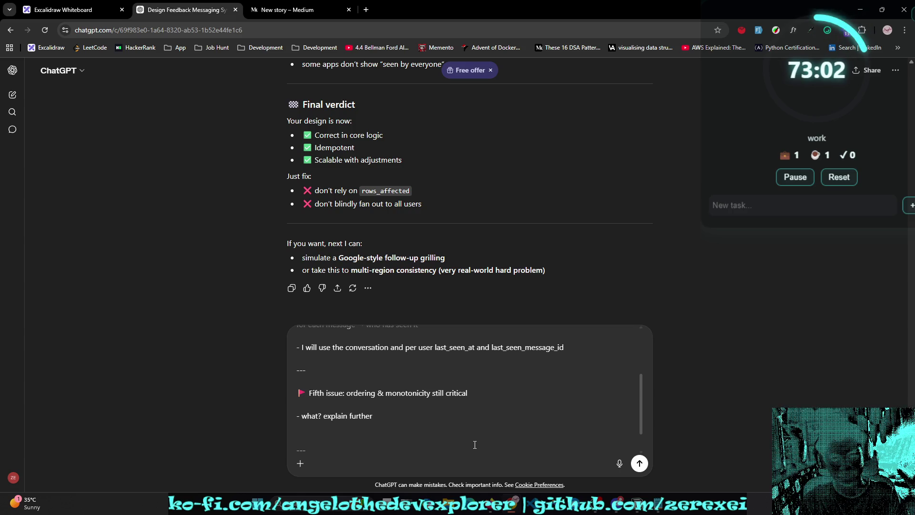
pyautogui.press('Down')
pyautogui.press('Down')
pyautogui.press('Down')
pyautogui.write('la')
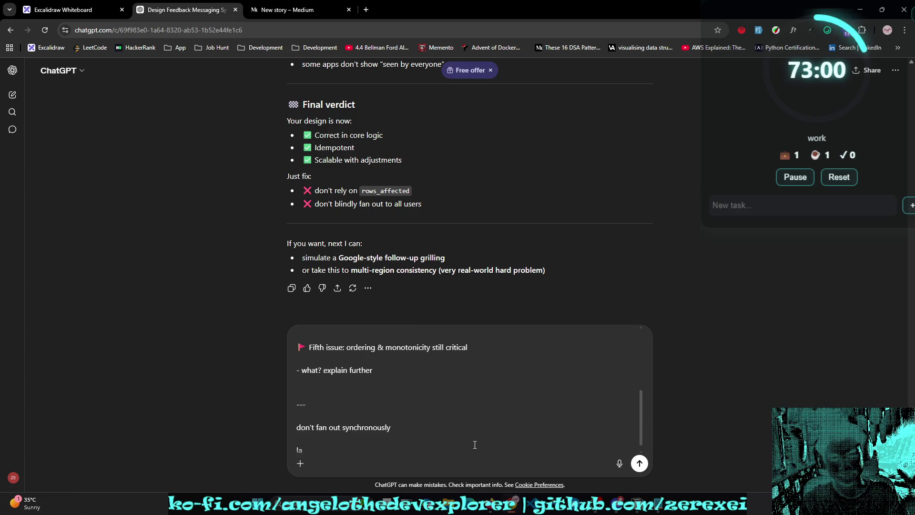
pyautogui.press('BackSpace')
pyautogui.write('ets')
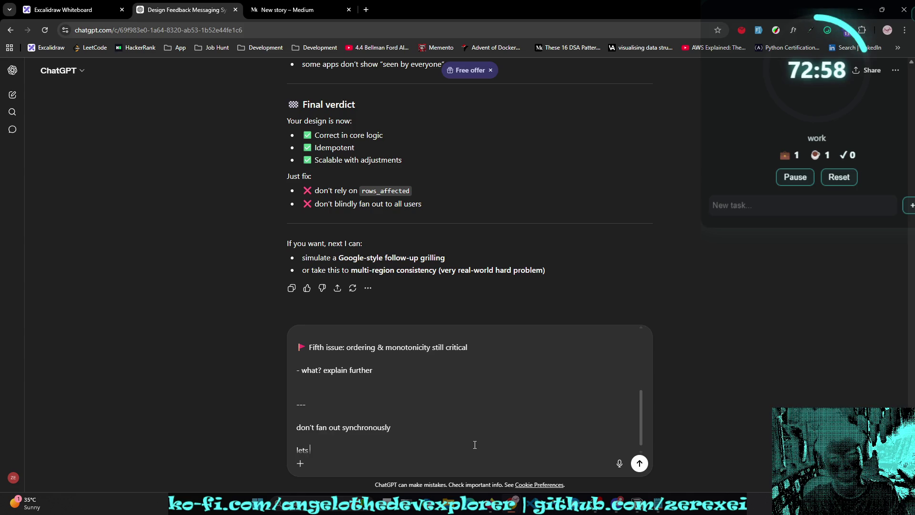
pyautogui.write(' talk this after')
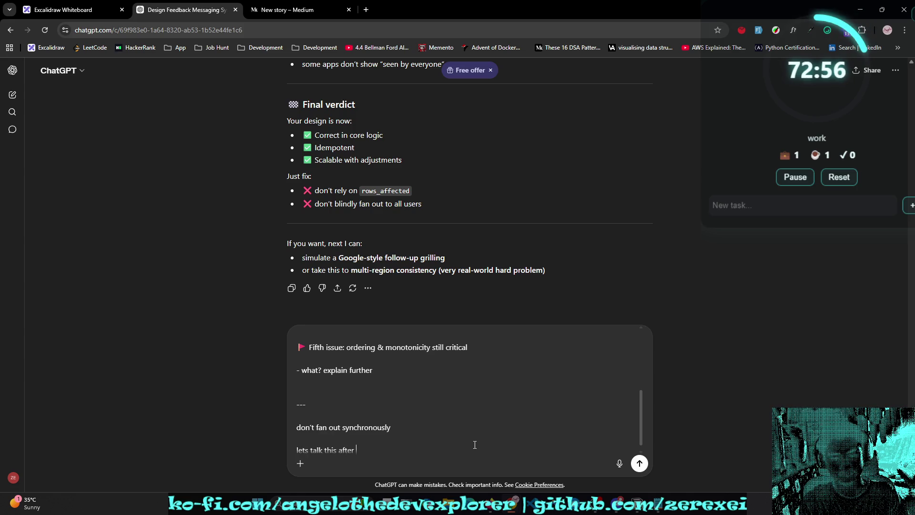
pyautogui.press('BackSpace')
pyautogui.press('BackSpace')
pyautogui.press('BackSpace')
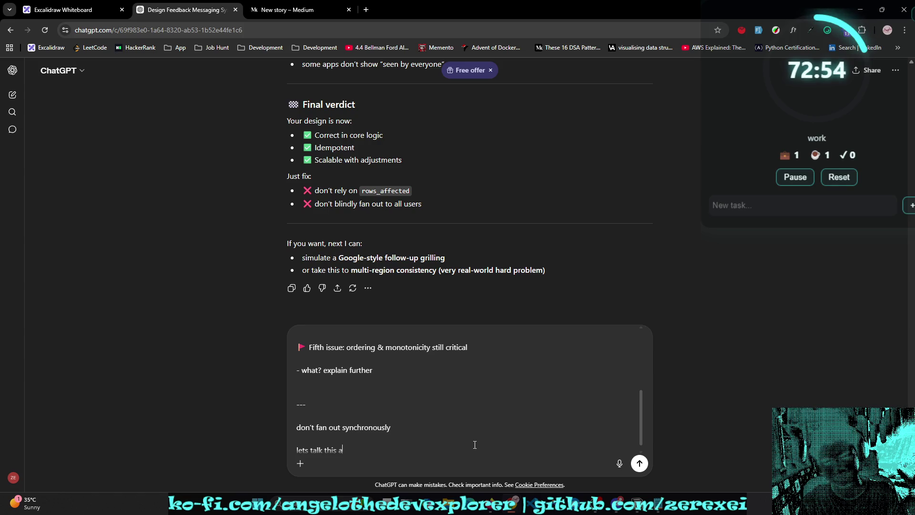
pyautogui.write('next')
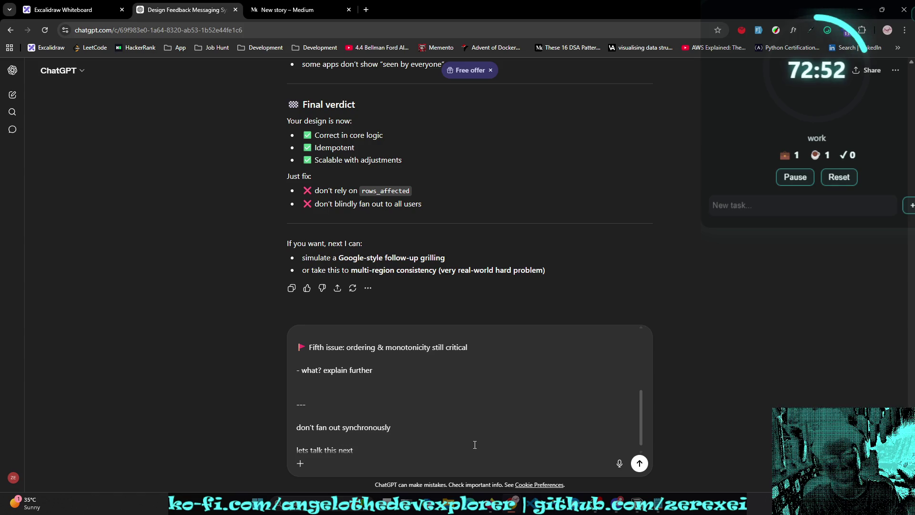
pyautogui.press('Return')
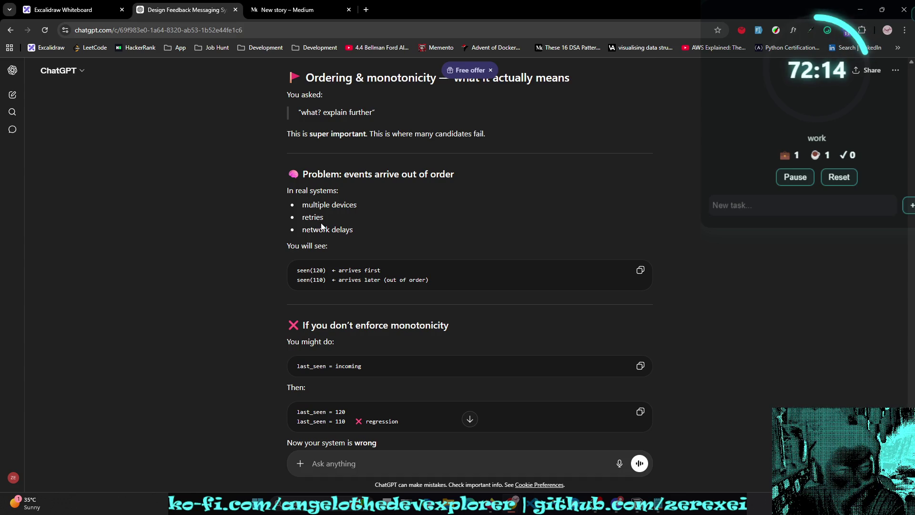
# Step: Read the ordering and monotonicity explanation, highlighting the word 'regression' in its example
pyautogui.scroll(-1, 326, 231)
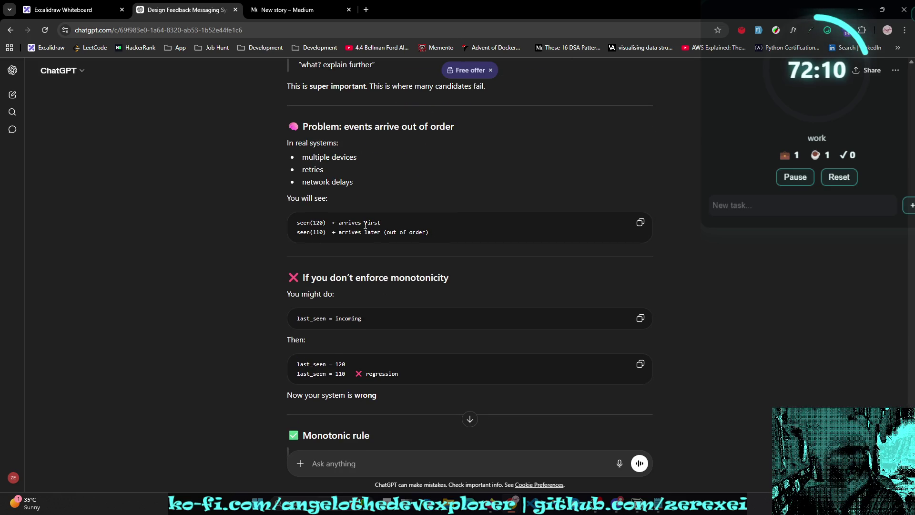
pyautogui.scroll(3, 443, 224)
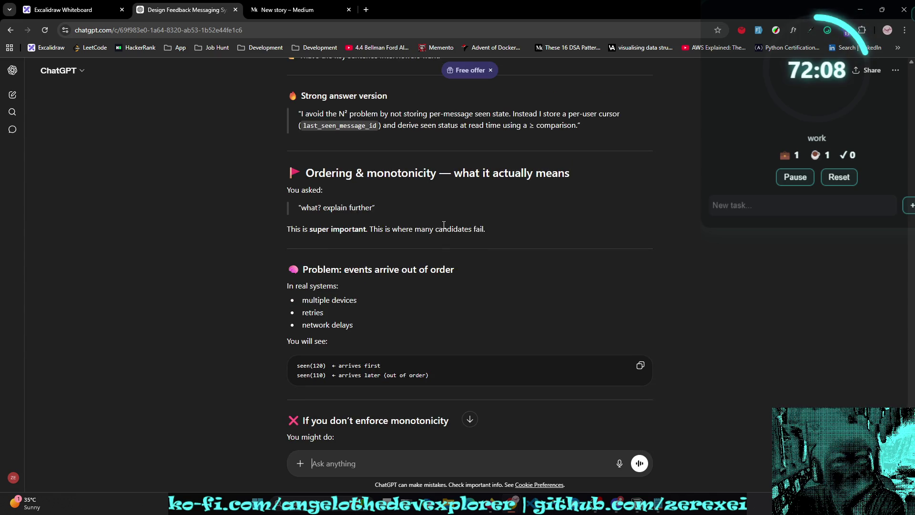
pyautogui.scroll(-2, 444, 225)
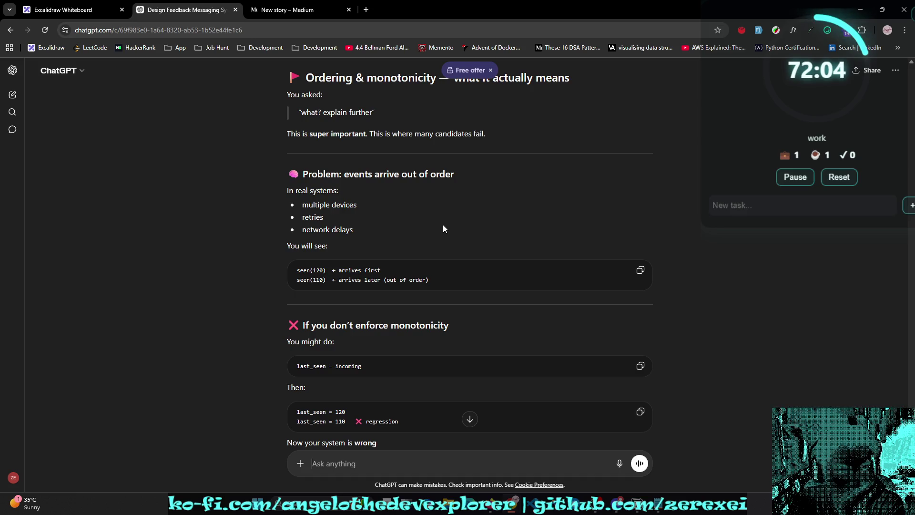
pyautogui.moveTo(332, 271)
pyautogui.mouseDown()
pyautogui.moveTo(309, 270)
pyautogui.moveTo(339, 280)
pyautogui.mouseUp()
pyautogui.scroll(-1, 339, 285)
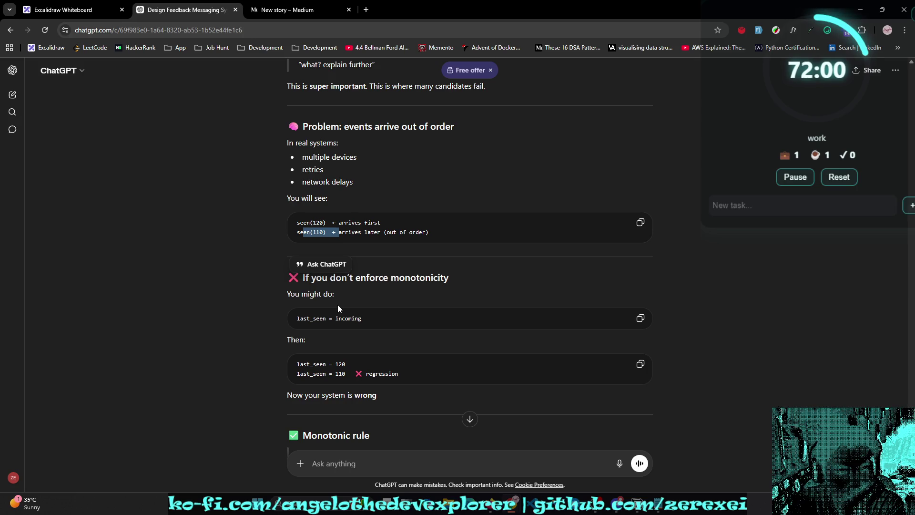
pyautogui.scroll(-2, 338, 305)
pyautogui.doubleClick(381, 278)
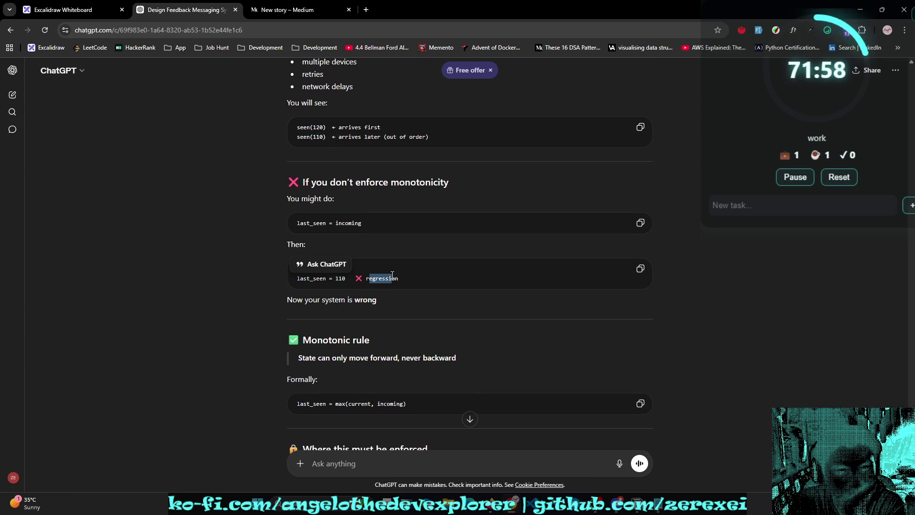
pyautogui.scroll(-1, 392, 274)
pyautogui.click(388, 299)
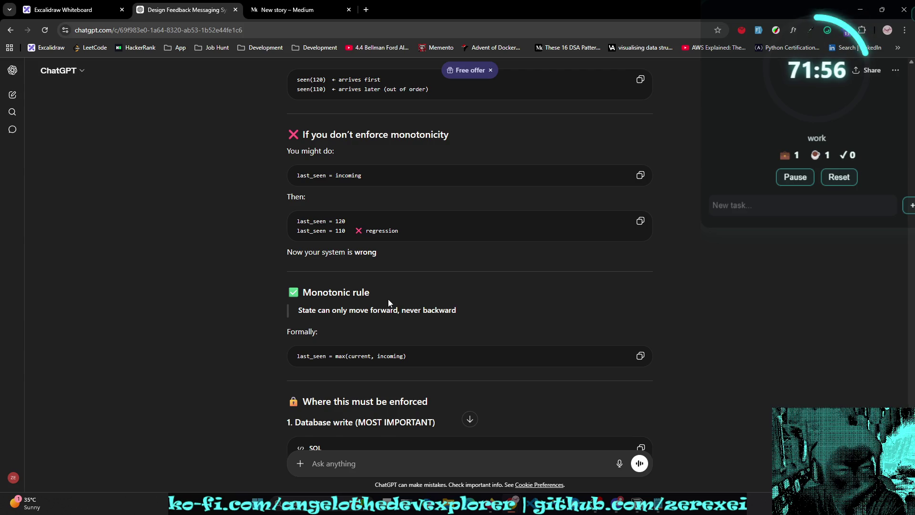
pyautogui.scroll(-1, 388, 298)
pyautogui.moveTo(339, 309); pyautogui.dragTo(426, 317)
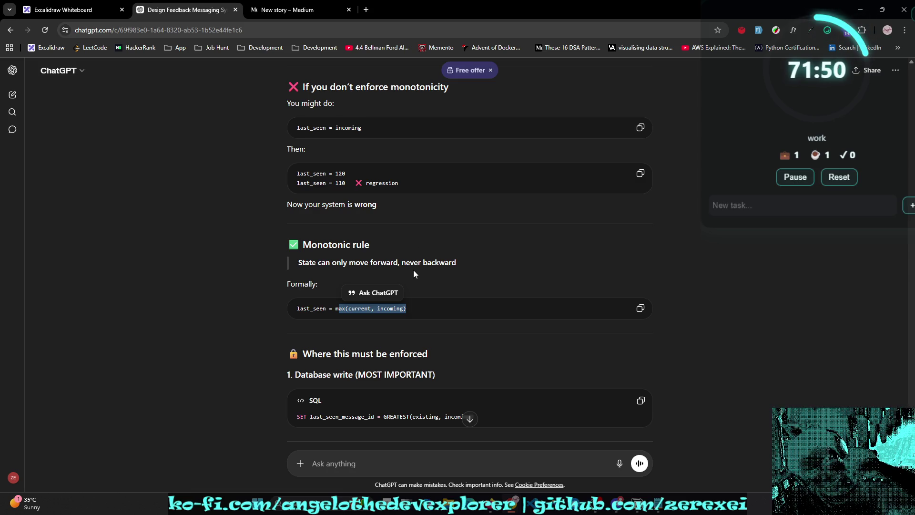
# Step: Scroll on to the synchronous fan-out section and open a new Incognito window
pyautogui.scroll(-1, 414, 270)
pyautogui.scroll(-1, 414, 270)
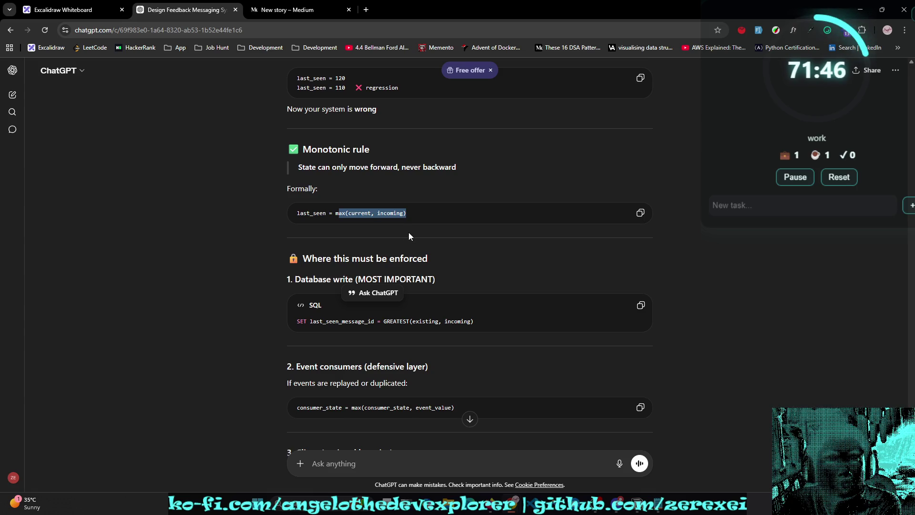
pyautogui.scroll(-1, 408, 232)
pyautogui.scroll(-1, 408, 234)
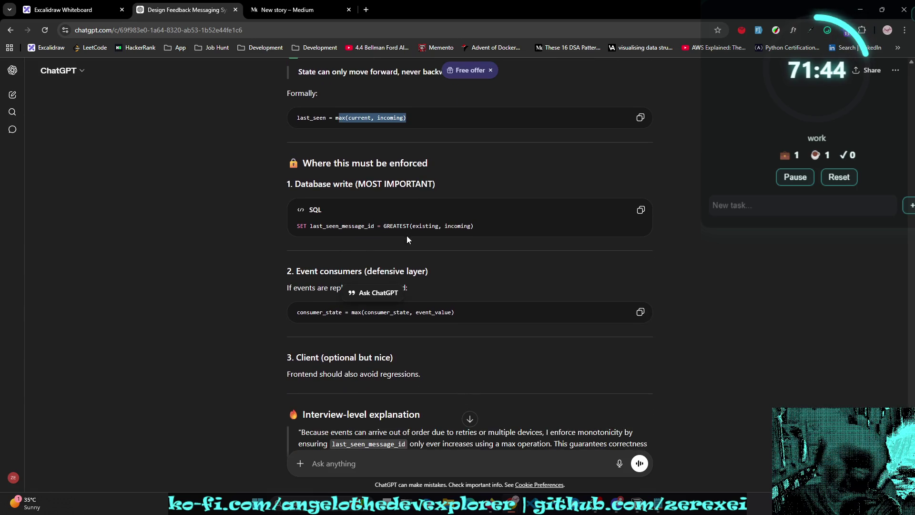
pyautogui.scroll(-1, 405, 238)
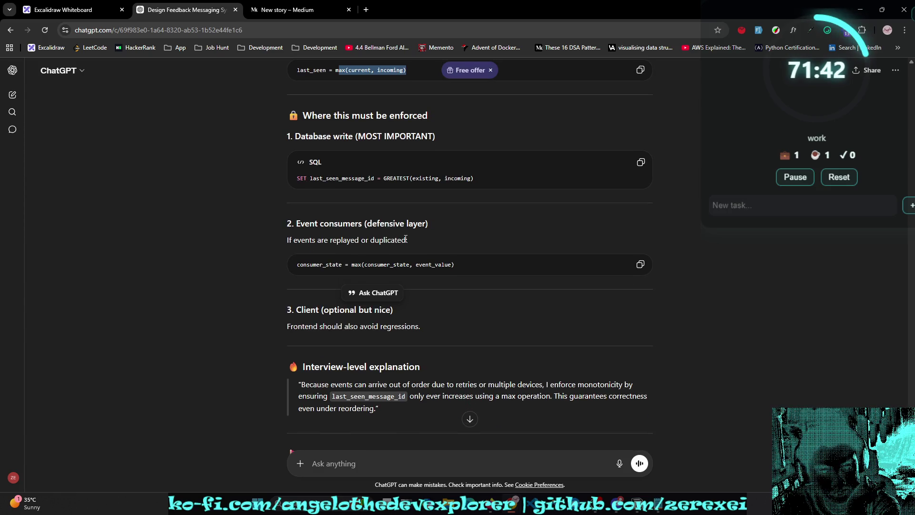
pyautogui.scroll(-3, 405, 238)
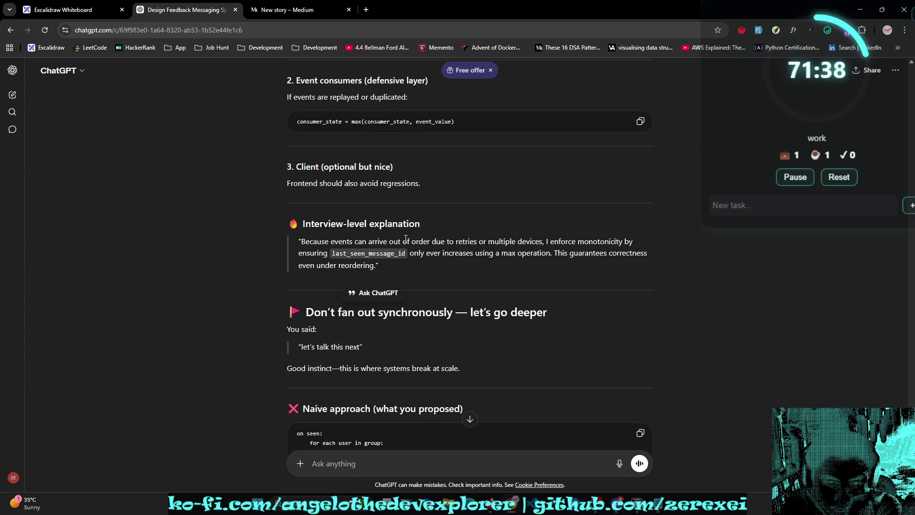
pyautogui.scroll(-1, 391, 195)
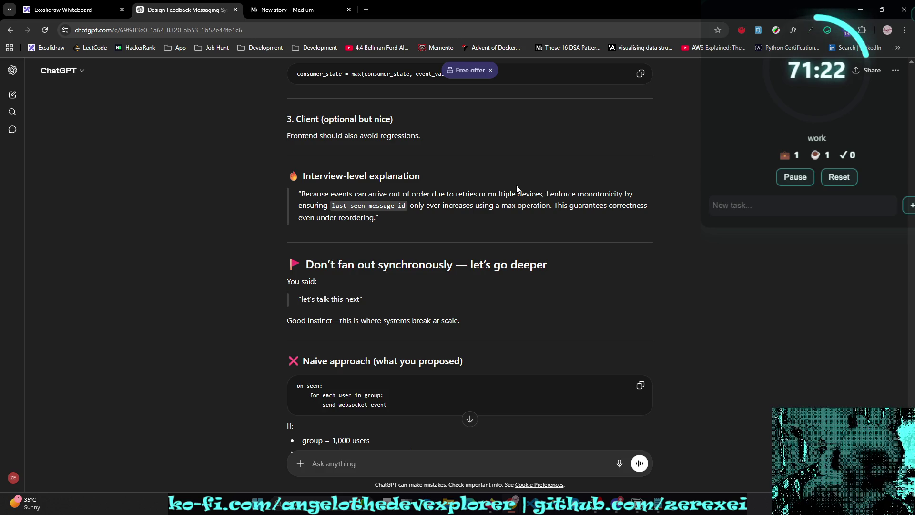
pyautogui.hotkey('ctrl', 'shift', 'n')
# Step: Go to chat.openai.com and ask whether monotonic can be called a linear request
pyautogui.write('chat.openai.com')
pyautogui.press('Return')
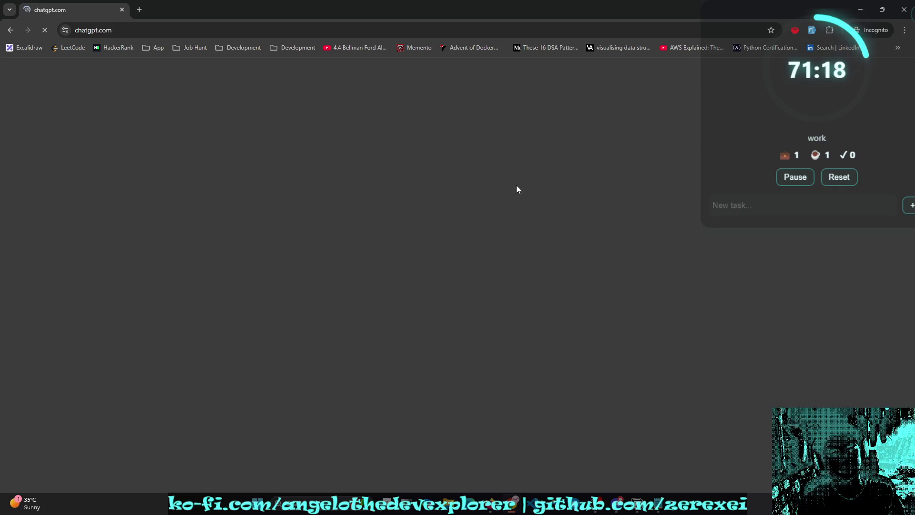
pyautogui.write('by monot')
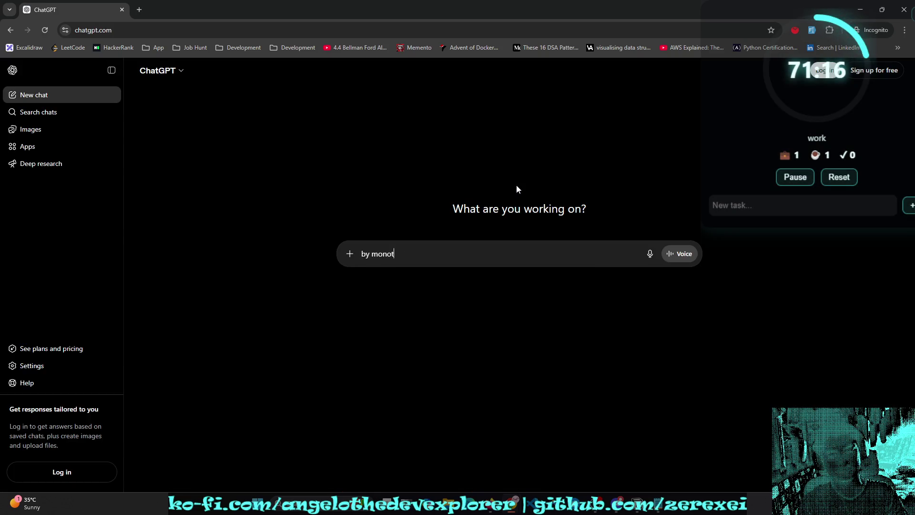
pyautogui.write('onic')
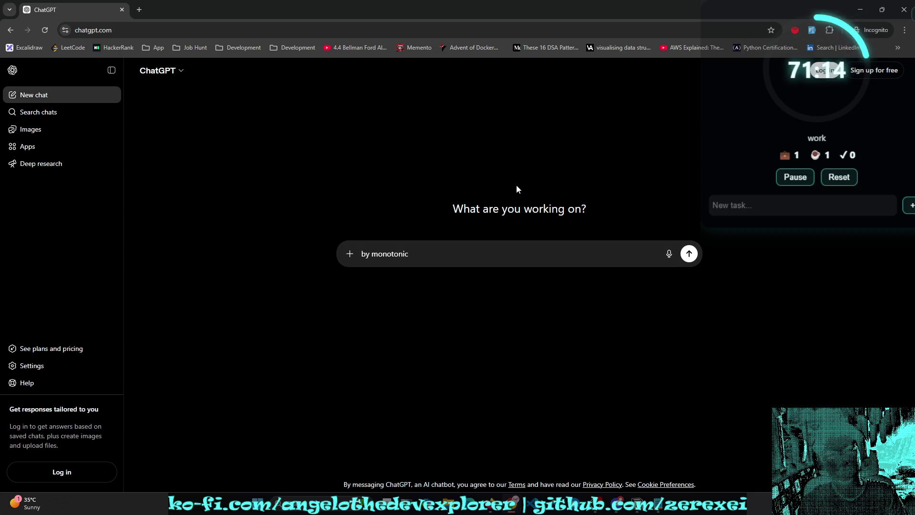
pyautogui.write('| can I jus')
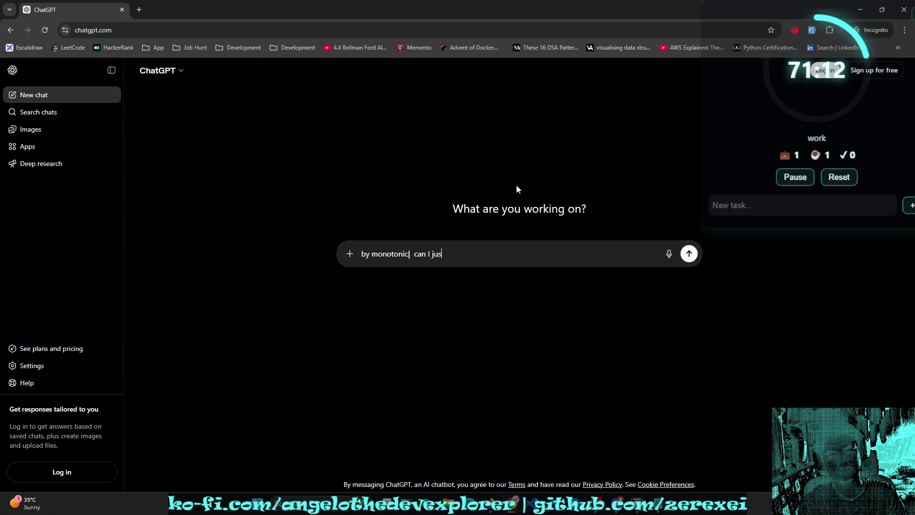
pyautogui.write("t say  it's a")
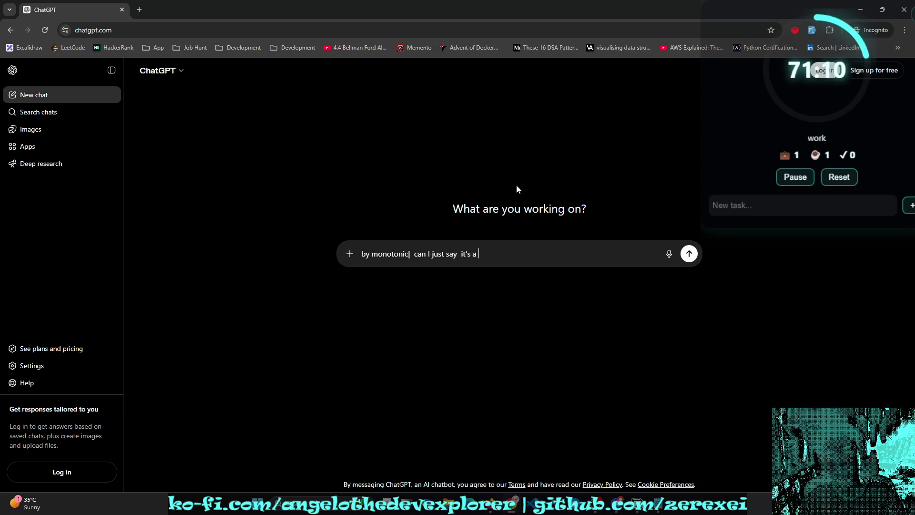
pyautogui.write(' linear request?')
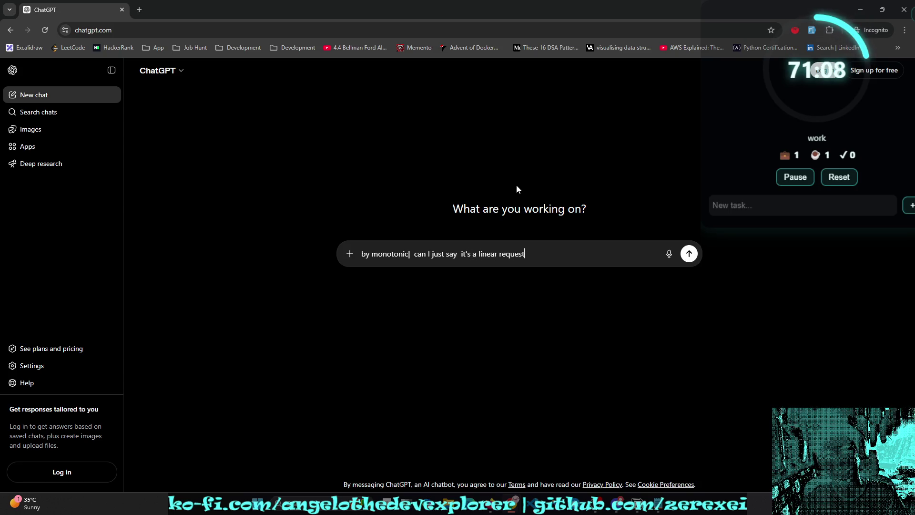
pyautogui.press('Return')
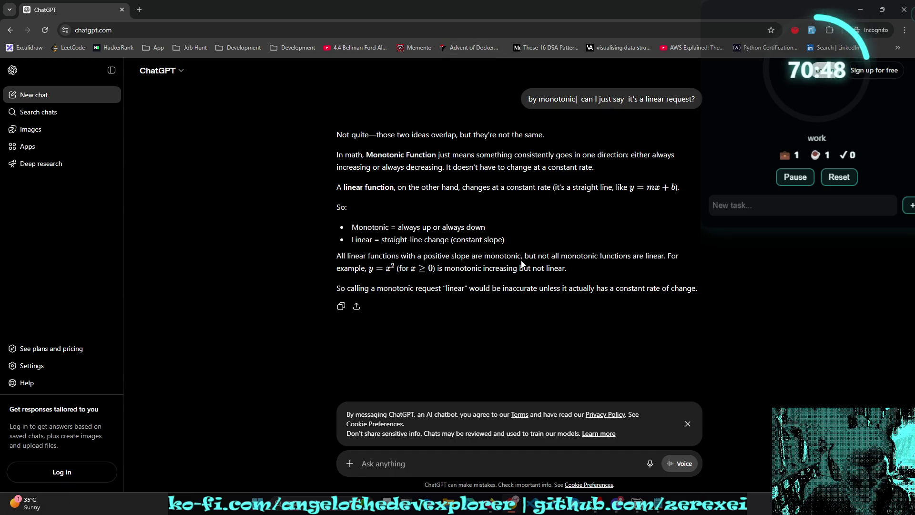
# Step: Send 'SWE' as a follow-up, highlight 'ordering' and 'never regress', and type 'what does regress mean'
pyautogui.write('SWE')
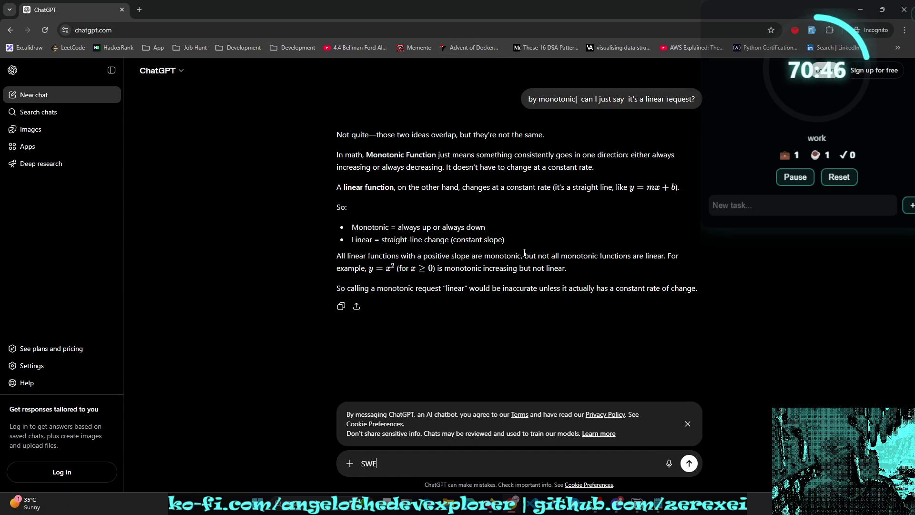
pyautogui.press('Return')
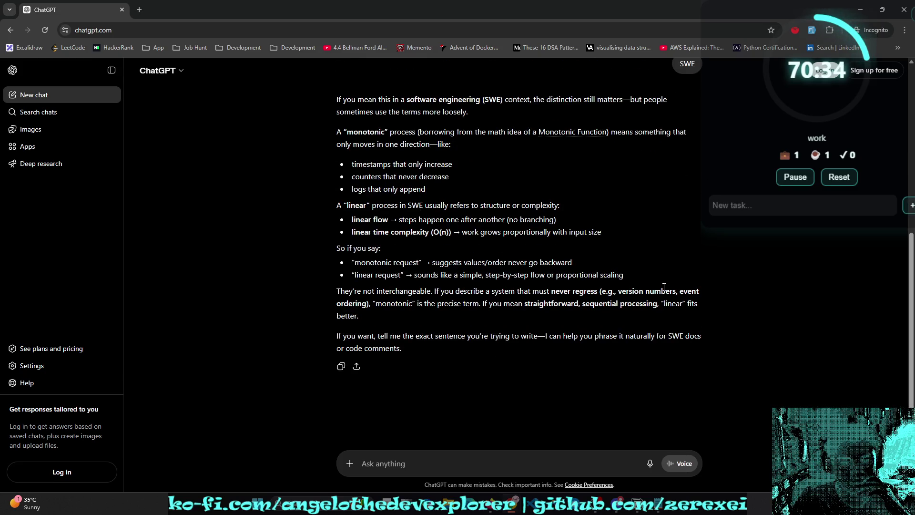
pyautogui.scroll(1, 664, 289)
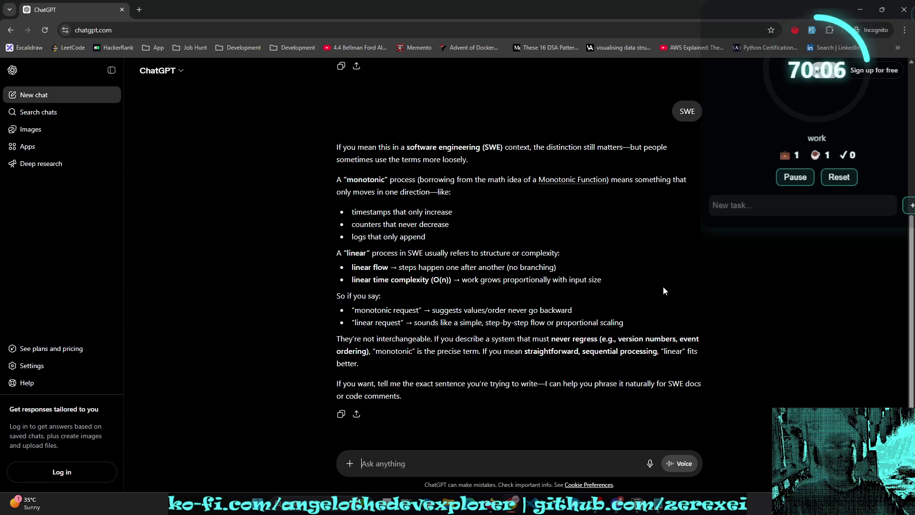
pyautogui.doubleClick(365, 355)
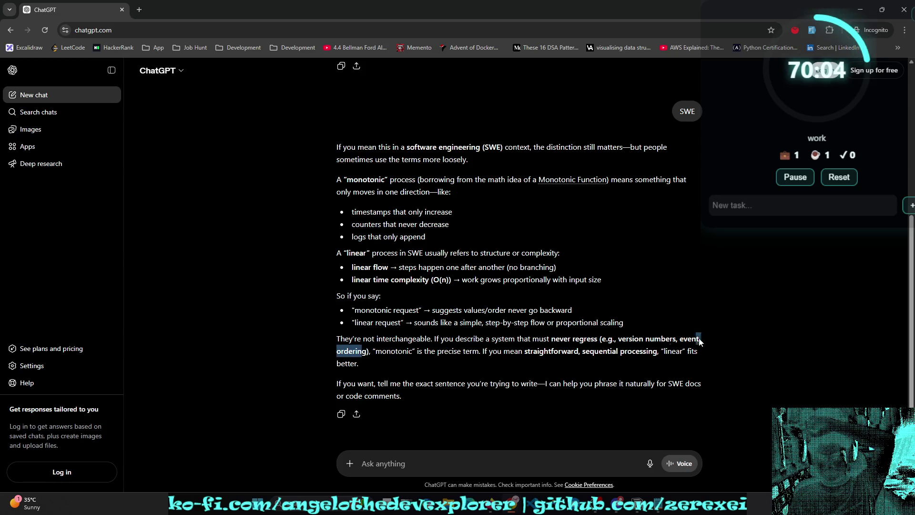
pyautogui.click(396, 357)
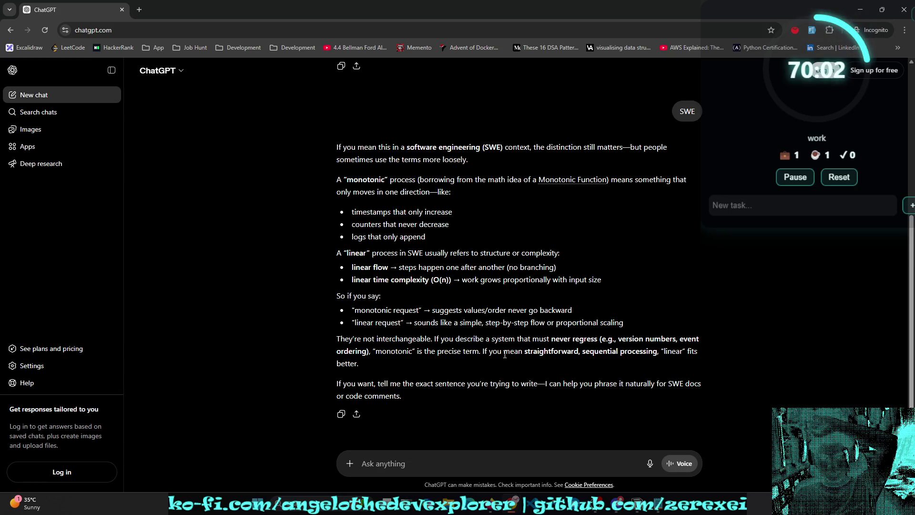
pyautogui.moveTo(548, 339); pyautogui.dragTo(599, 340)
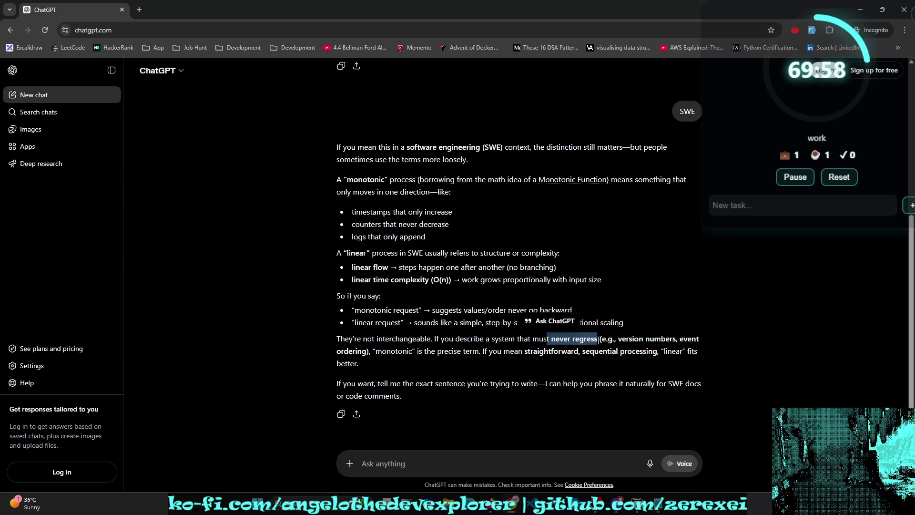
pyautogui.write('what does regress mean')
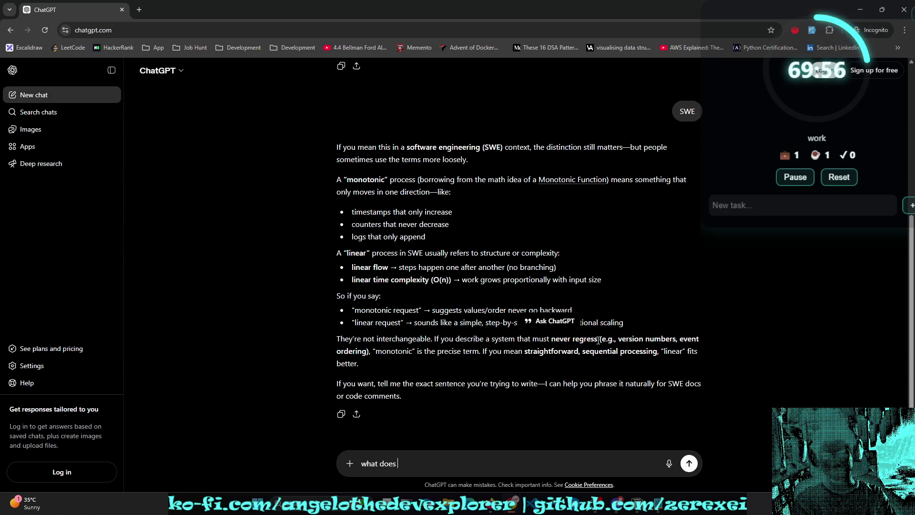
# Step: Send 'what does regress mean' and read the answer, highlighting the version numbers and precise-term phrase
pyautogui.press('Return')
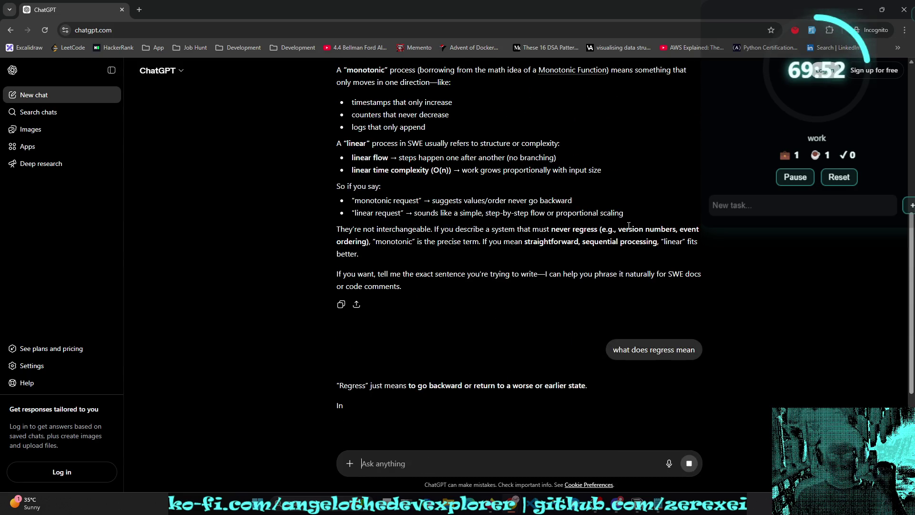
pyautogui.moveTo(666, 229); pyautogui.dragTo(622, 229)
pyautogui.moveTo(367, 241); pyautogui.dragTo(490, 241)
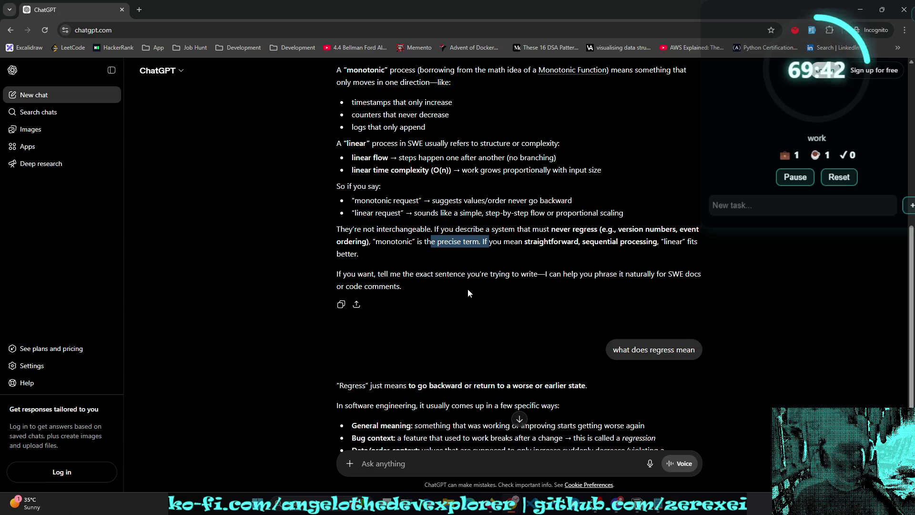
pyautogui.scroll(-2, 468, 289)
pyautogui.click(505, 308)
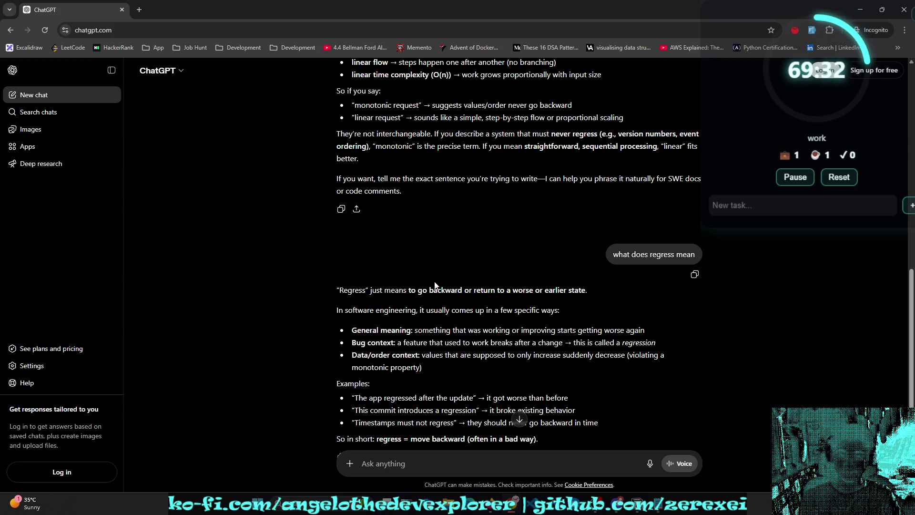
pyautogui.hotkey('ctrl', 'l')
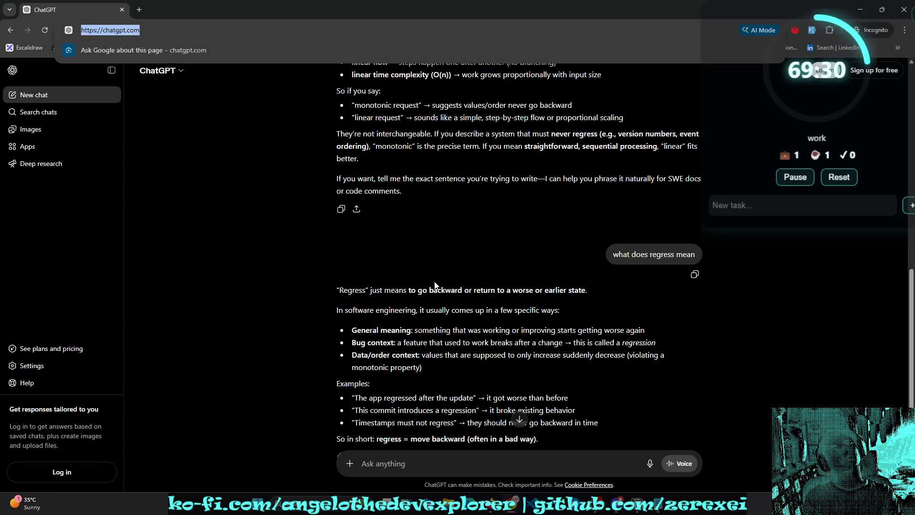
# Step: Look up 'regression' on Merriam-Webster, highlighting parts of definition 2, then return to the ChatGPT window
pyautogui.write('regression')
pyautogui.press('Return')
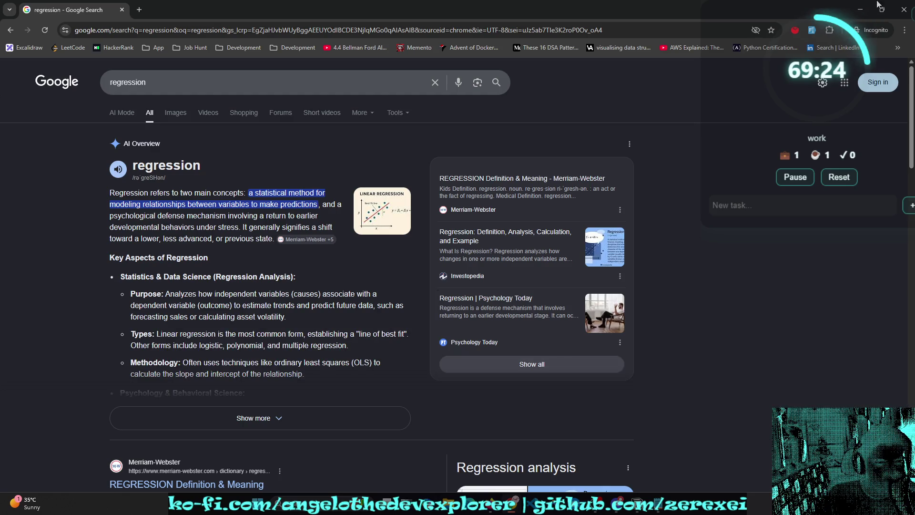
pyautogui.scroll(-5, 435, 285)
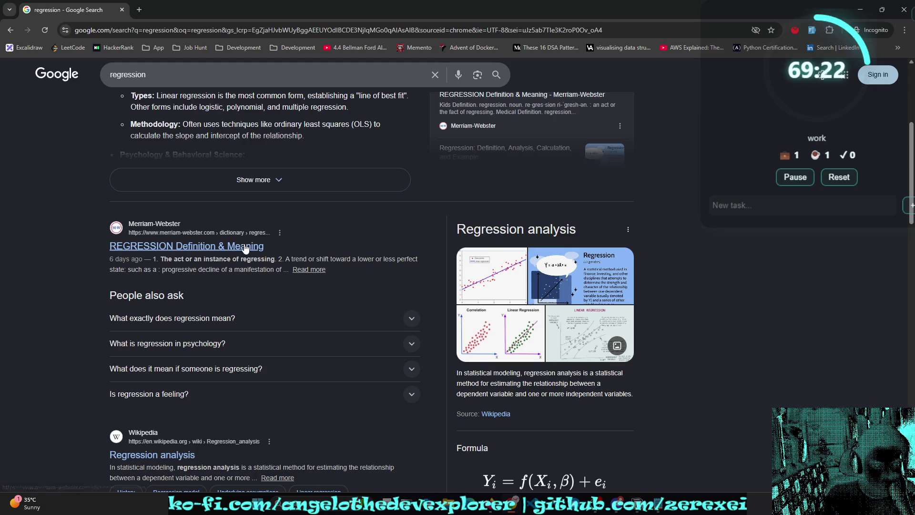
pyautogui.click(245, 246)
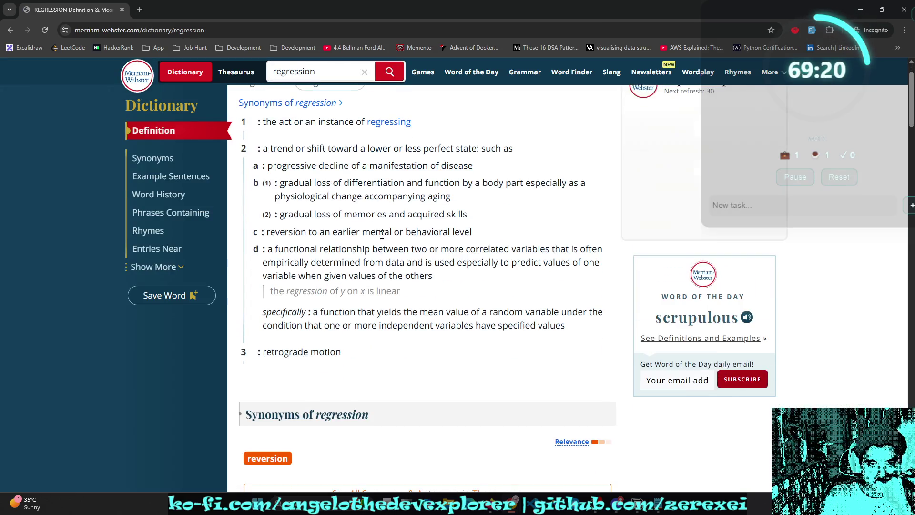
pyautogui.moveTo(391, 197); pyautogui.dragTo(311, 197)
pyautogui.moveTo(473, 196); pyautogui.dragTo(360, 197)
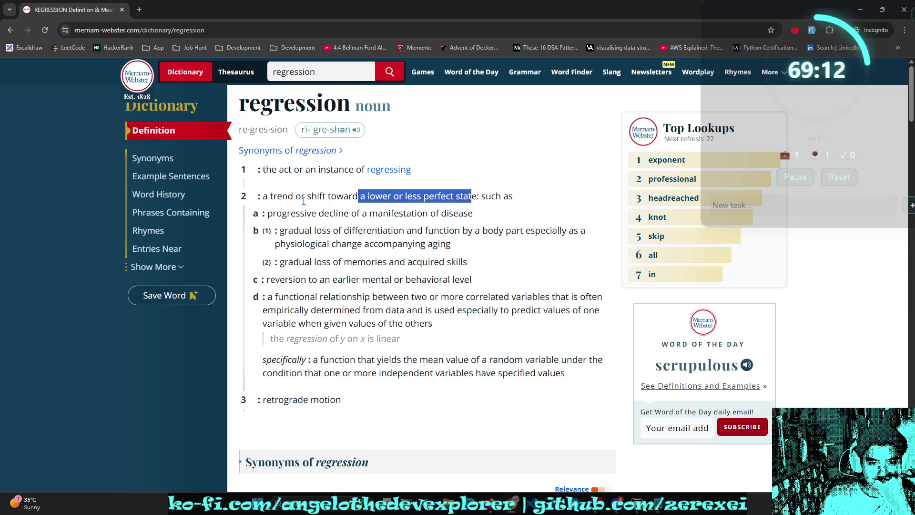
pyautogui.moveTo(268, 214); pyautogui.dragTo(306, 214)
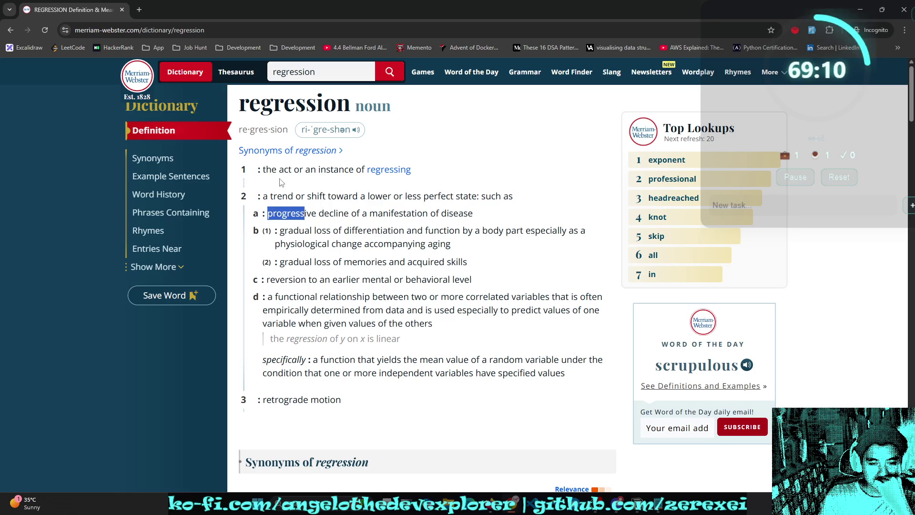
pyautogui.moveTo(243, 103); pyautogui.dragTo(316, 103)
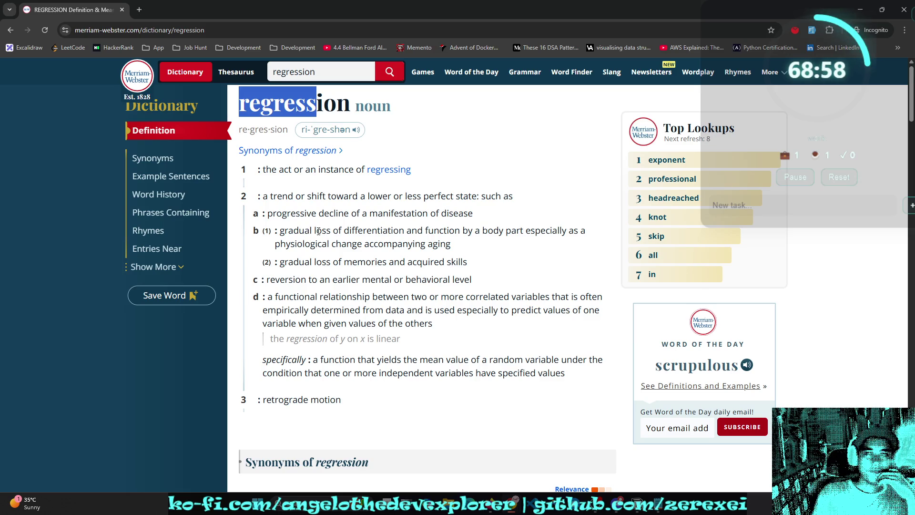
pyautogui.hotkey('alt', 'Tab')
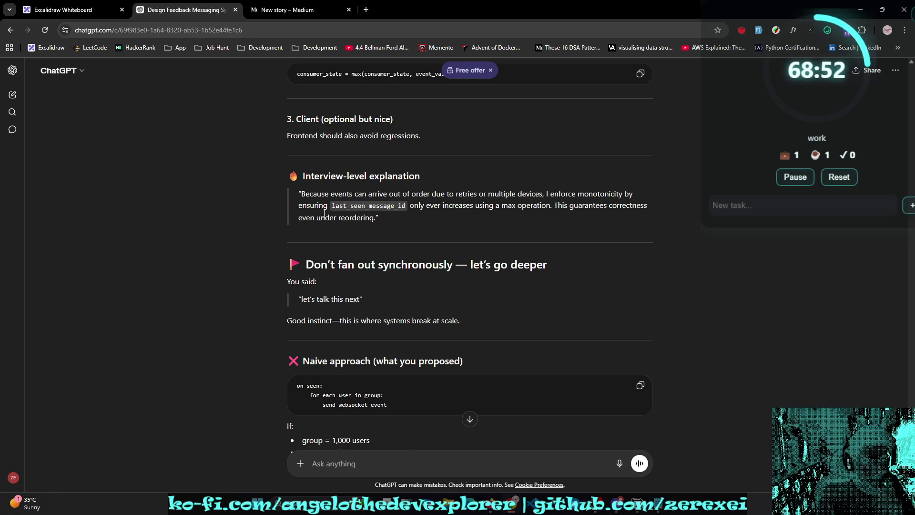
# Step: Read through the fan-out sections of the async fan-out answer
pyautogui.scroll(-2, 325, 210)
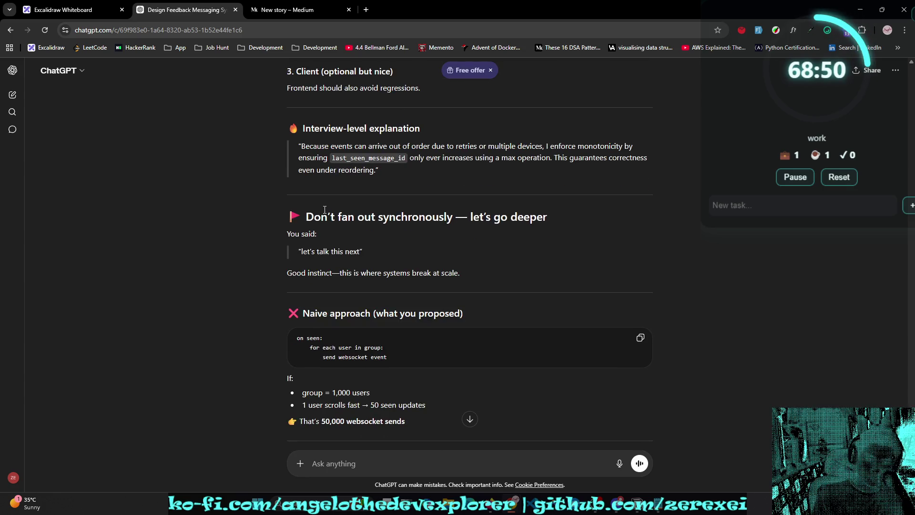
pyautogui.scroll(-1, 325, 214)
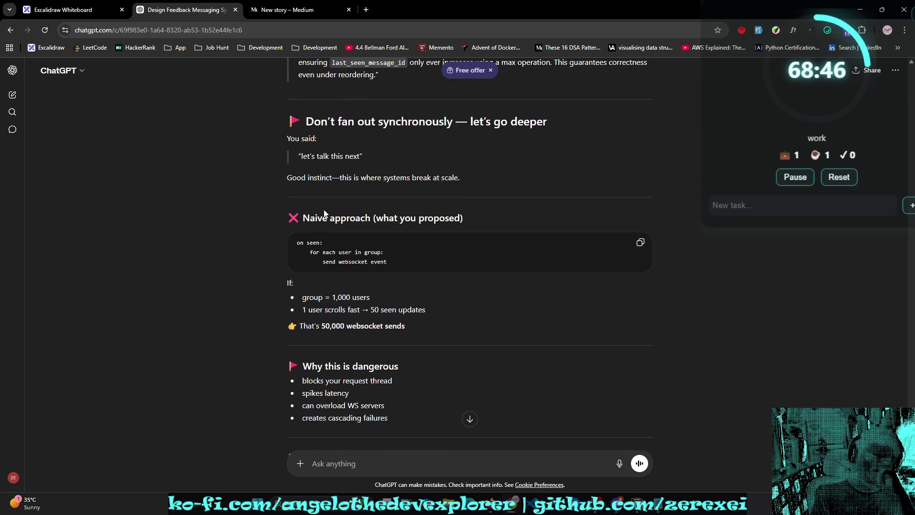
pyautogui.scroll(-1, 324, 213)
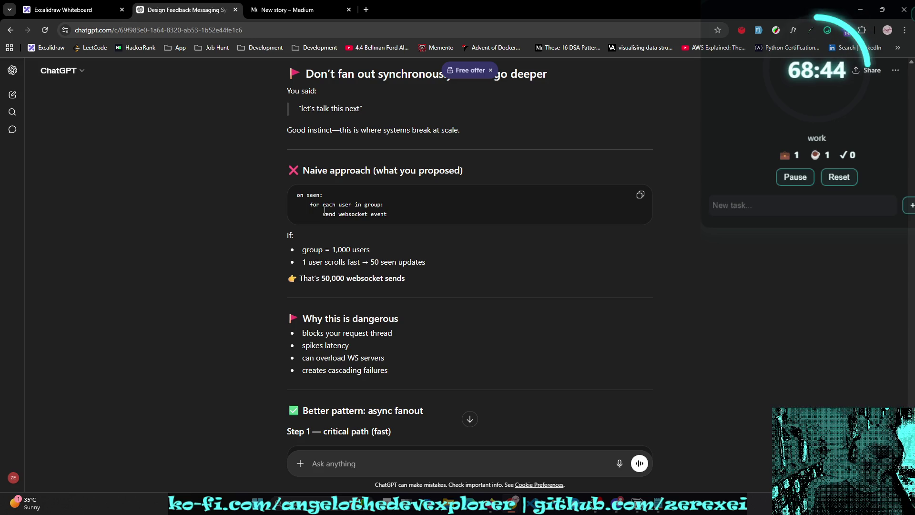
pyautogui.scroll(-1, 324, 209)
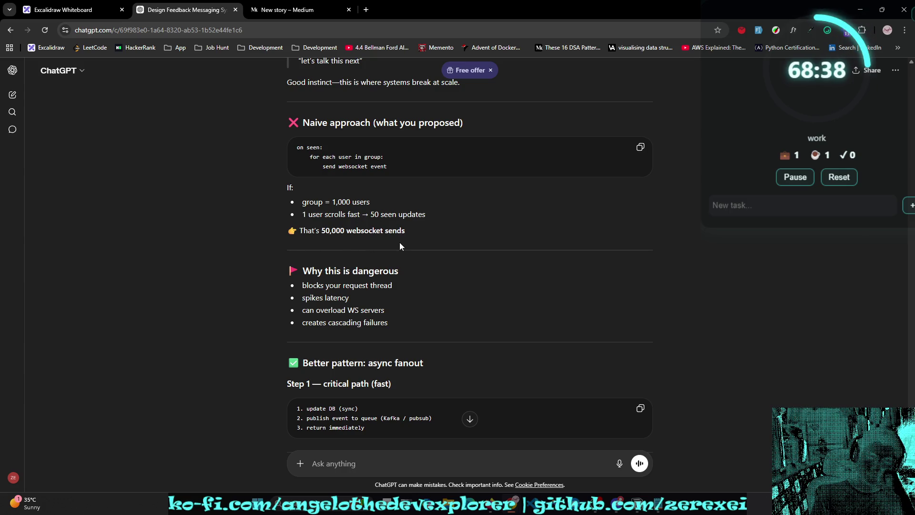
pyautogui.scroll(-1, 418, 292)
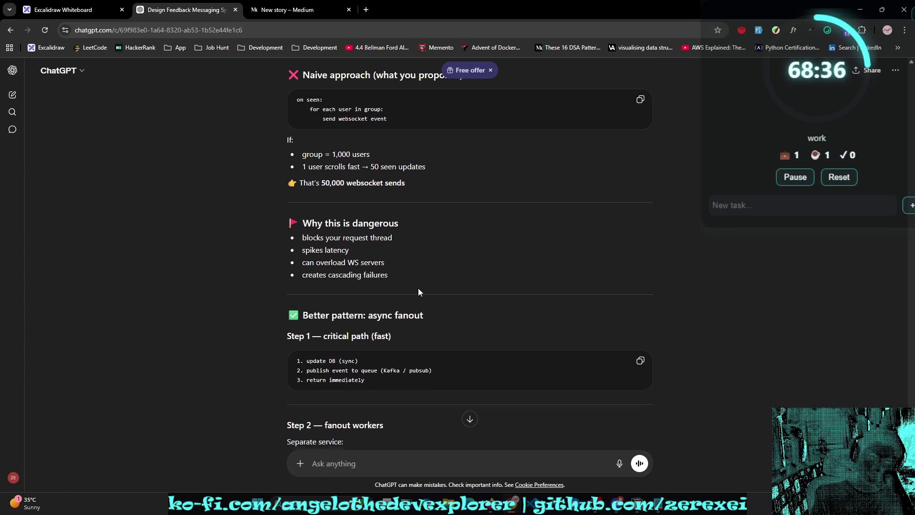
pyautogui.scroll(-2, 424, 288)
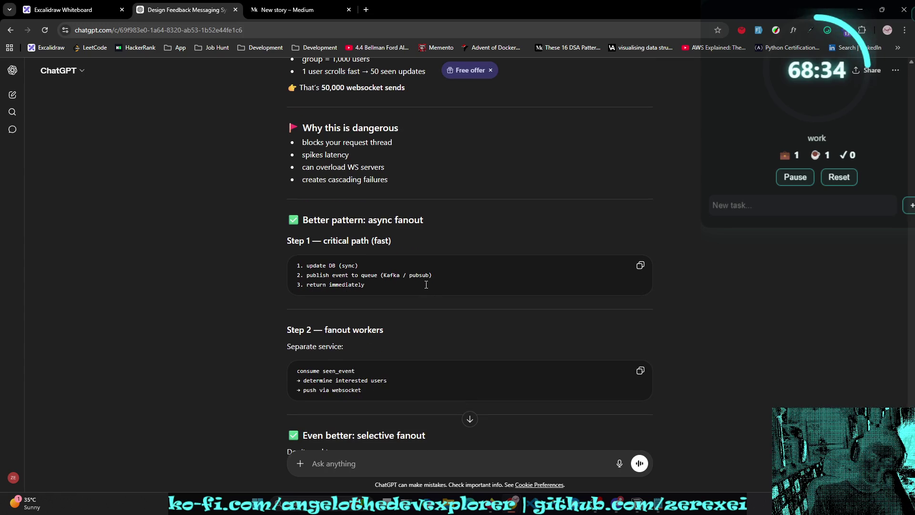
pyautogui.scroll(-1, 426, 285)
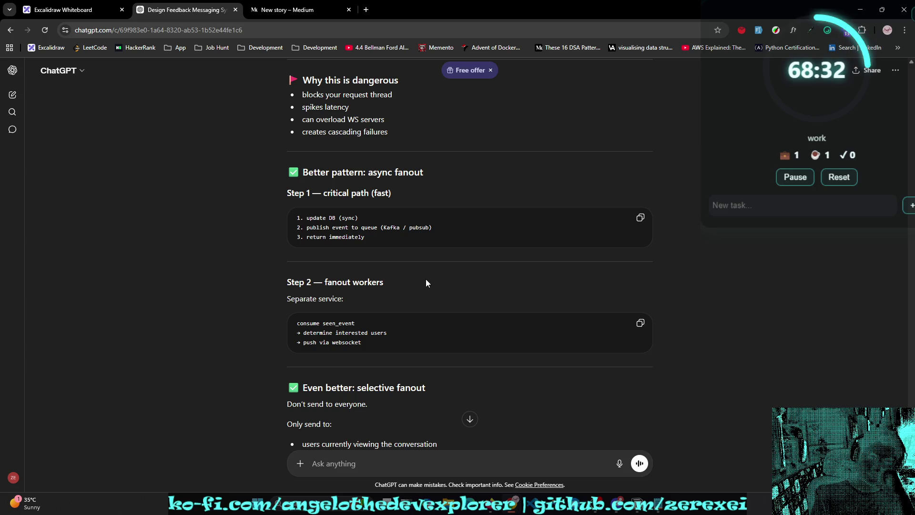
pyautogui.scroll(-2, 426, 283)
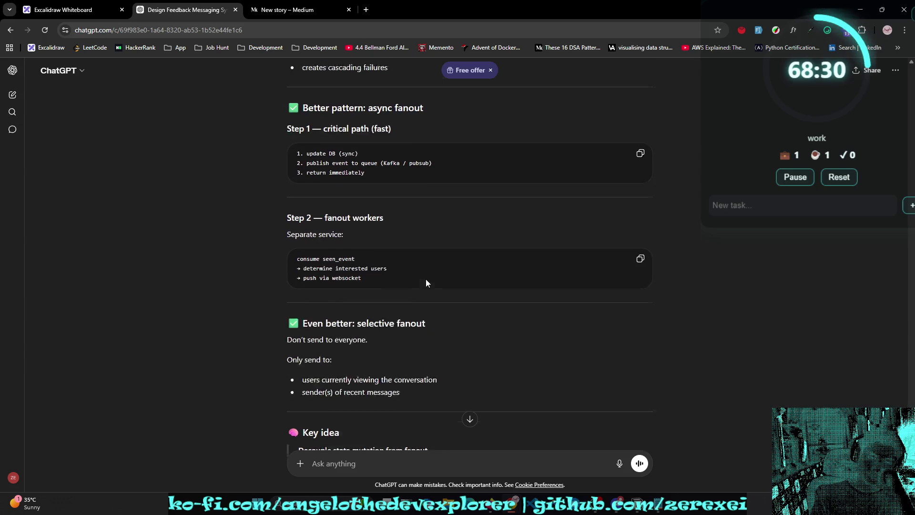
pyautogui.scroll(-1, 426, 273)
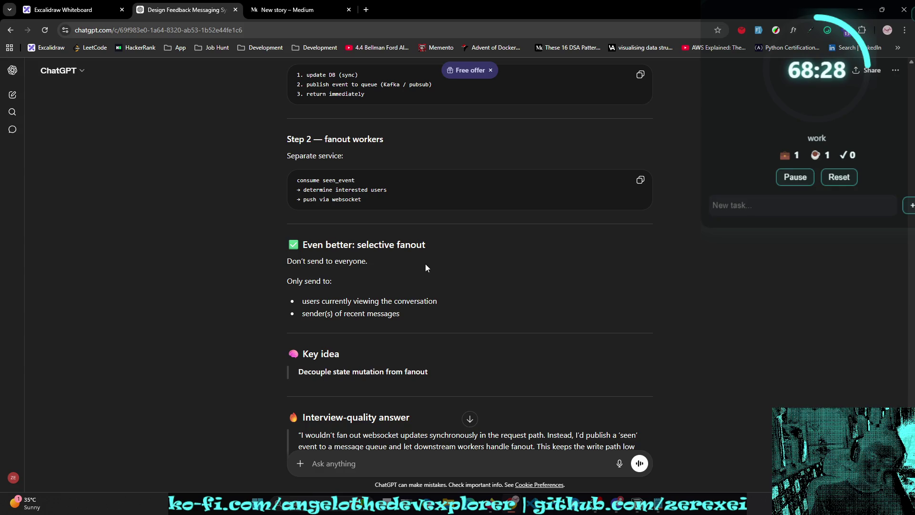
pyautogui.scroll(3, 425, 262)
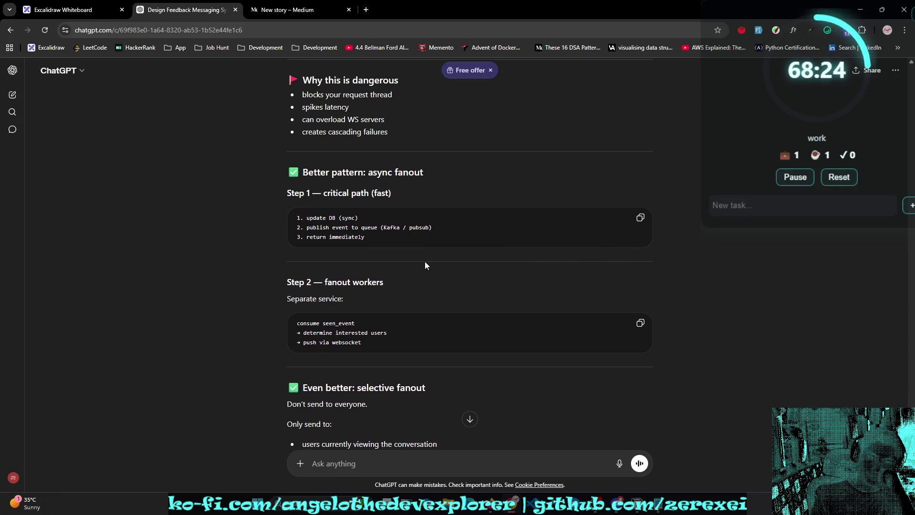
pyautogui.scroll(-4, 425, 263)
pyautogui.scroll(-1, 425, 266)
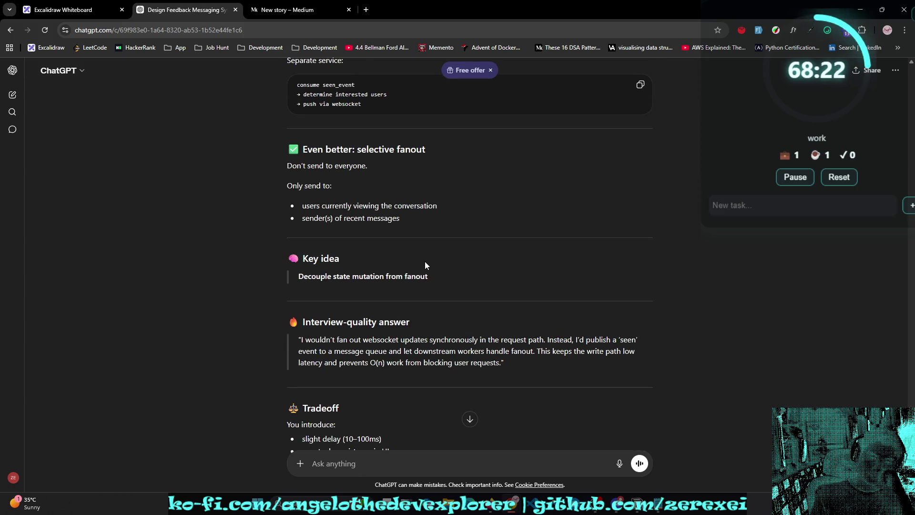
pyautogui.scroll(-1, 425, 265)
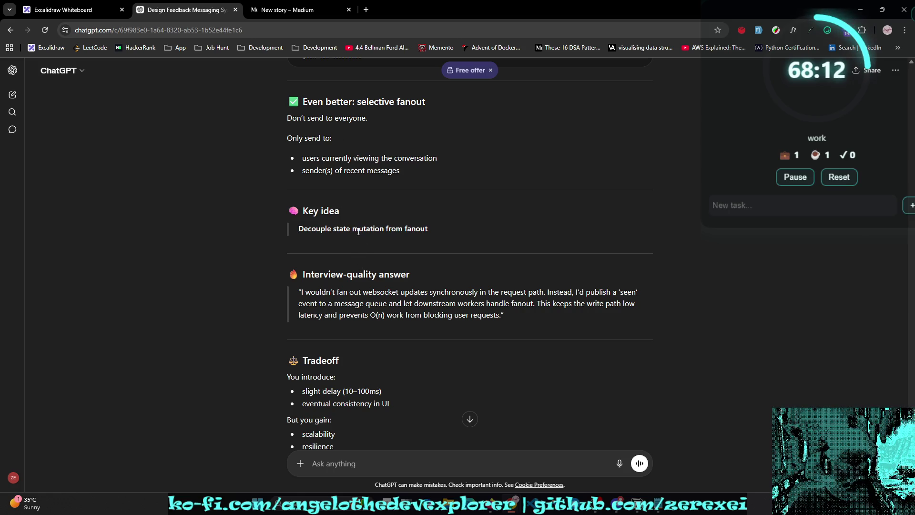
# Step: Draft the unsent reply 'lets say laravel' in the message box, then open a new browser tab
pyautogui.scroll(-6, 358, 231)
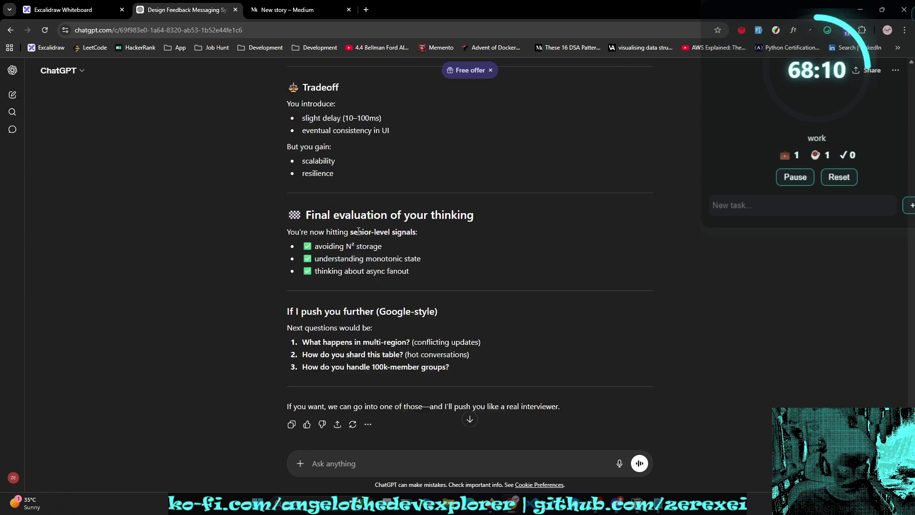
pyautogui.scroll(5, 358, 232)
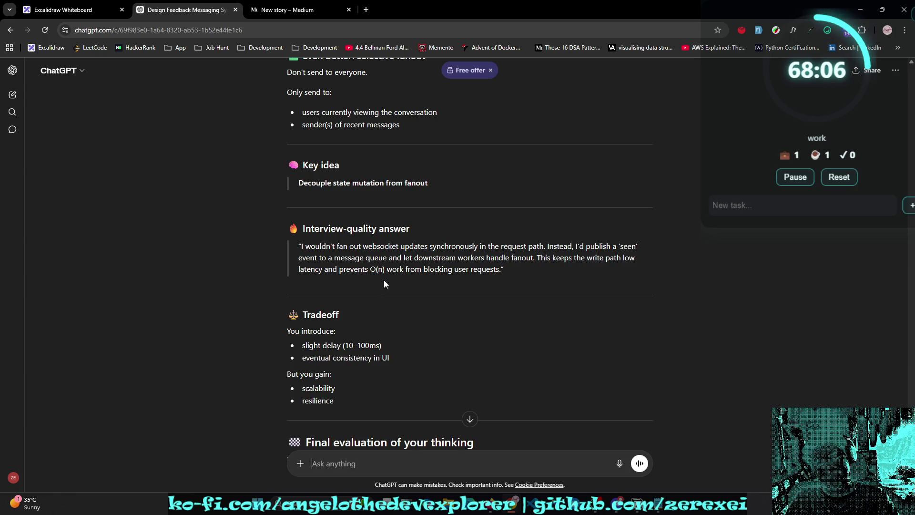
pyautogui.write('lets say laravel')
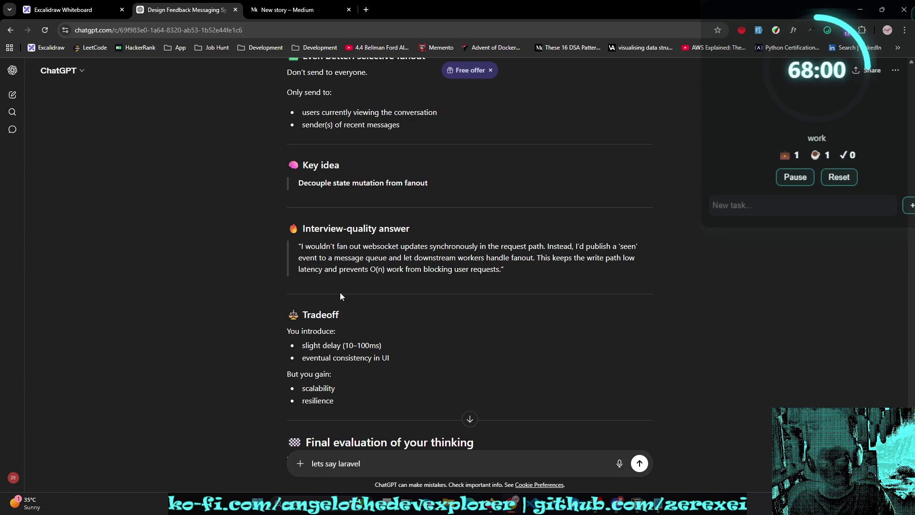
pyautogui.hotkey('ctrl', 't')
# Step: Go to laravel.com and open the 13.x Broadcasting docs page by searching 'broad'
pyautogui.write('lr')
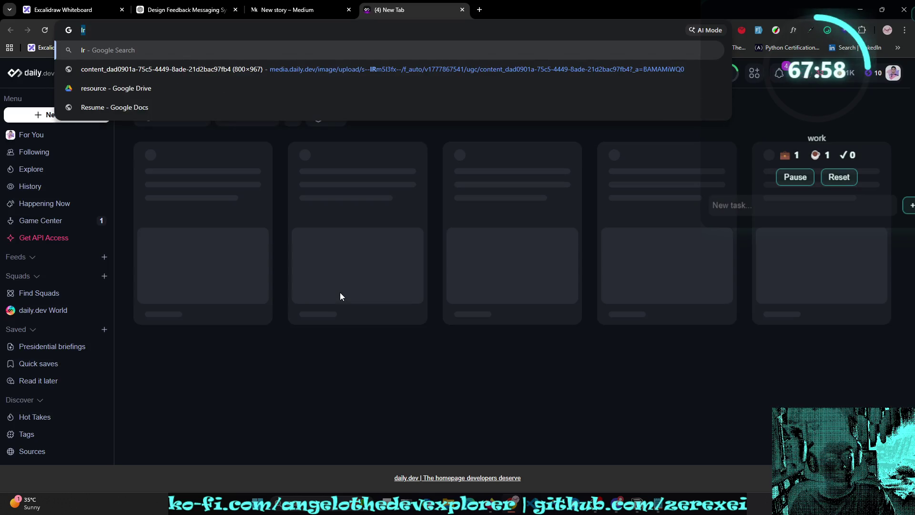
pyautogui.press('BackSpace')
pyautogui.write('aravel')
pyautogui.press('Return')
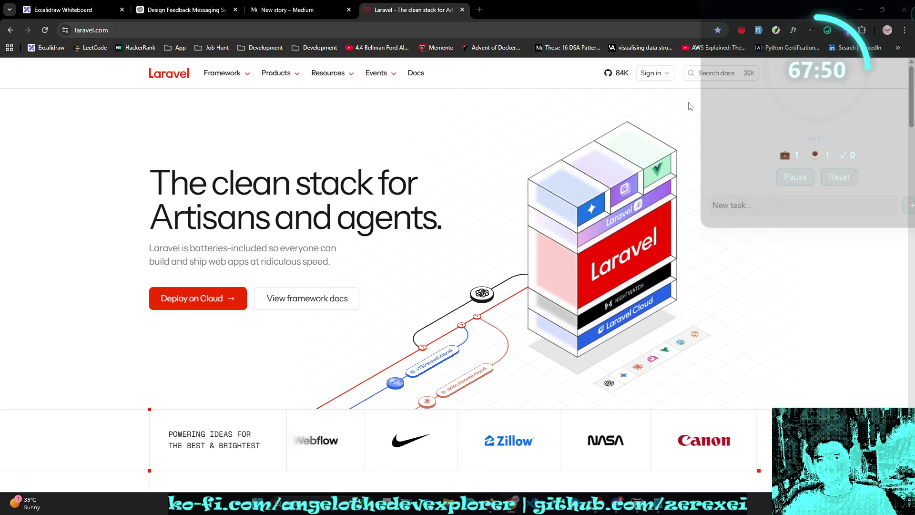
pyautogui.click(714, 73)
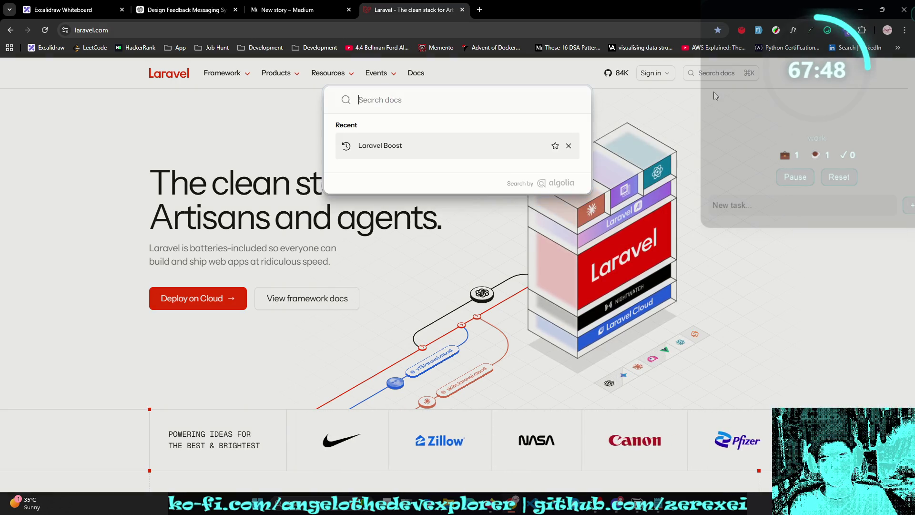
pyautogui.write('broad')
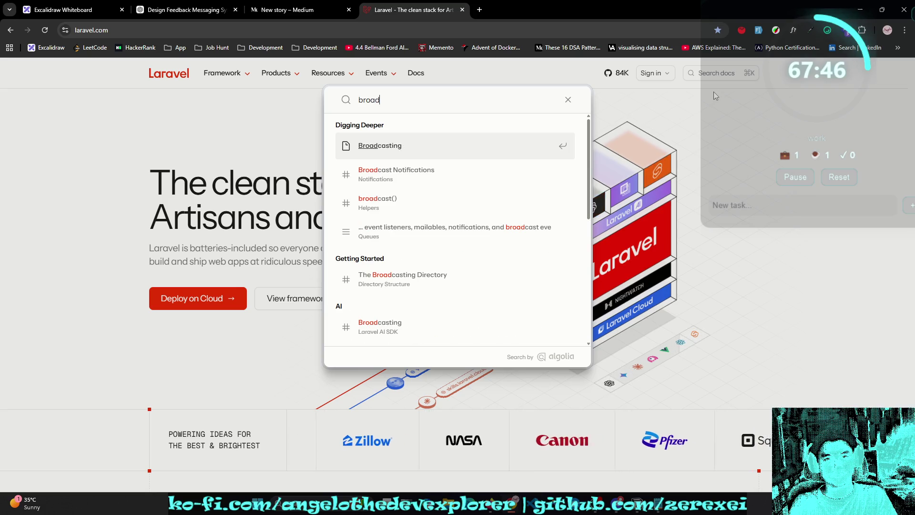
pyautogui.click(380, 145)
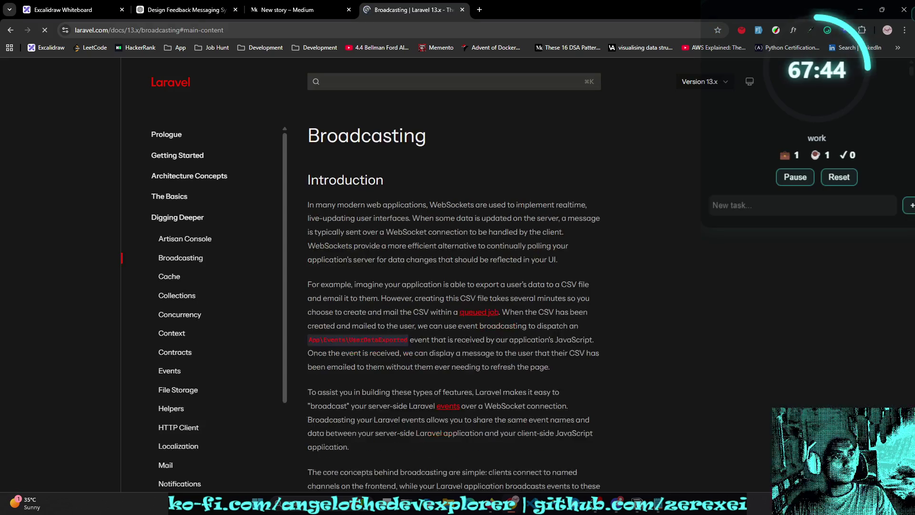
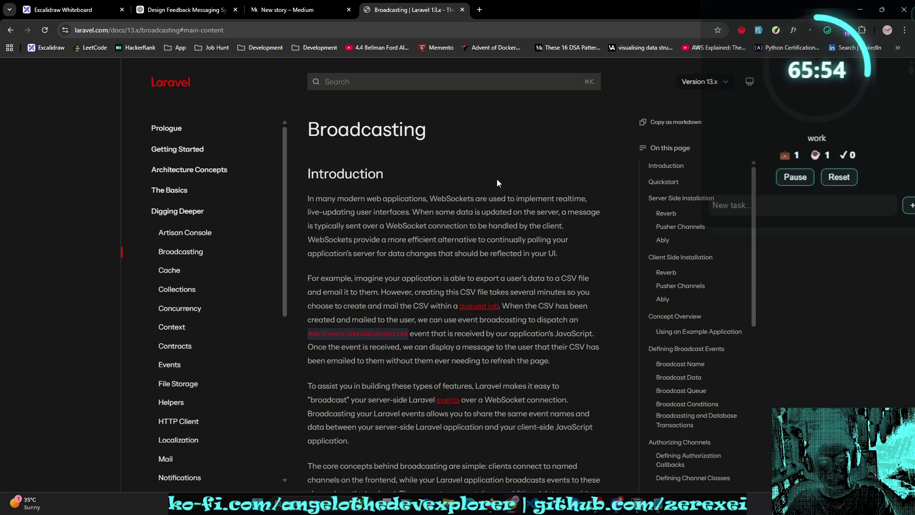
# Step: Open the Events docs page in a new tab from the Broadcasting sidebar
pyautogui.scroll(-8, 496, 184)
pyautogui.scroll(-8, 497, 183)
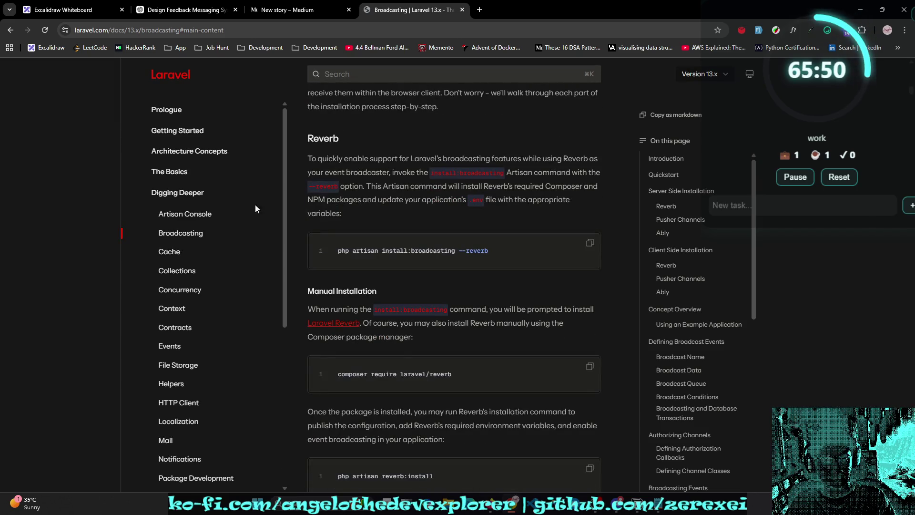
pyautogui.middleClick(178, 348)
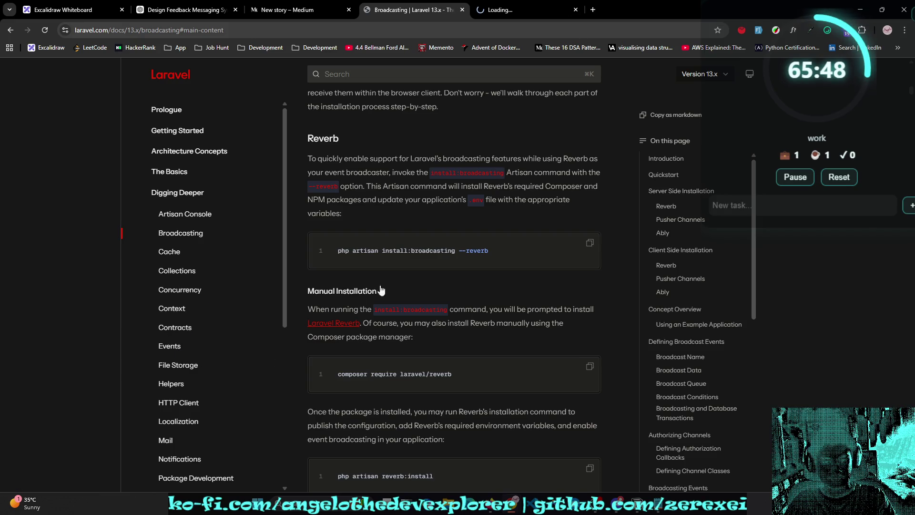
# Step: Copy the install:broadcasting --reverb command, then go to the Events page
pyautogui.scroll(-4, 396, 271)
pyautogui.scroll(-4, 398, 268)
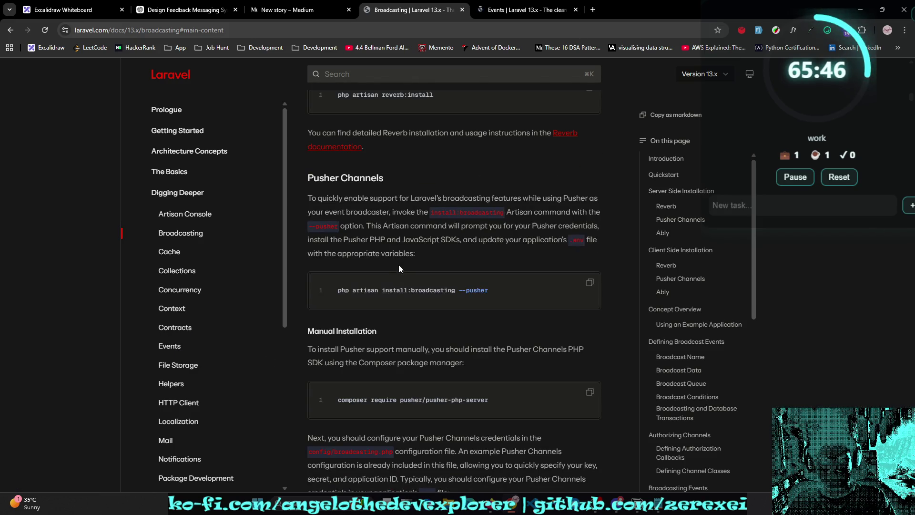
pyautogui.scroll(-2, 399, 267)
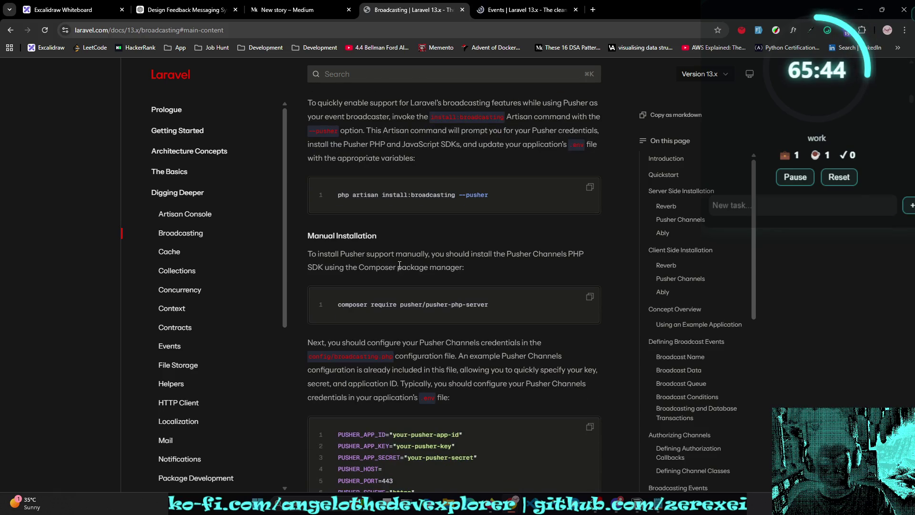
pyautogui.scroll(8, 425, 238)
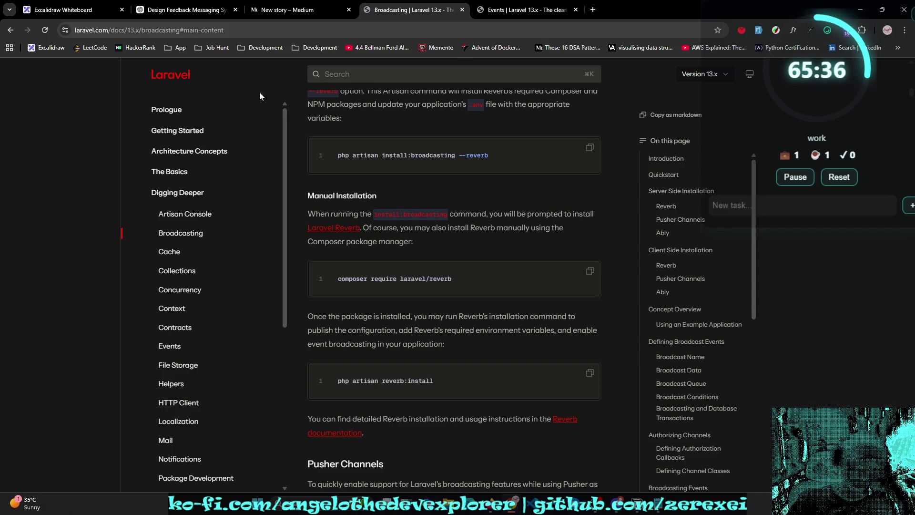
pyautogui.click(590, 147)
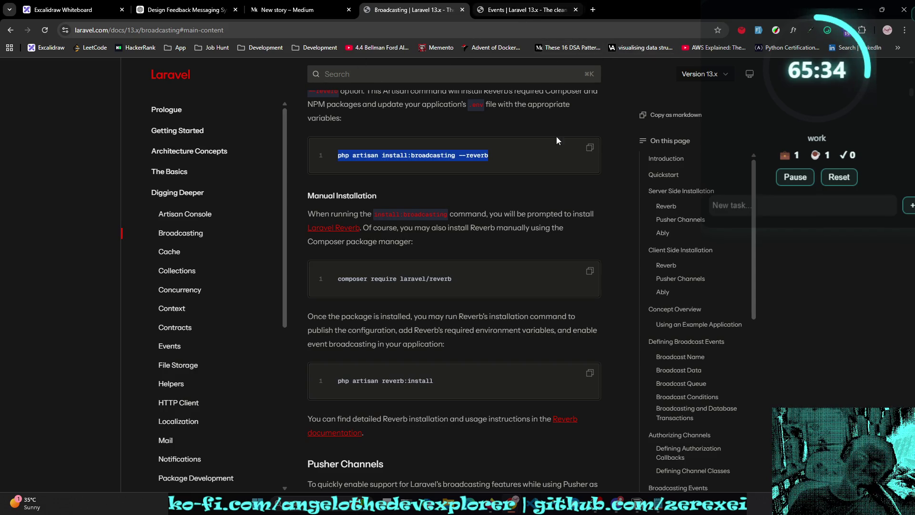
pyautogui.click(596, 147)
pyautogui.click(507, 4)
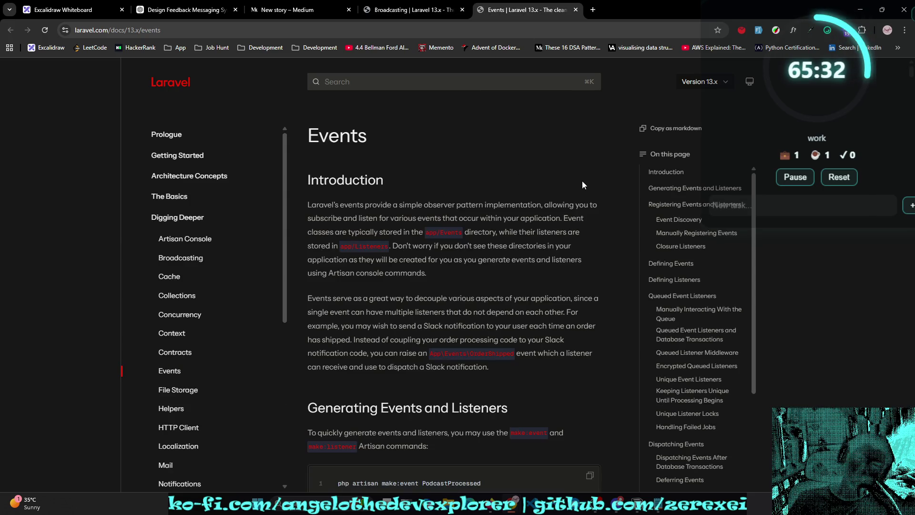
# Step: Find 'shouldbro' and then 'broadcast' within the Events page
pyautogui.scroll(-10, 582, 181)
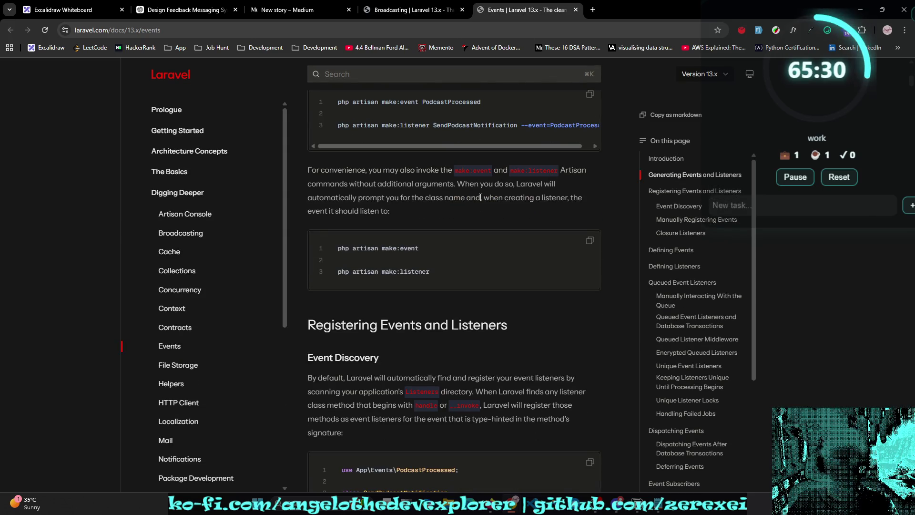
pyautogui.hotkey('ctrl', 'f')
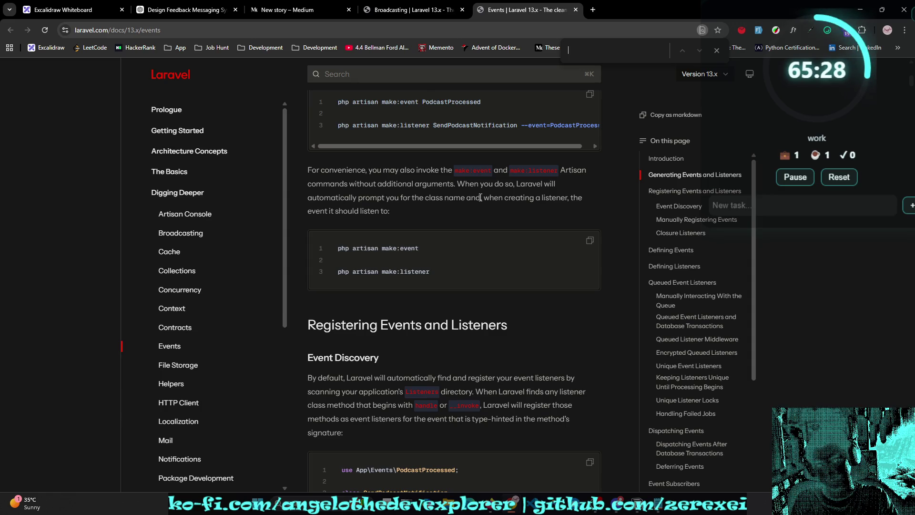
pyautogui.write('shouldbro')
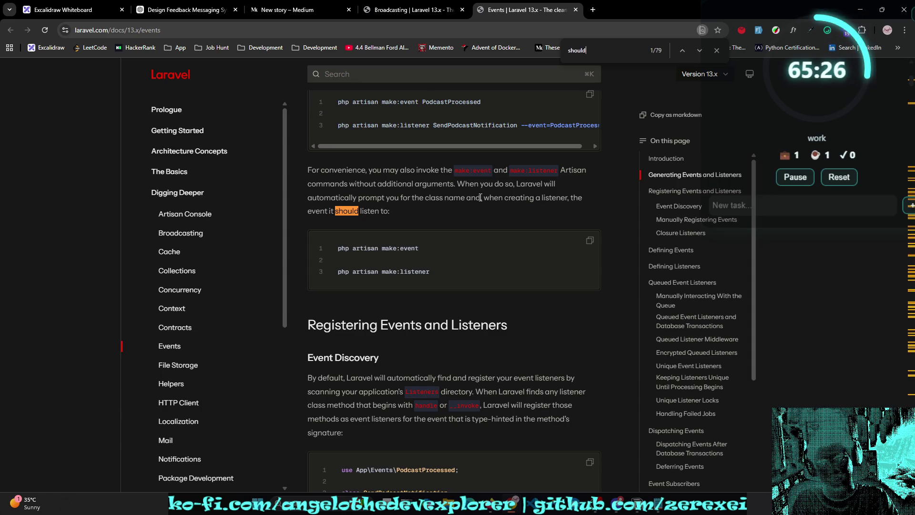
pyautogui.press('BackSpace')
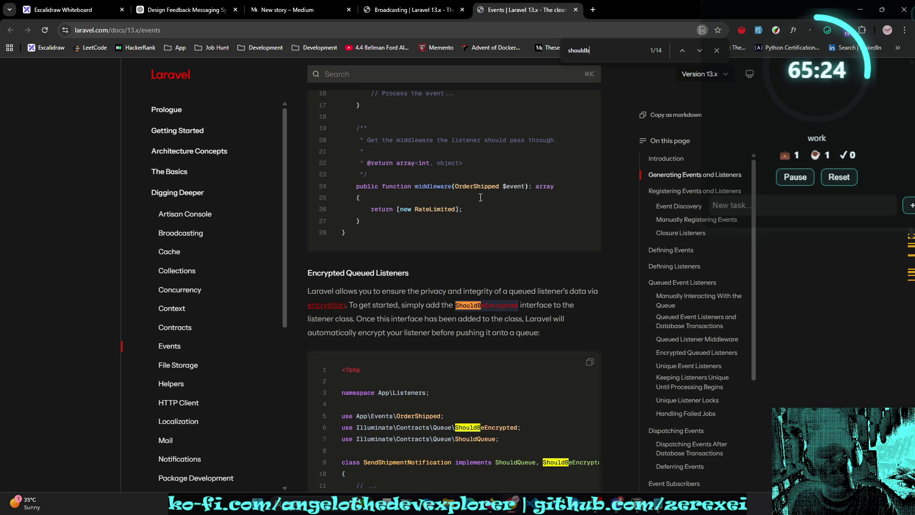
pyautogui.hotkey('ctrl', 'a')
pyautogui.write('broadcastn')
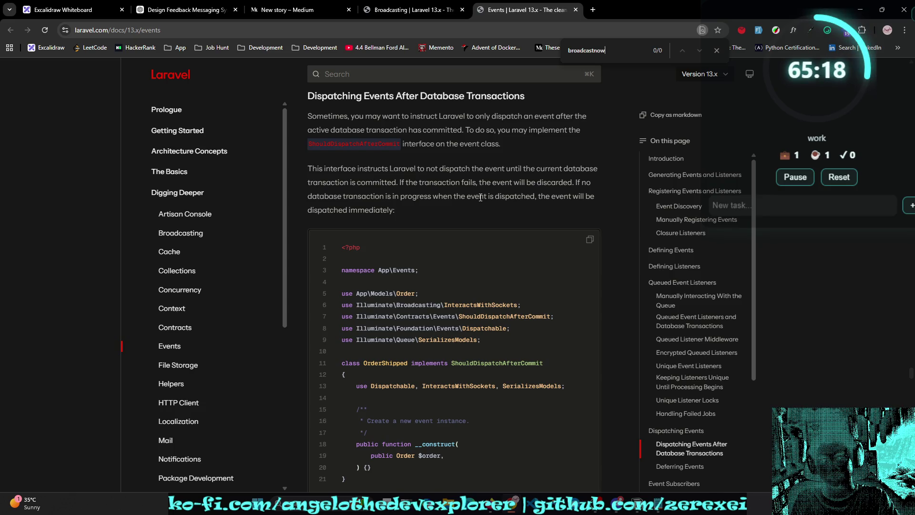
pyautogui.press('BackSpace')
pyautogui.press('Escape')
# Step: Bring up the documentation-wide search with Ctrl+K
pyautogui.hotkey('ctrl', 'k')
pyautogui.press('Escape')
pyautogui.hotkey('ctrl', 'k')
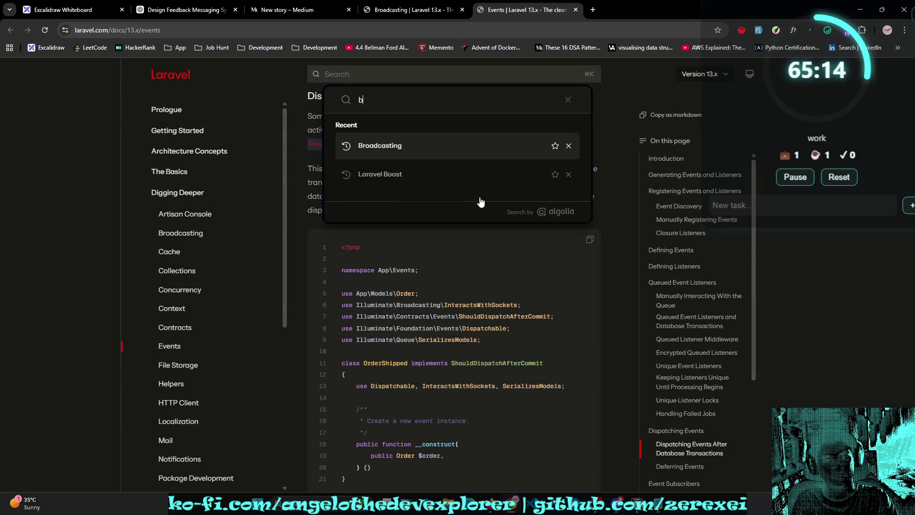
# Step: Search the docs for 'broadcastnow' and open the top result
pyautogui.write('broadco')
pyautogui.press('BackSpace')
pyautogui.write('astnow')
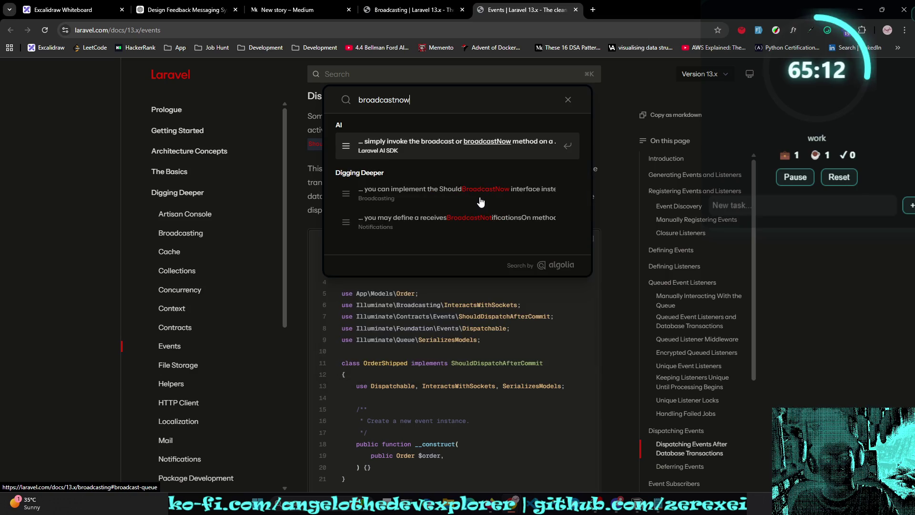
pyautogui.press('Return')
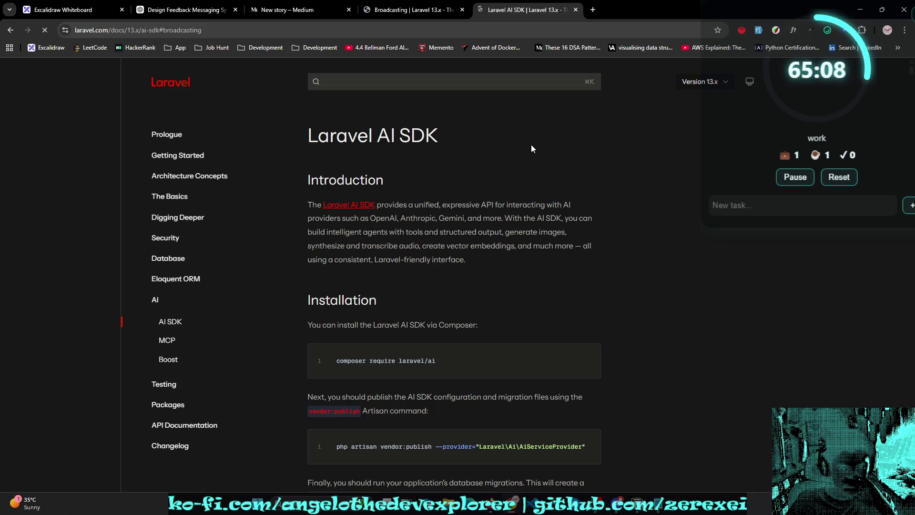
pyautogui.scroll(-2, 531, 144)
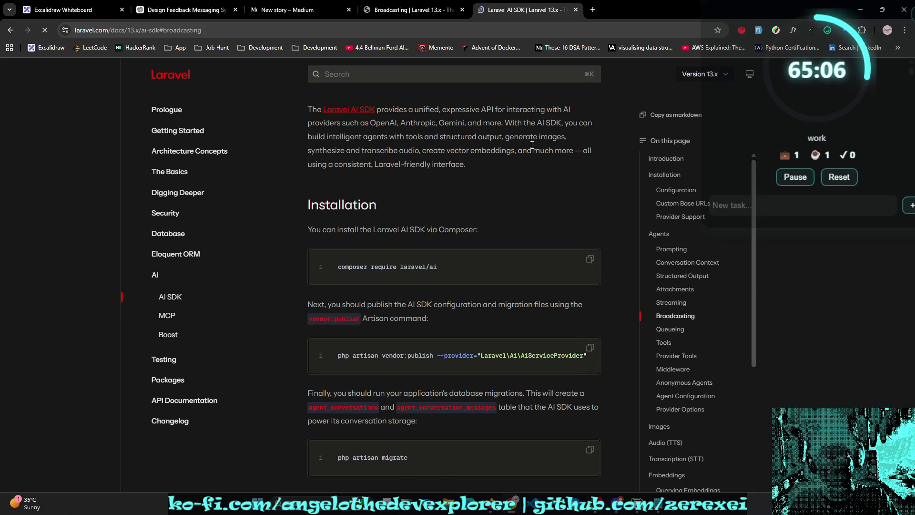
# Step: Search 'broadcastnow' again and open the Broadcasting page result
pyautogui.hotkey('ctrl', 'k')
pyautogui.write('broadcastnow')
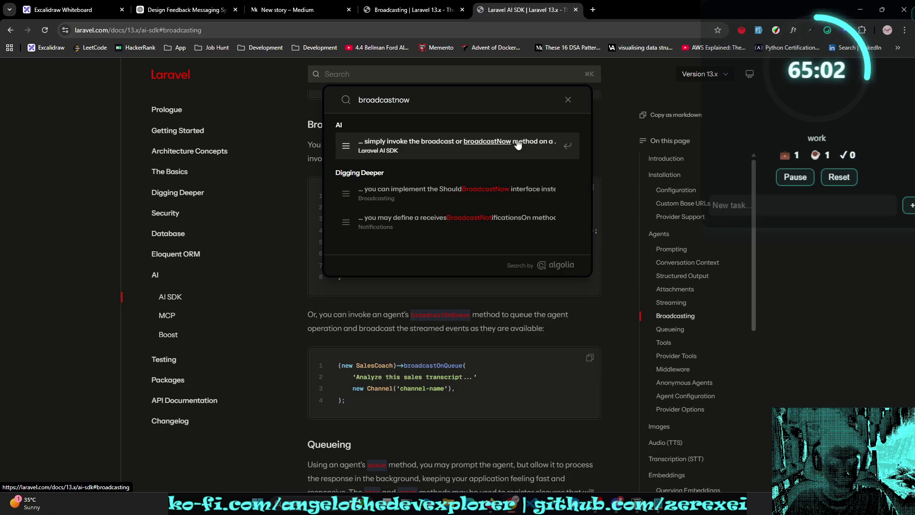
pyautogui.click(509, 195)
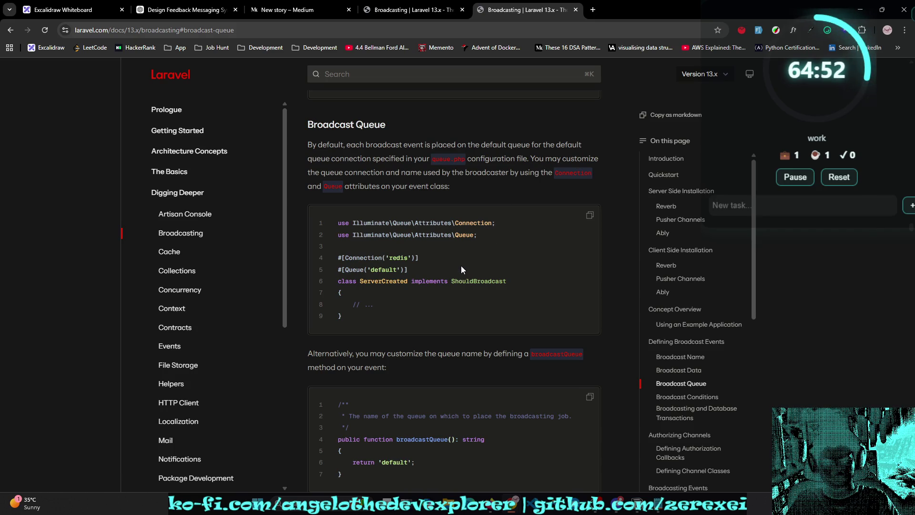
pyautogui.scroll(-3, 462, 260)
# Step: Start a ChatGPT draft 'in laravel I have this:' with pasted code, then return to the docs
pyautogui.hotkey('ctrl', '2')
pyautogui.write('in laravel I have this:')
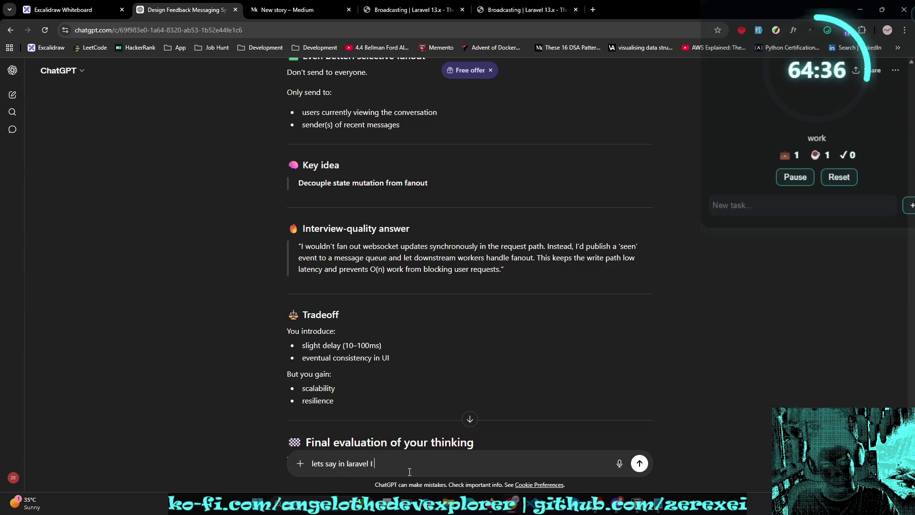
pyautogui.hotkey('shift', 'Return')
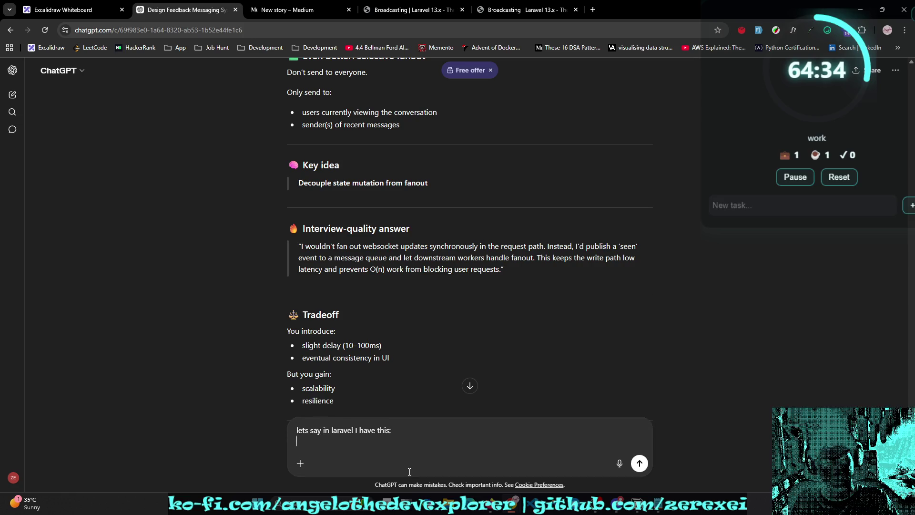
pyautogui.hotkey('ctrl', 'v')
pyautogui.hotkey('ctrl', '5')
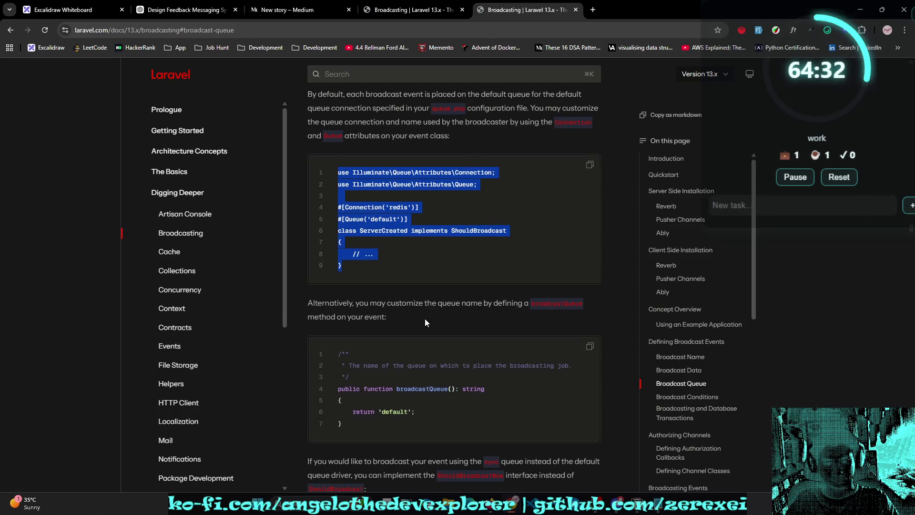
# Step: Select code lines in the ServerCreated Broadcast Queue example
pyautogui.scroll(-1, 420, 324)
pyautogui.click(343, 164)
pyautogui.moveTo(342, 163); pyautogui.dragTo(408, 175)
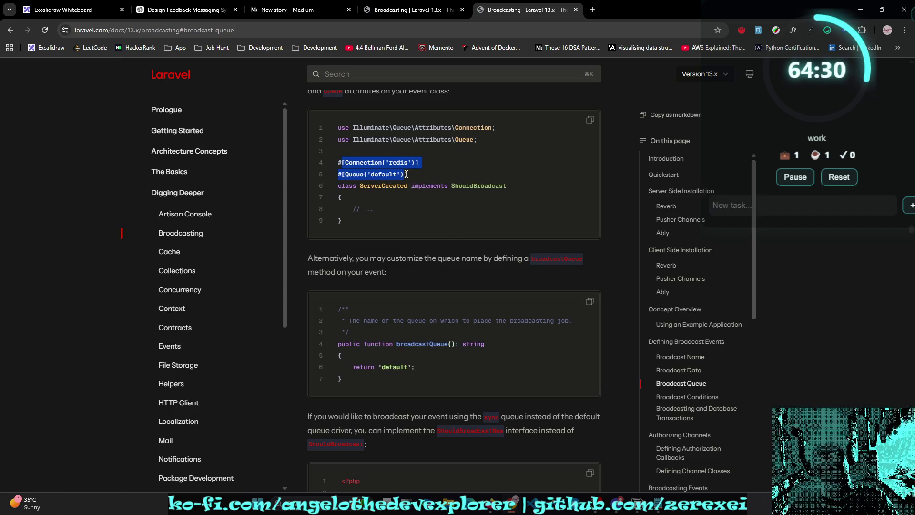
pyautogui.scroll(-6, 453, 246)
pyautogui.scroll(-7, 400, 261)
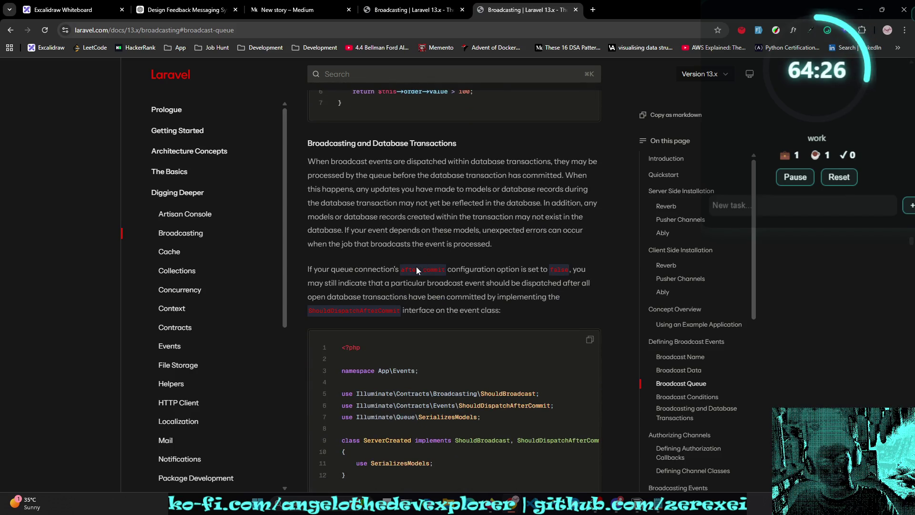
pyautogui.scroll(-3, 416, 267)
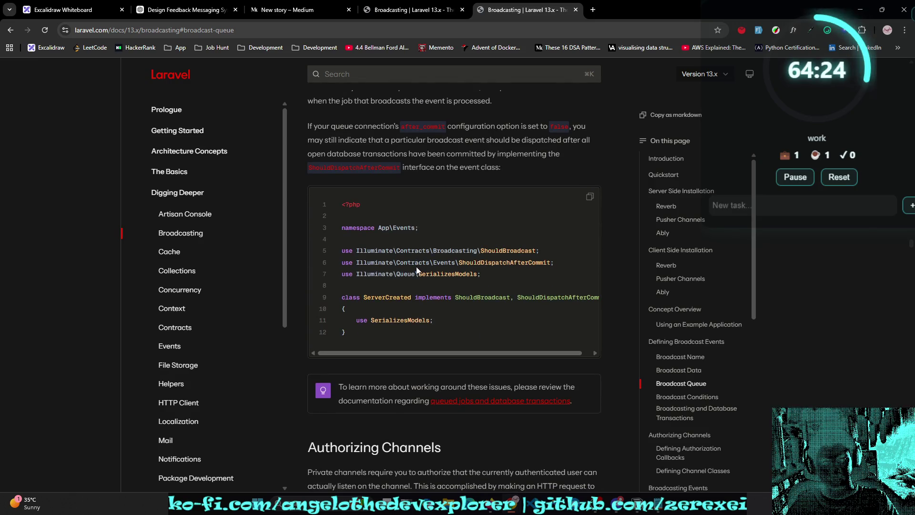
pyautogui.scroll(7, 417, 267)
pyautogui.scroll(4, 416, 268)
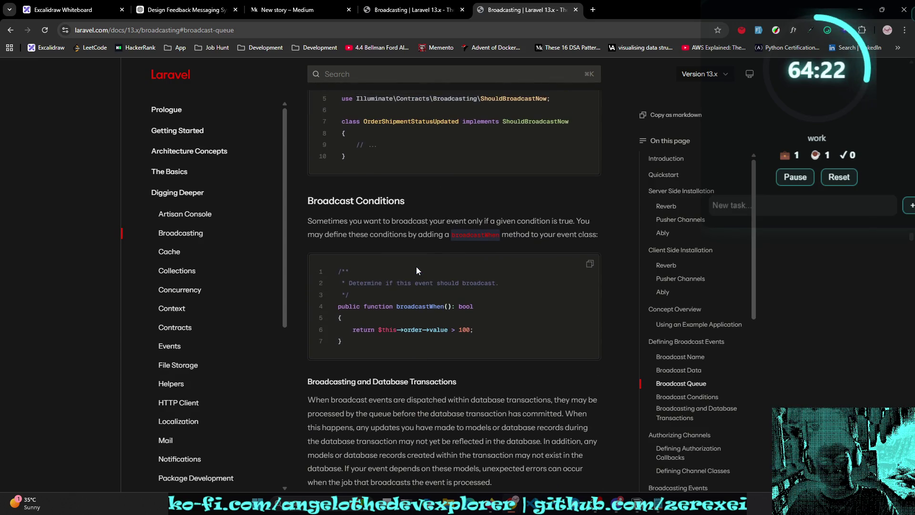
# Step: Select the namespace and ShouldBroadcastNow class declaration lines, then go back to ChatGPT
pyautogui.moveTo(551, 242); pyautogui.dragTo(415, 242)
pyautogui.moveTo(570, 265); pyautogui.dragTo(464, 262)
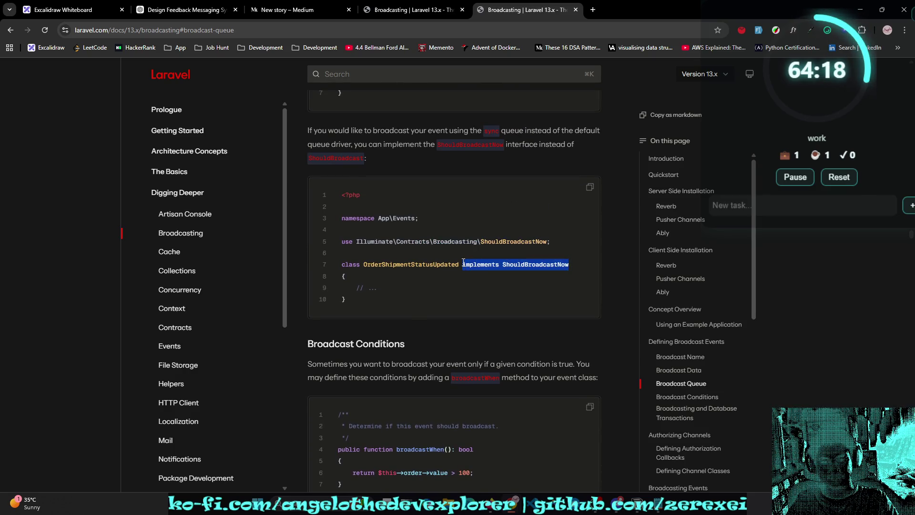
pyautogui.moveTo(338, 265); pyautogui.dragTo(604, 264)
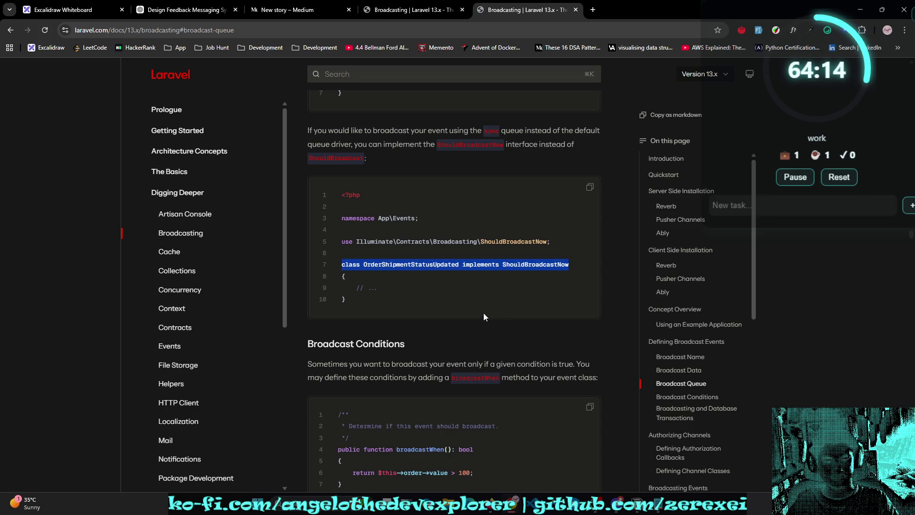
pyautogui.click(420, 9)
pyautogui.click(512, 5)
pyautogui.click(200, 9)
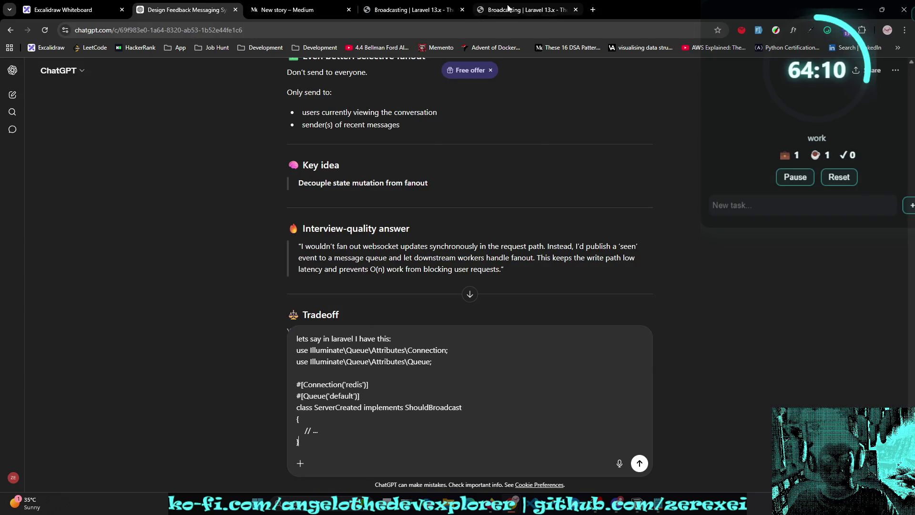
# Step: Replace ShouldBroadcast with ShouldBroadcastNow on the draft's class line
pyautogui.click(524, 9)
pyautogui.doubleClick(536, 264)
pyautogui.hotkey('ctrl', 'c')
pyautogui.click(198, 7)
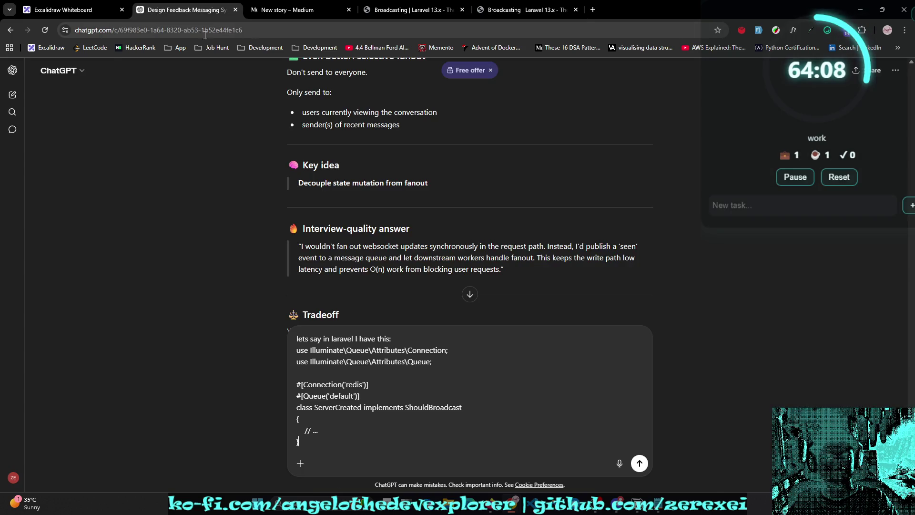
pyautogui.doubleClick(445, 408)
pyautogui.hotkey('ctrl', 'v')
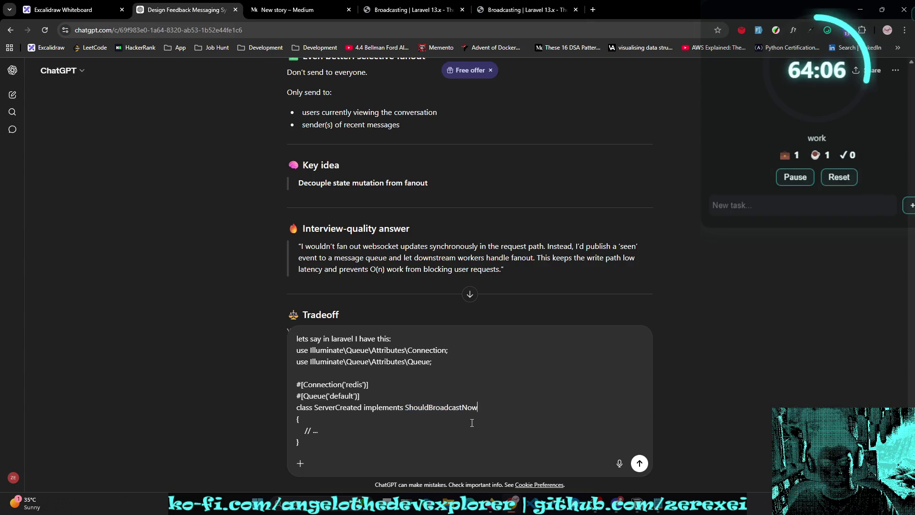
# Step: Add a blank line after the opening sentence and end the draft with 'it uses redis and'
pyautogui.click(444, 338)
pyautogui.hotkey('shift', 'Return')
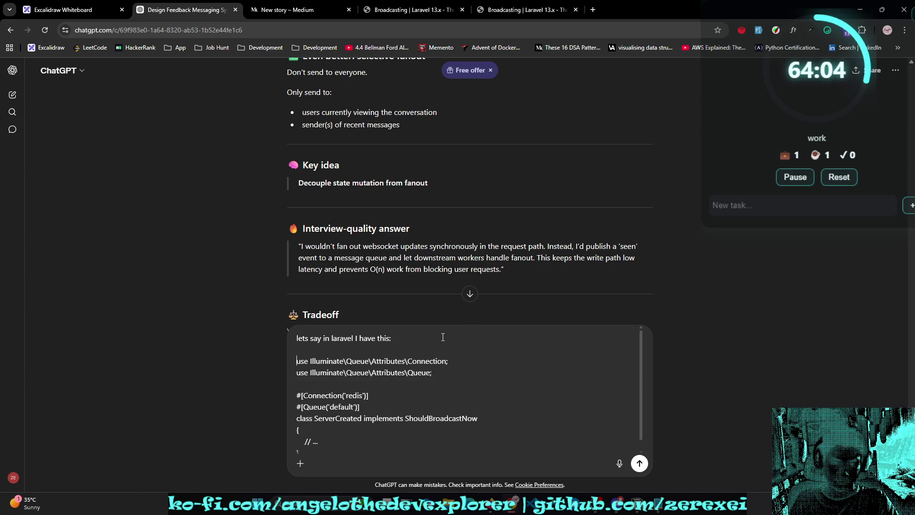
pyautogui.hotkey('ctrl', 'End')
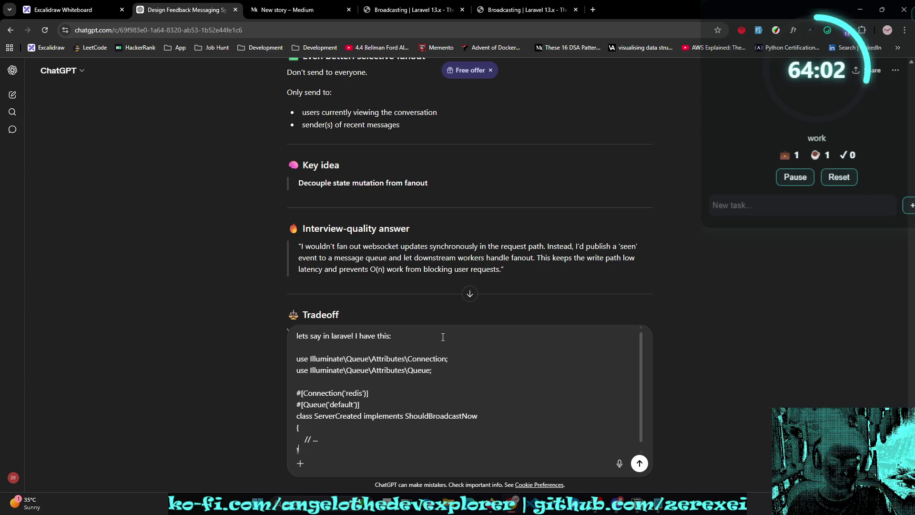
pyautogui.hotkey('shift', 'Return')
pyautogui.hotkey('shift', 'Return')
pyautogui.write('it')
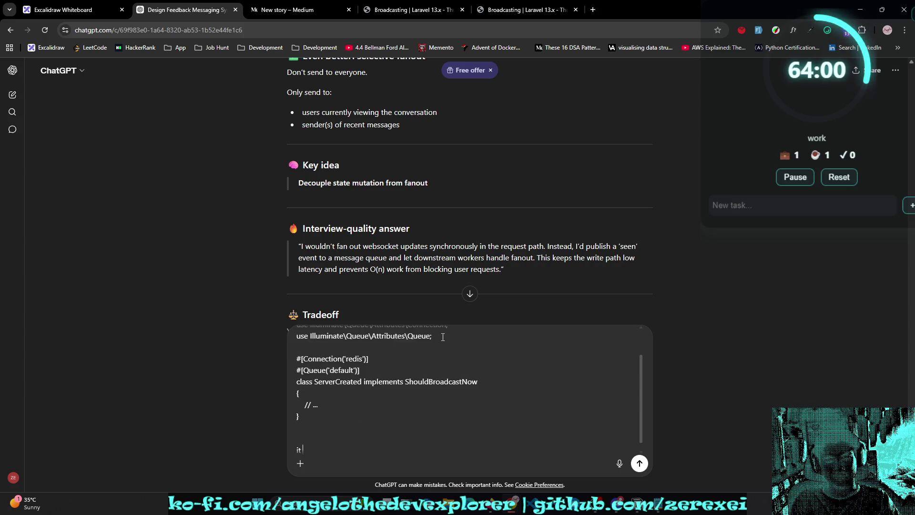
pyautogui.write(' uses redis ')
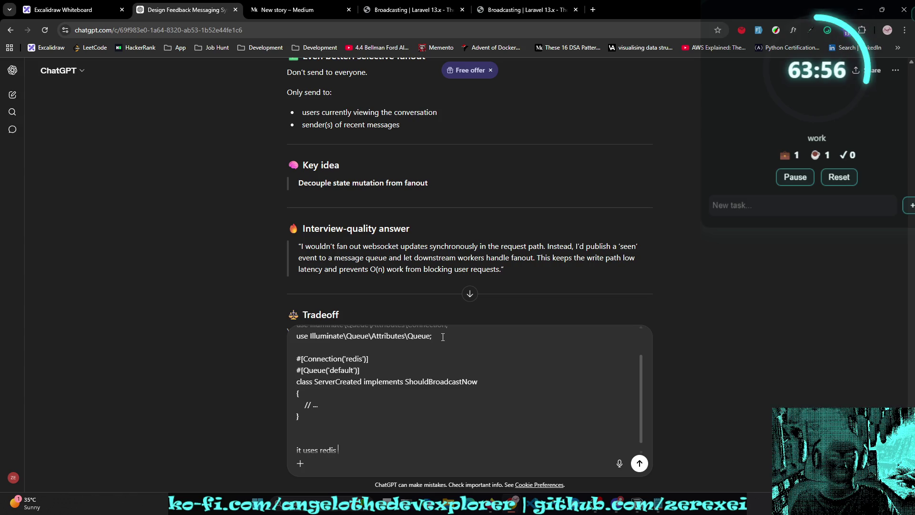
pyautogui.write('and ')
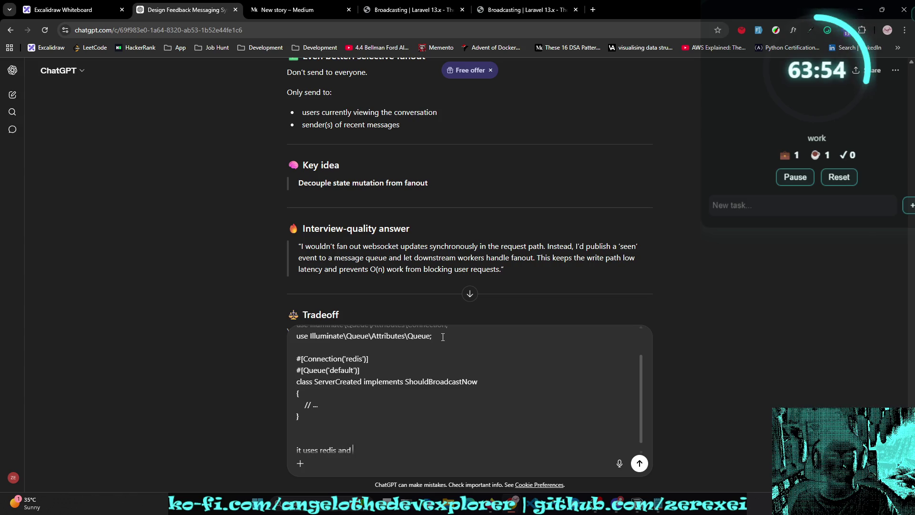
pyautogui.write('laravel')
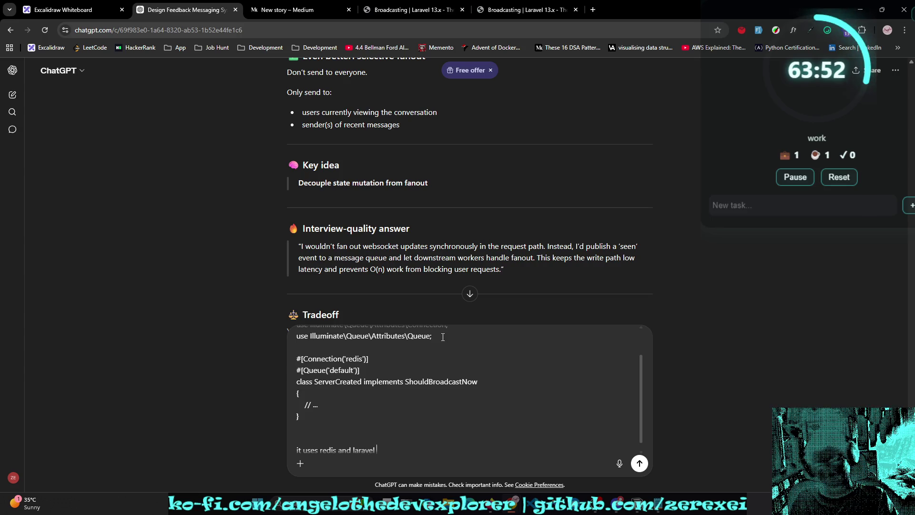
pyautogui.press('BackSpace')
pyautogui.press('BackSpace')
pyautogui.press('BackSpace')
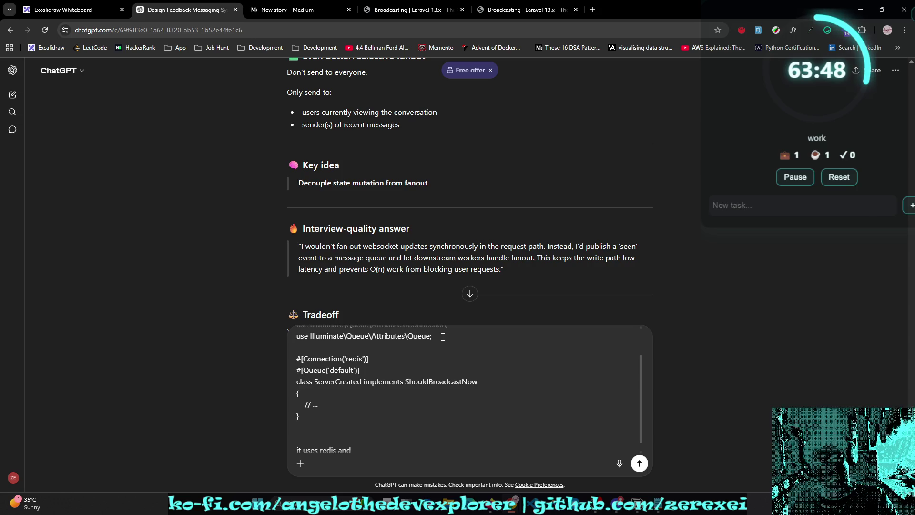
pyautogui.hotkey('ctrl', '5')
pyautogui.scroll(-15, 506, 258)
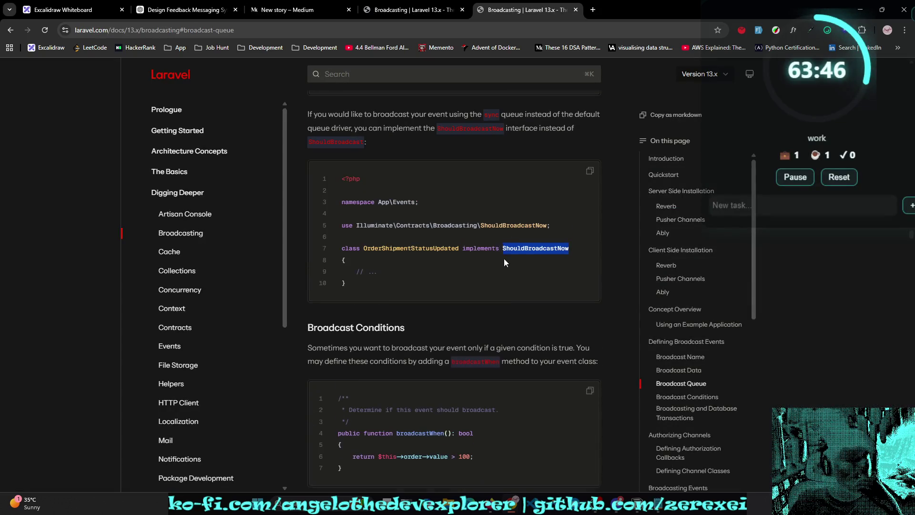
# Step: Copy the npm install laravel-echo pusher-js command from the Pusher Channels client section
pyautogui.click(679, 279)
pyautogui.scroll(-2, 511, 245)
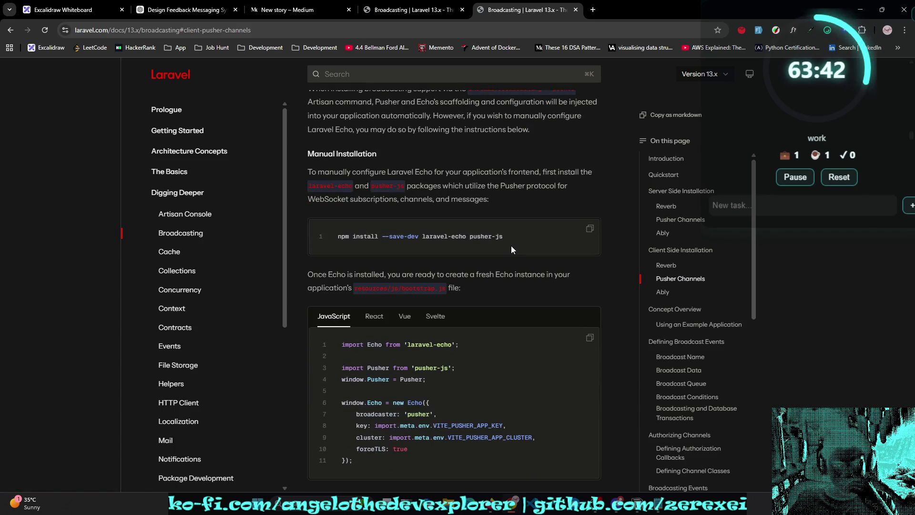
pyautogui.moveTo(491, 237)
pyautogui.mouseDown()
pyautogui.moveTo(322, 233)
pyautogui.moveTo(464, 256)
pyautogui.moveTo(335, 237)
pyautogui.mouseUp()
pyautogui.hotkey('ctrl', 'c')
pyautogui.click(516, 242)
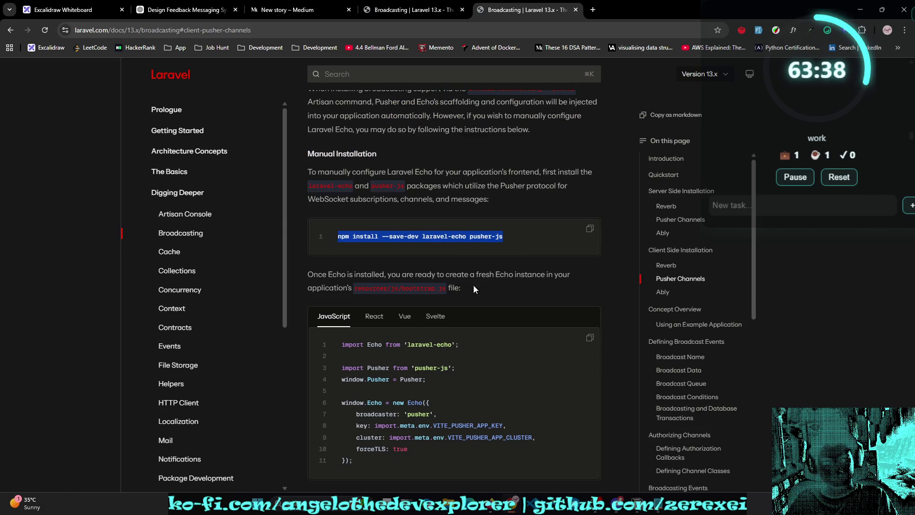
# Step: Scroll on to the Reverb manual installation section
pyautogui.scroll(-4, 518, 275)
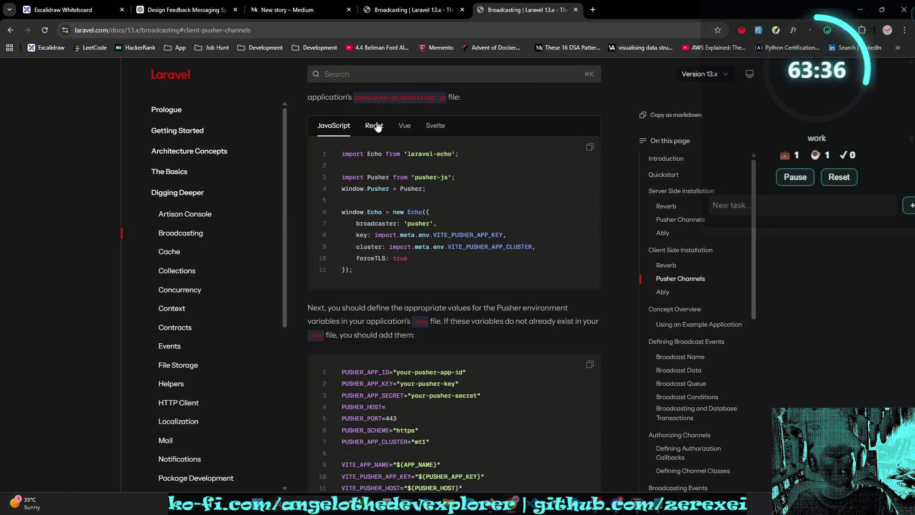
pyautogui.scroll(-5, 440, 178)
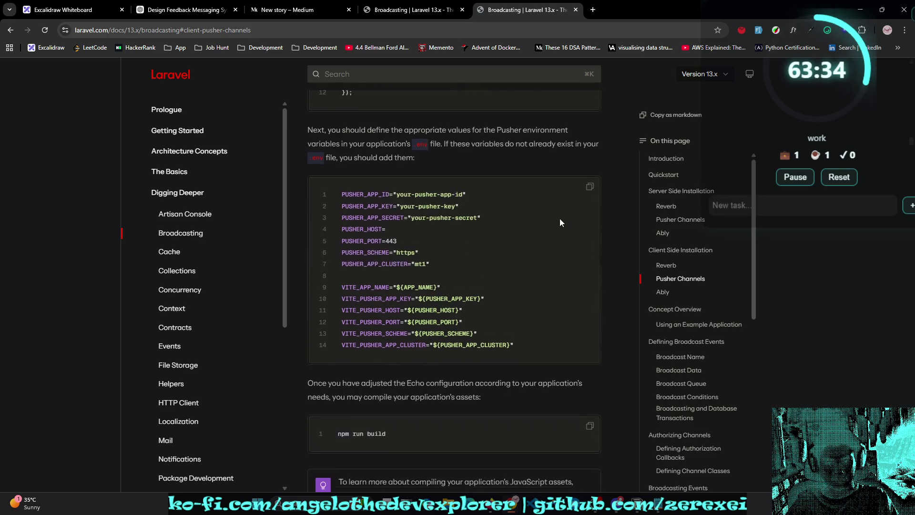
pyautogui.scroll(-2, 559, 223)
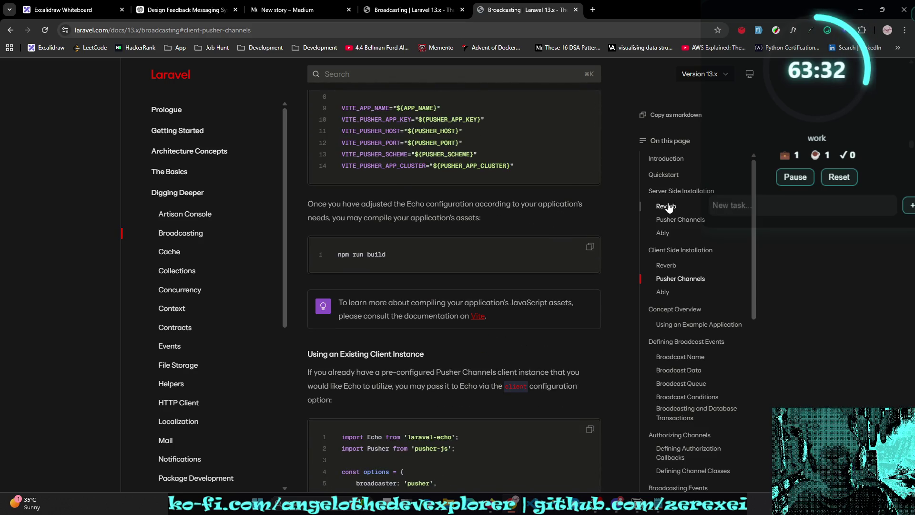
pyautogui.click(666, 205)
pyautogui.scroll(-2, 527, 254)
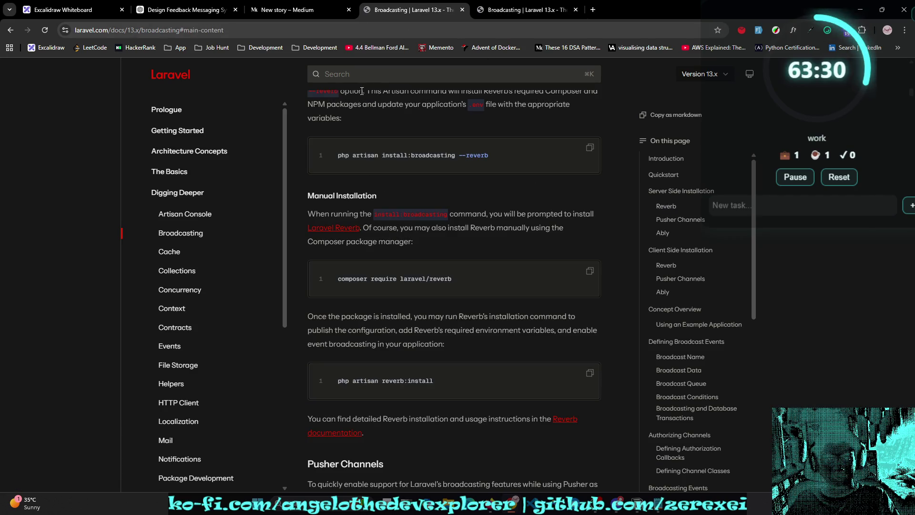
pyautogui.click(72, 9)
# Step: Change redis to pusher in the draft, ending 'it uses pusher connection', and paste the npm install line
pyautogui.click(184, 6)
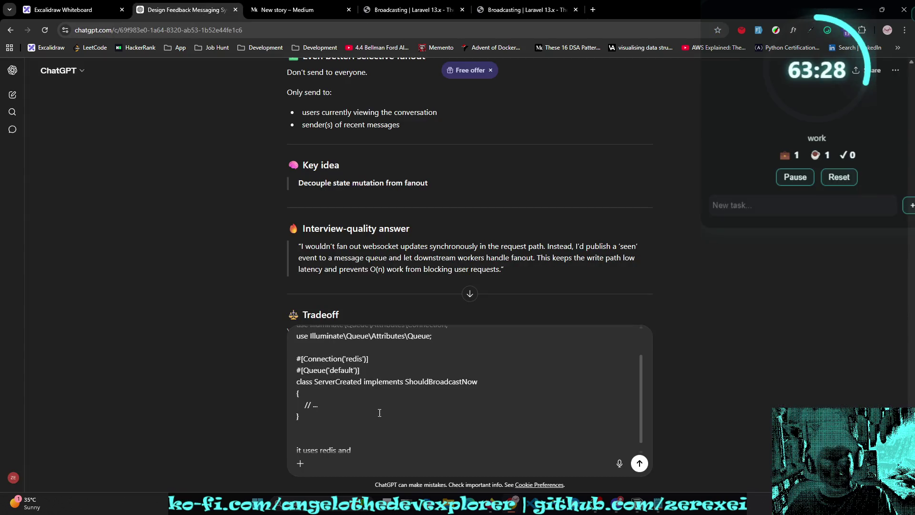
pyautogui.doubleClick(353, 359)
pyautogui.write('pusher')
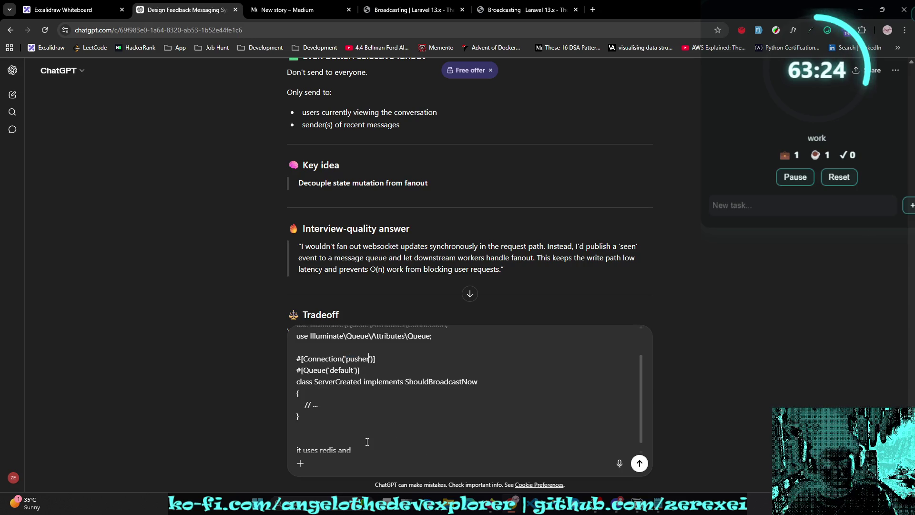
pyautogui.doubleClick(329, 450)
pyautogui.write('push')
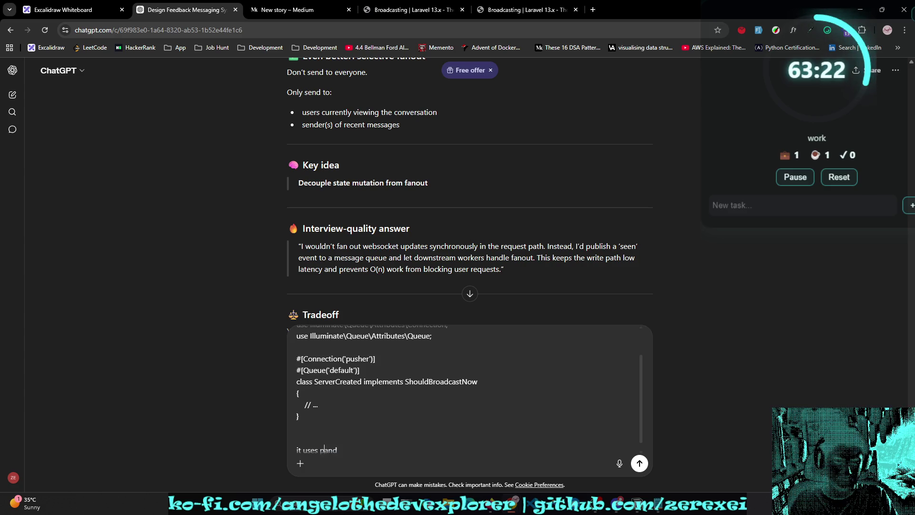
pyautogui.write('er connection')
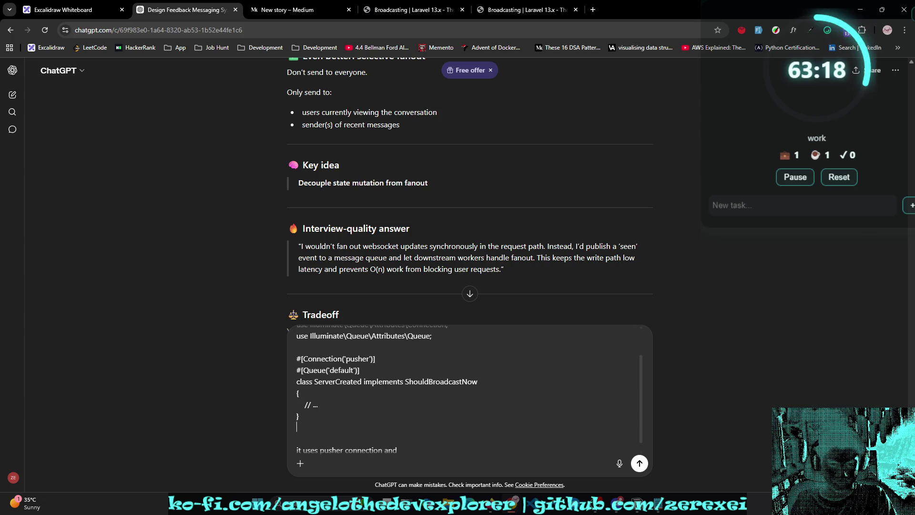
pyautogui.press('Return')
pyautogui.hotkey('ctrl', 'v')
# Step: Ask how fan-out works: is it an O(n) request or parallel to the channel's listeners?
pyautogui.scroll(-1, 472, 428)
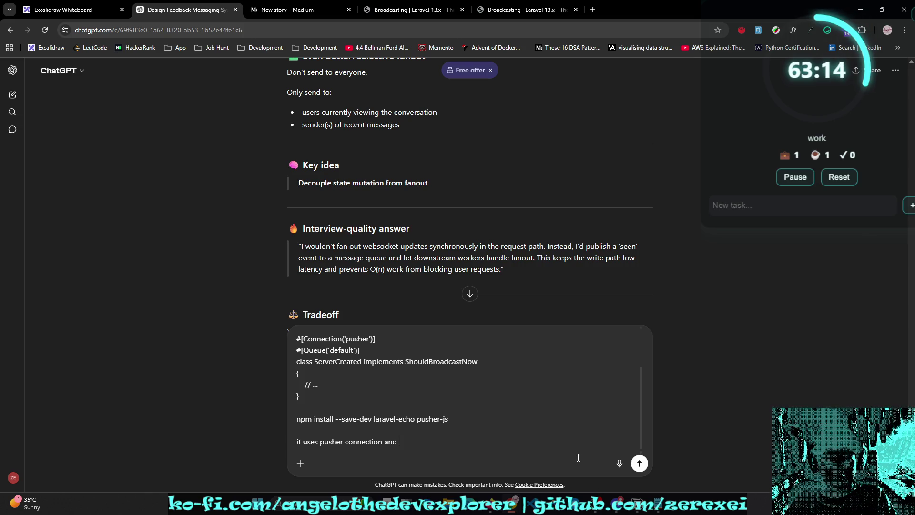
pyautogui.press('BackSpace')
pyautogui.press('BackSpace')
pyautogui.press('BackSpace')
pyautogui.write('; ')
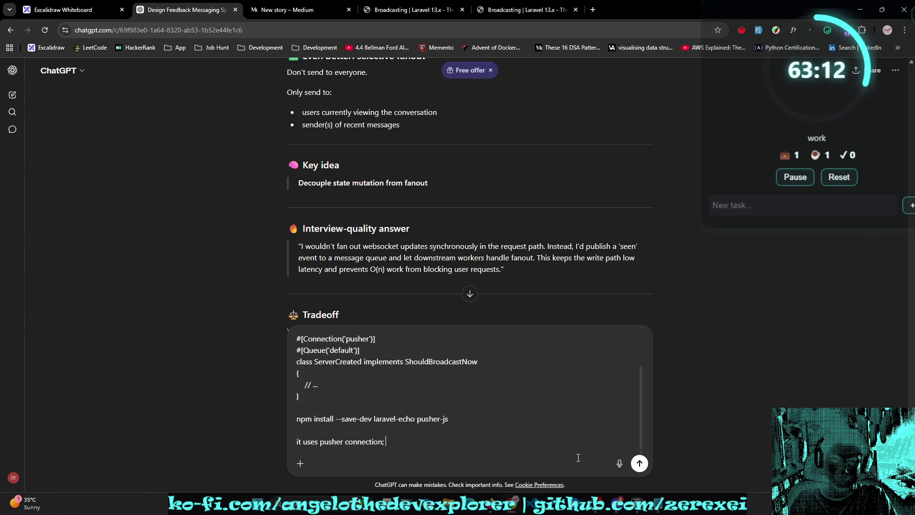
pyautogui.write('how does fan ot')
pyautogui.press('BackSpace')
pyautogui.press('BackSpace')
pyautogui.write('ut work? ')
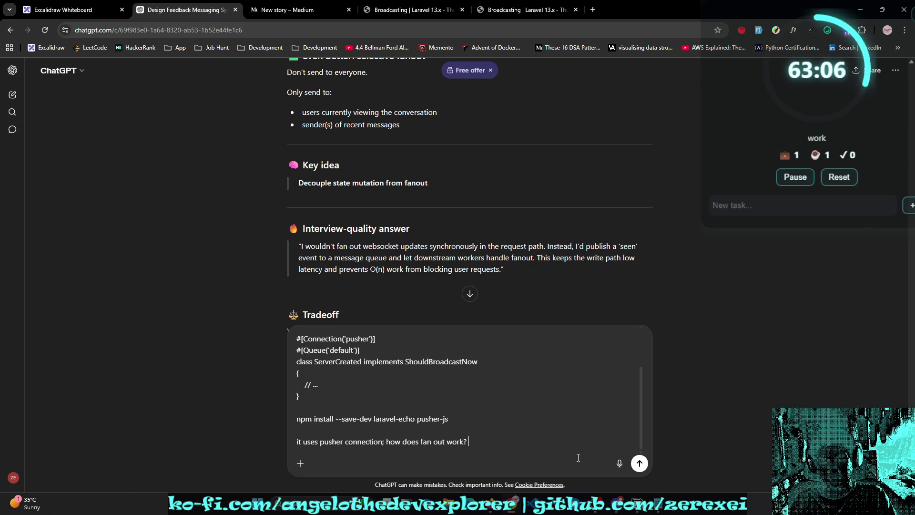
pyautogui.write('is it ')
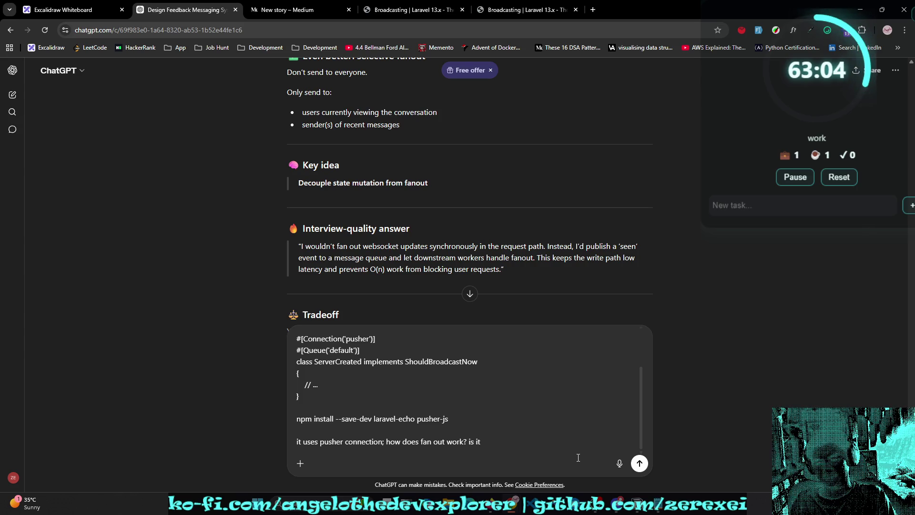
pyautogui.write('an O()n O(n')
pyautogui.press('Right')
pyautogui.write('reuquest? because ')
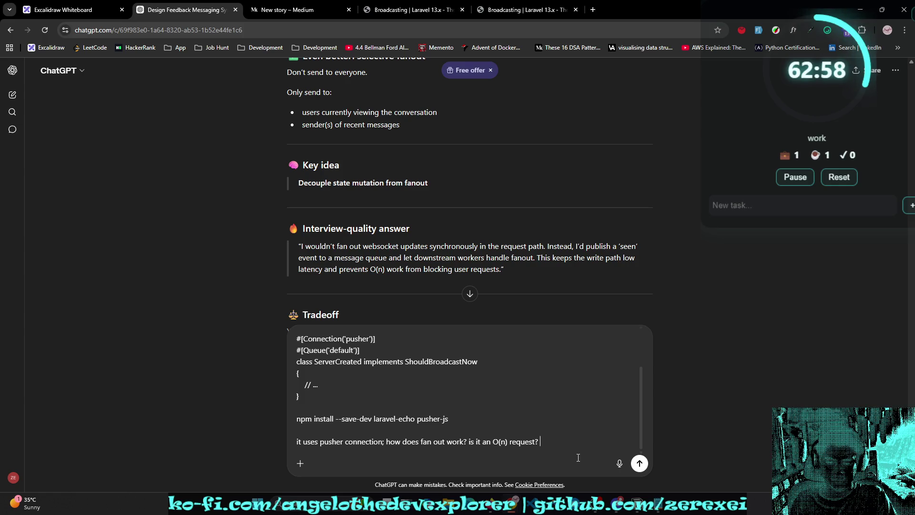
pyautogui.write('fr')
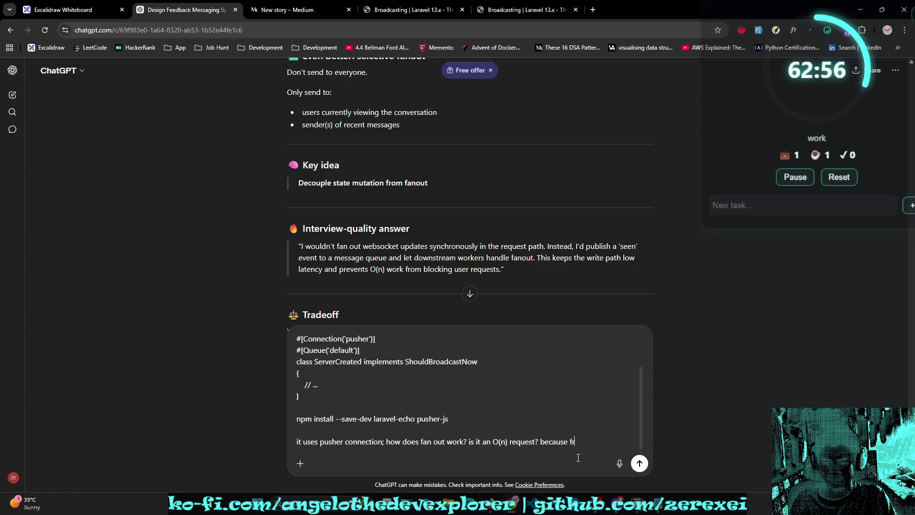
pyautogui.write('om wh')
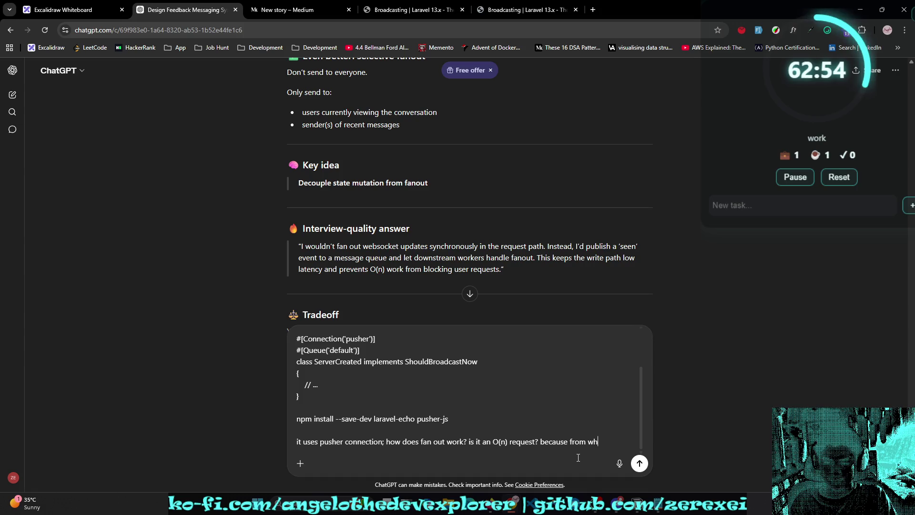
pyautogui.write("at now it's")
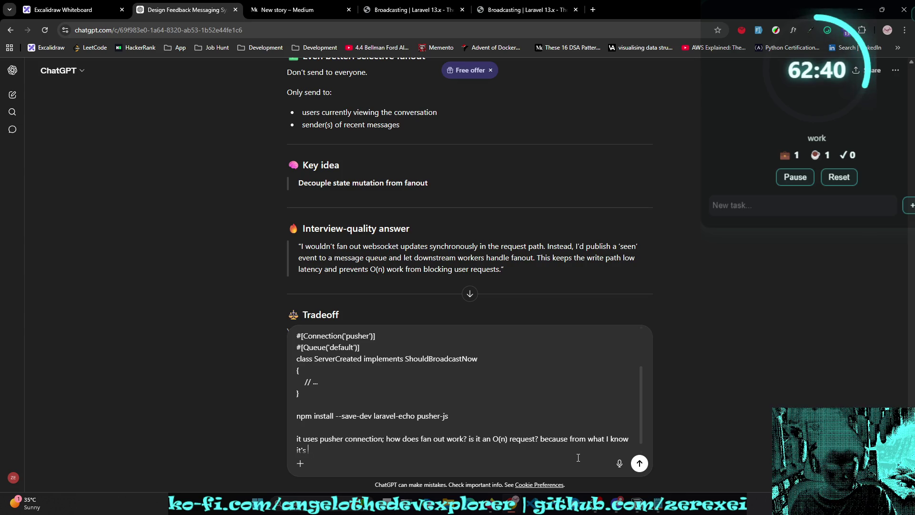
pyautogui.write('parallel')
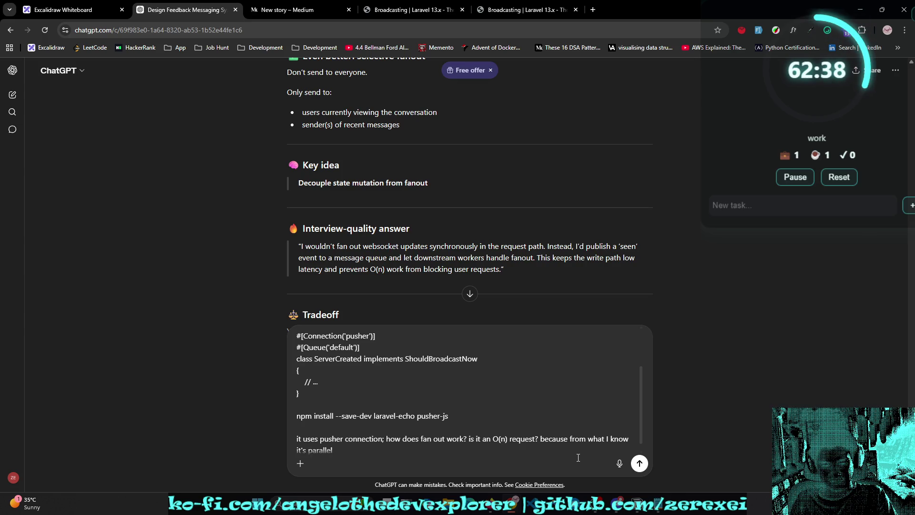
pyautogui.write(' or whoes')
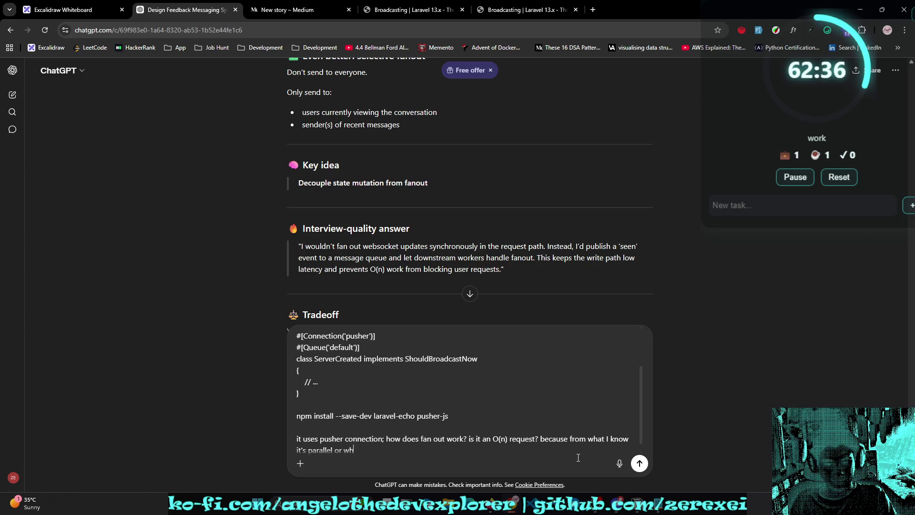
pyautogui.press('BackSpace')
pyautogui.press('BackSpace')
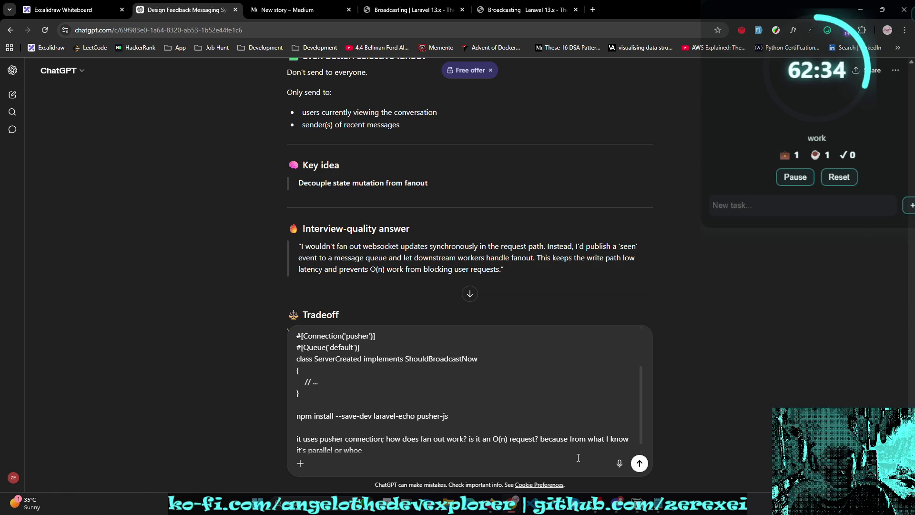
pyautogui.write("'s listening to that channel")
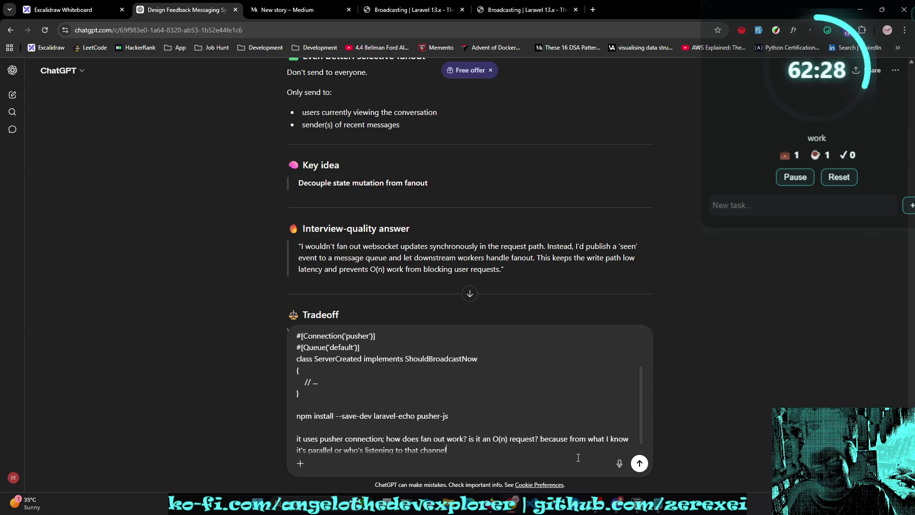
pyautogui.press('Return')
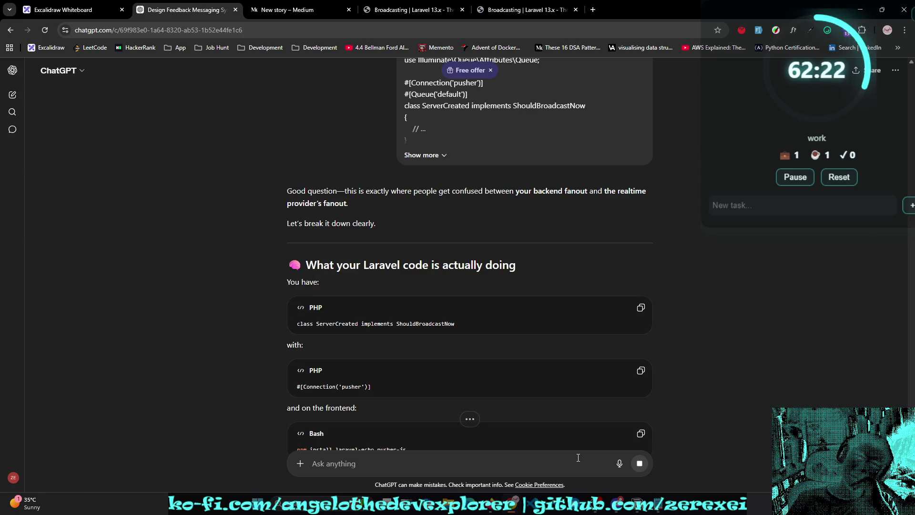
# Step: Read down the reply's Laravel + Pusher flow to its 'So is it O(n)?' explanation
pyautogui.scroll(-2, 759, 417)
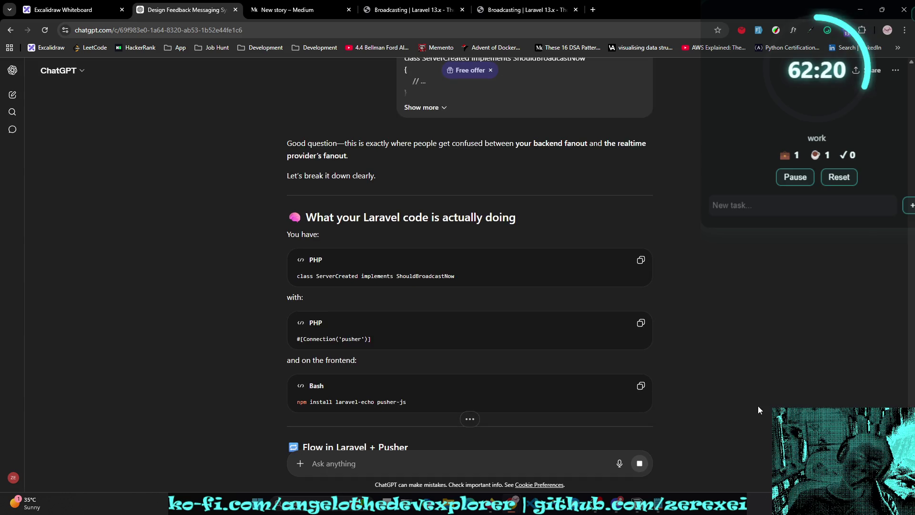
pyautogui.scroll(-2, 757, 375)
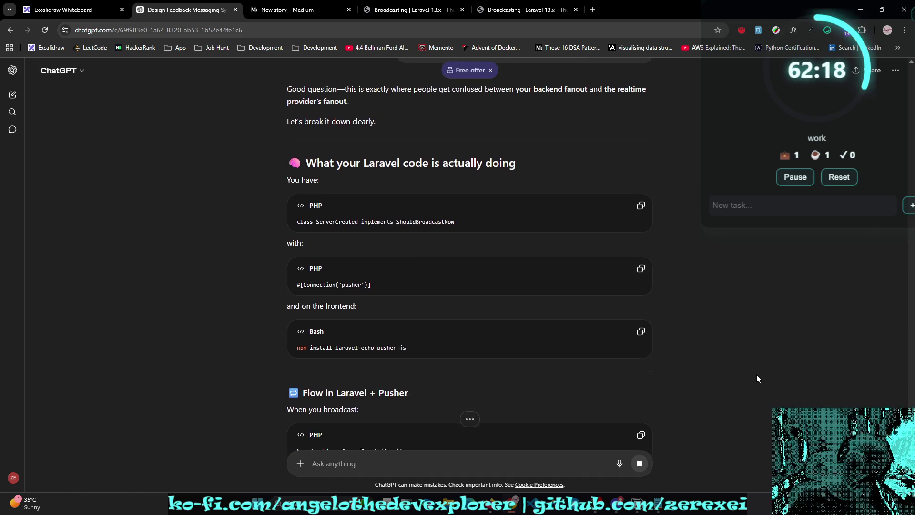
pyautogui.scroll(-1, 757, 369)
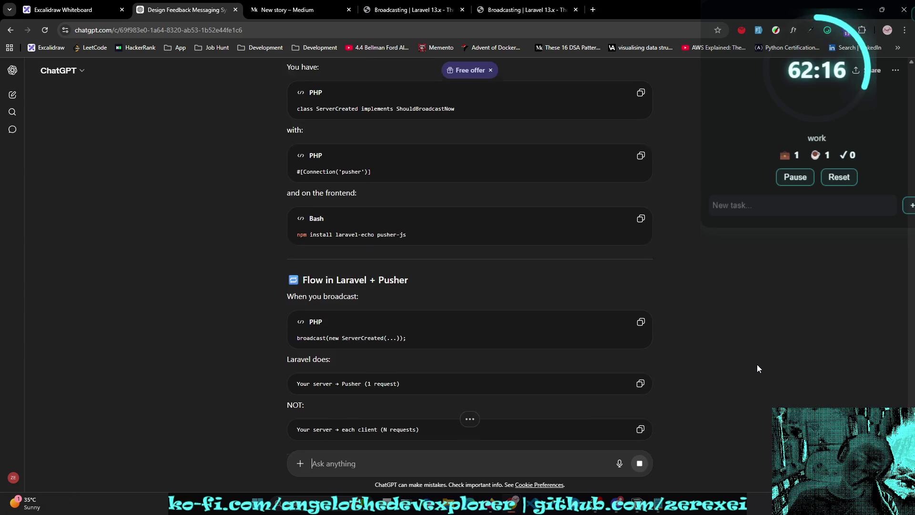
pyautogui.scroll(-1, 757, 369)
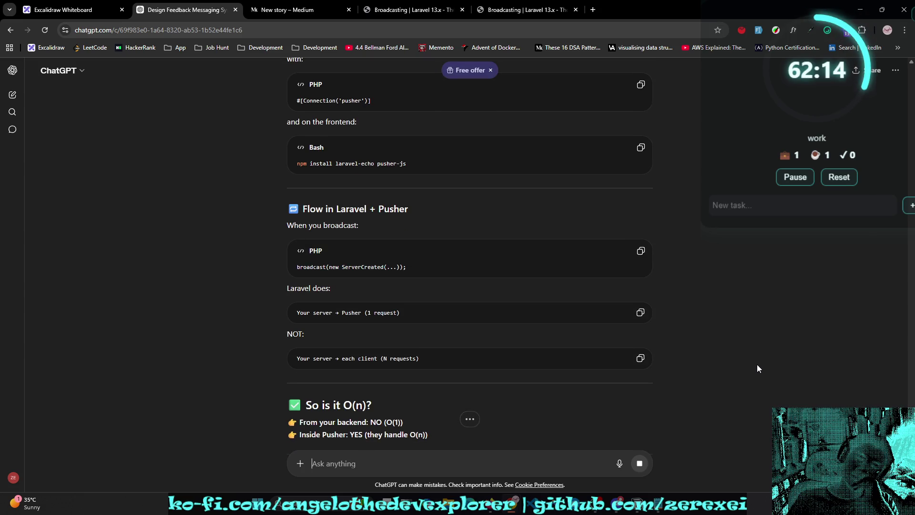
pyautogui.scroll(-1, 757, 364)
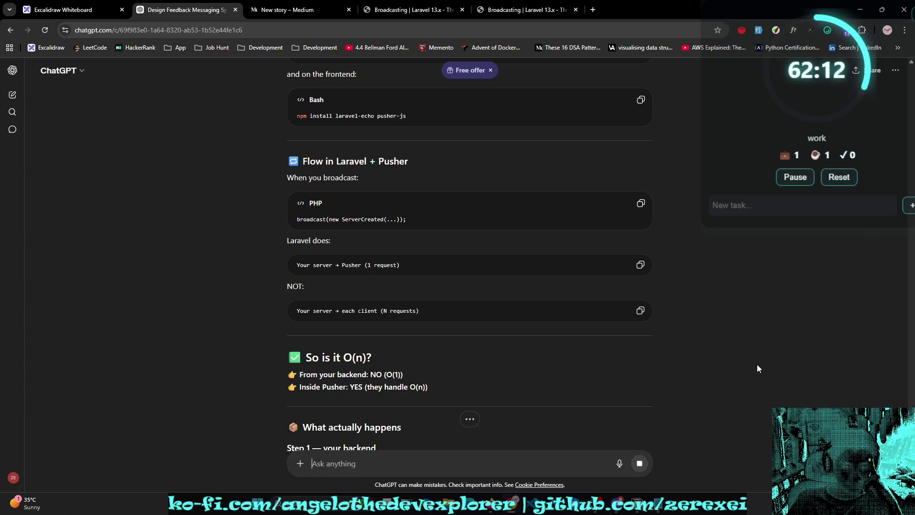
pyautogui.scroll(-1, 758, 368)
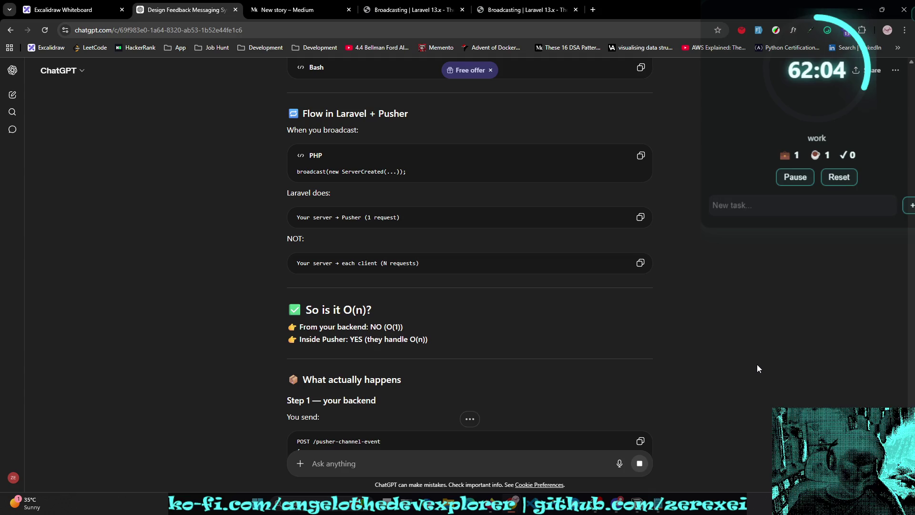
pyautogui.scroll(-1, 757, 365)
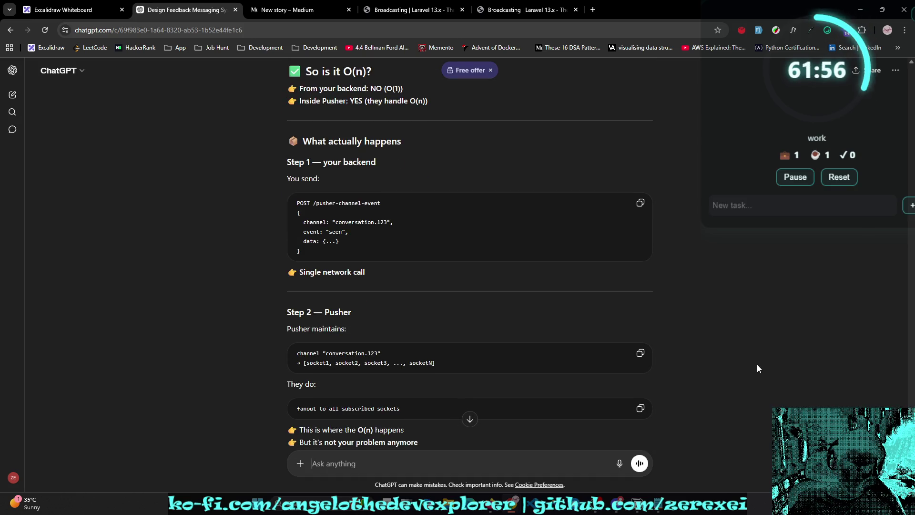
pyautogui.scroll(-1, 758, 368)
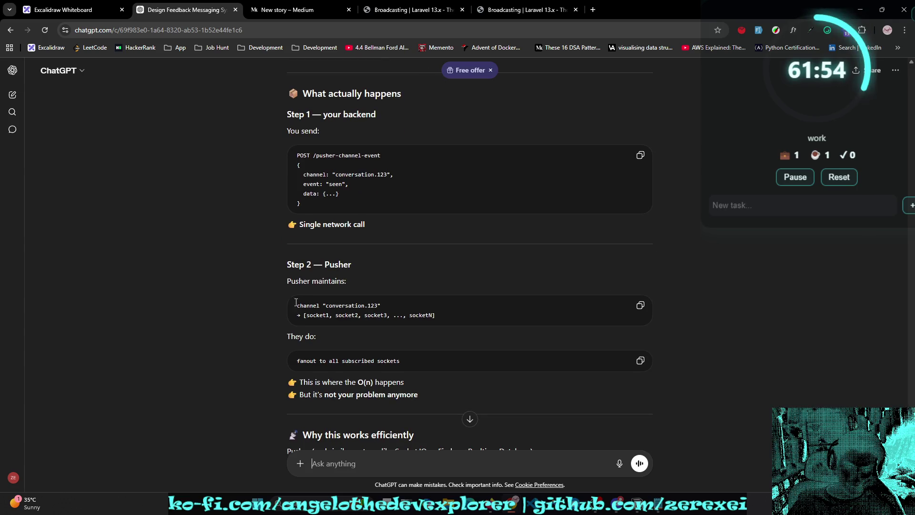
pyautogui.scroll(-1, 312, 351)
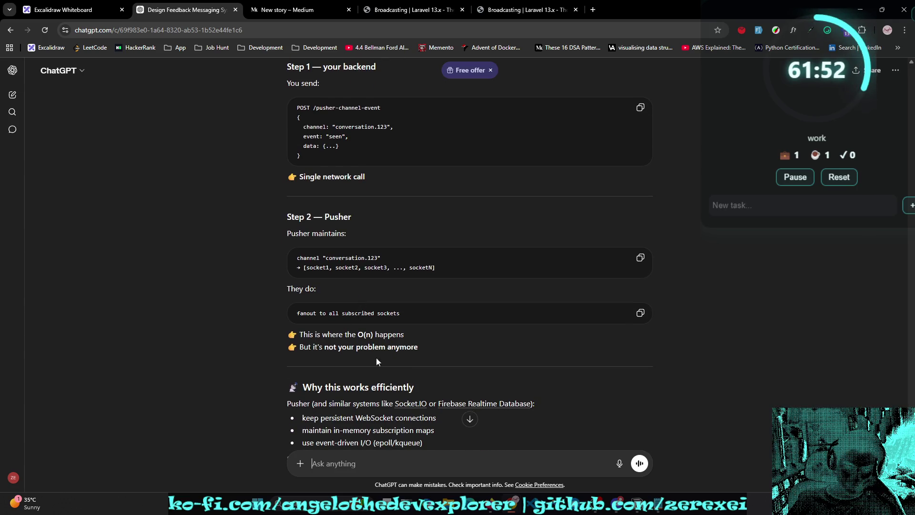
pyautogui.scroll(-1, 396, 361)
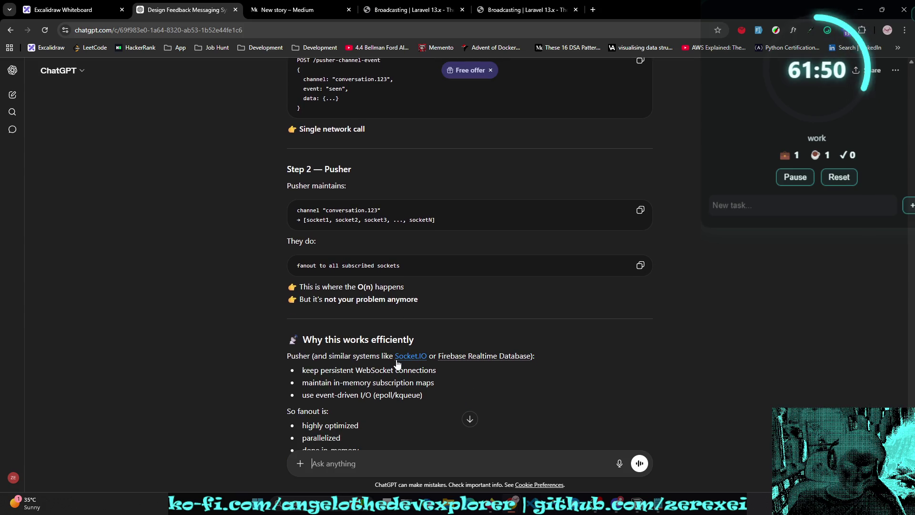
pyautogui.scroll(-1, 397, 361)
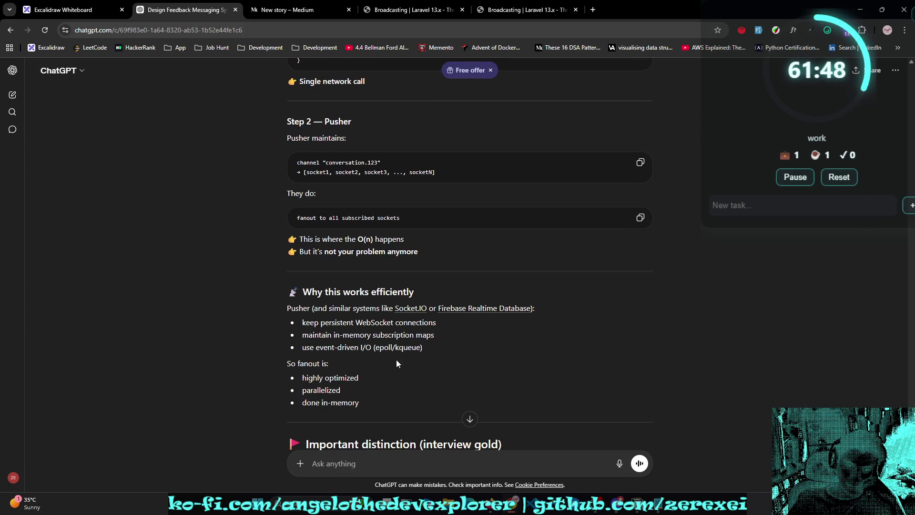
pyautogui.scroll(-1, 401, 355)
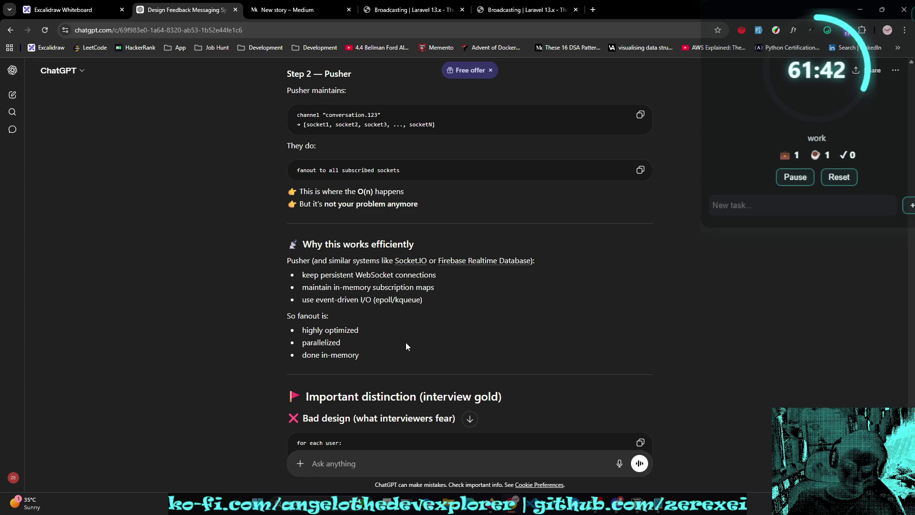
pyautogui.moveTo(334, 287); pyautogui.dragTo(376, 287)
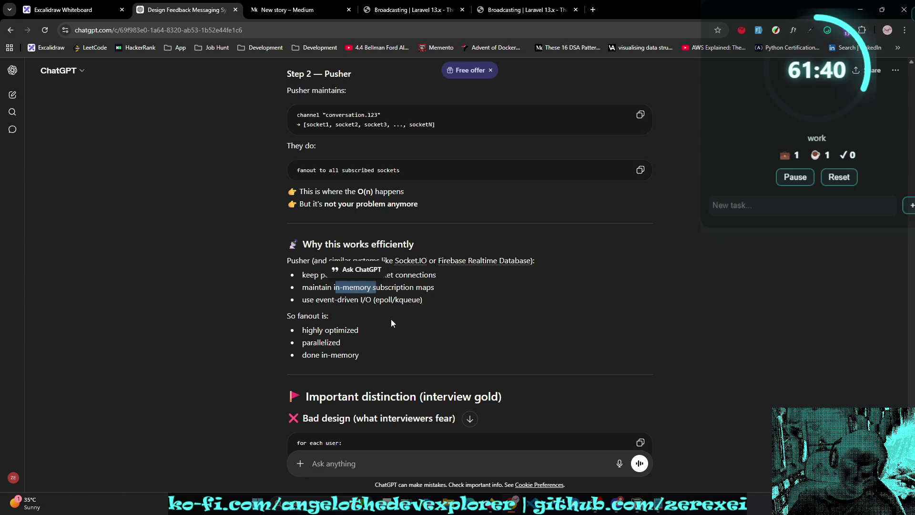
pyautogui.scroll(-1, 392, 321)
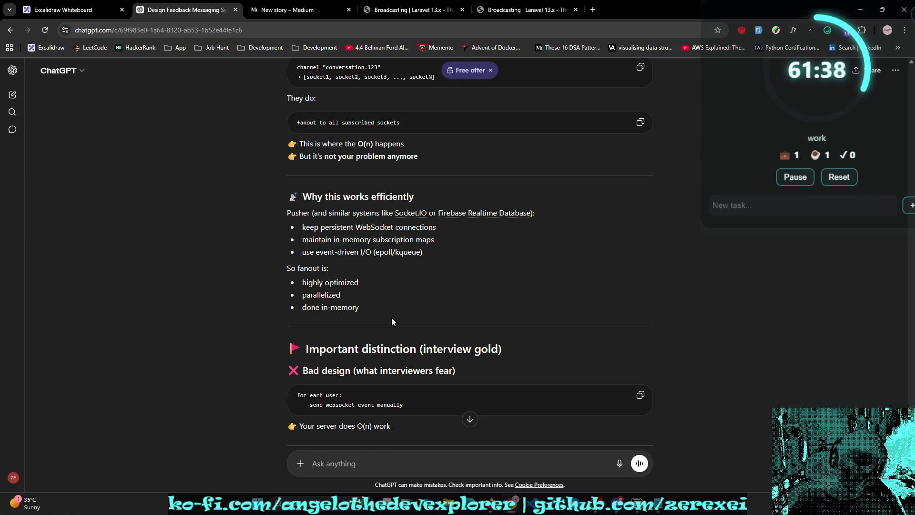
pyautogui.scroll(-2, 392, 322)
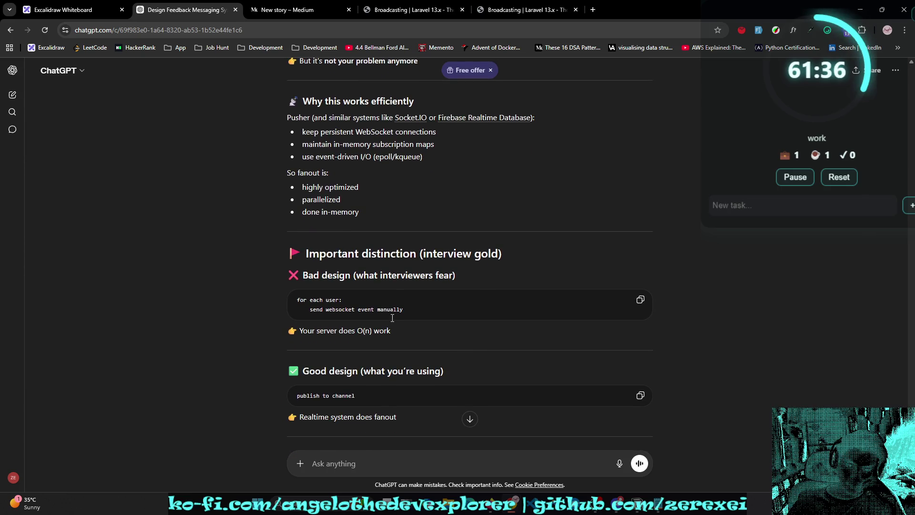
pyautogui.scroll(-1, 392, 318)
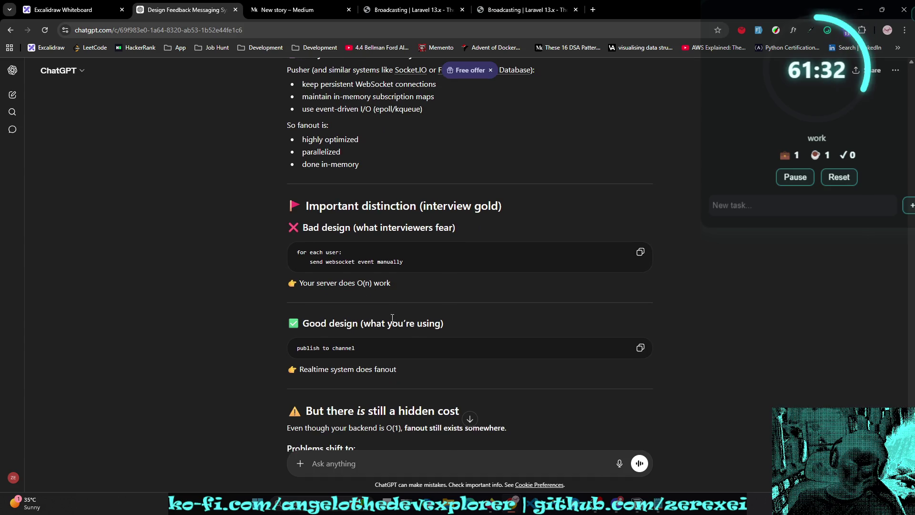
pyautogui.moveTo(317, 283); pyautogui.dragTo(392, 285)
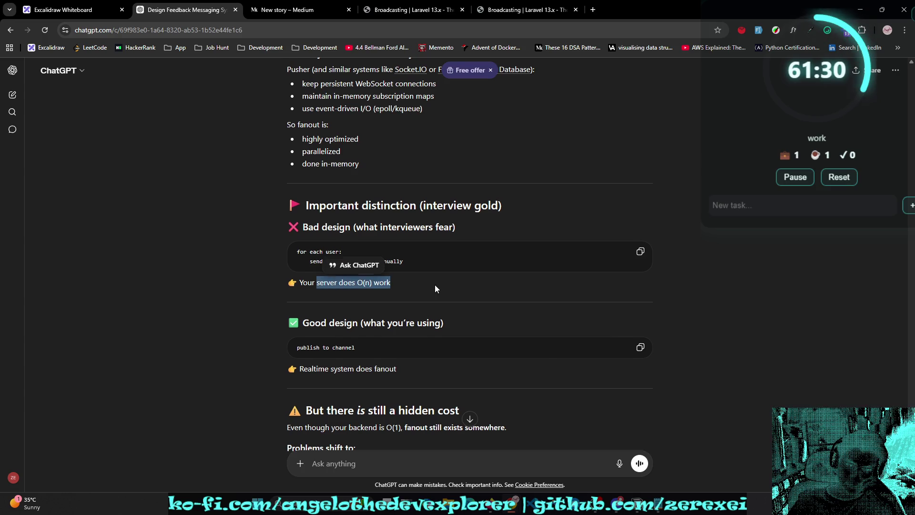
pyautogui.scroll(-1, 435, 284)
pyautogui.scroll(-1, 382, 324)
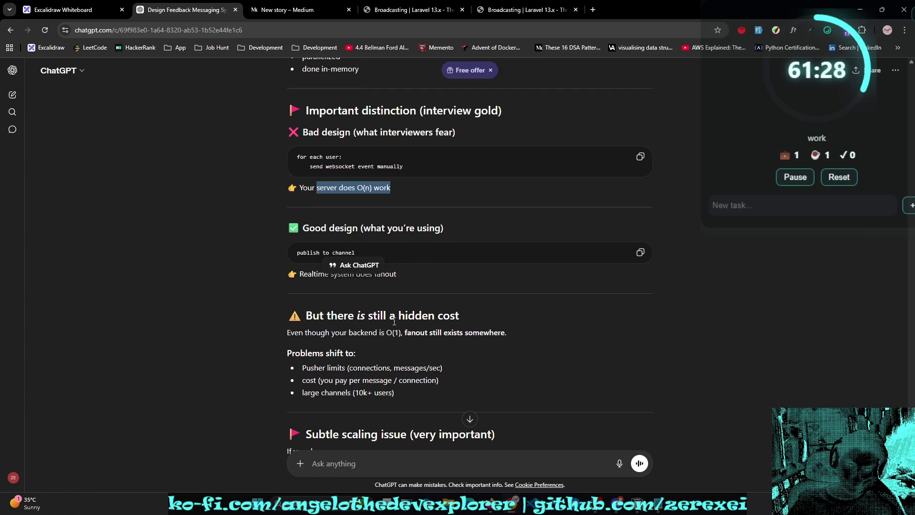
pyautogui.scroll(-1, 394, 321)
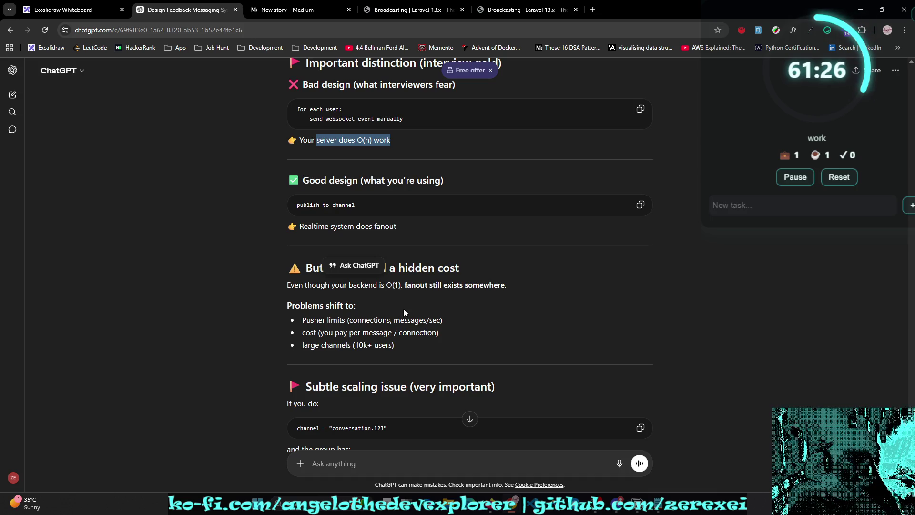
pyautogui.scroll(-1, 404, 310)
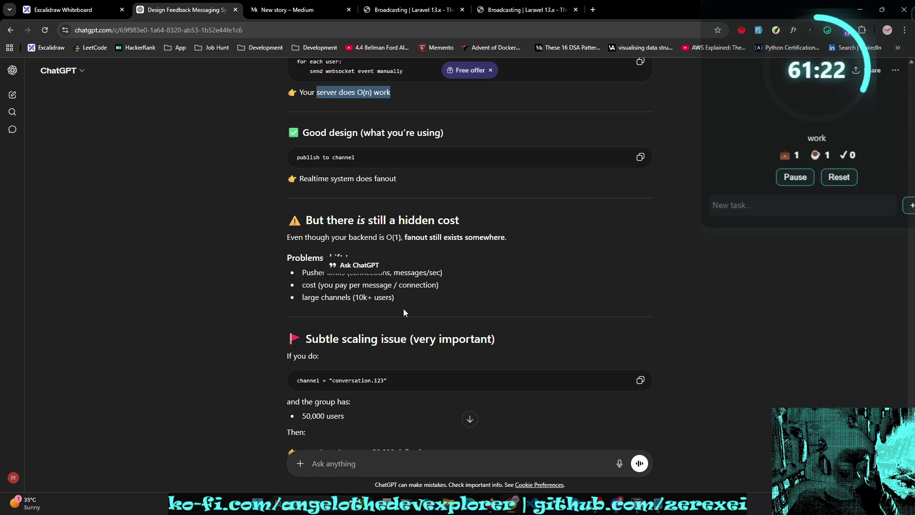
pyautogui.scroll(-1, 404, 310)
pyautogui.scroll(-1, 403, 308)
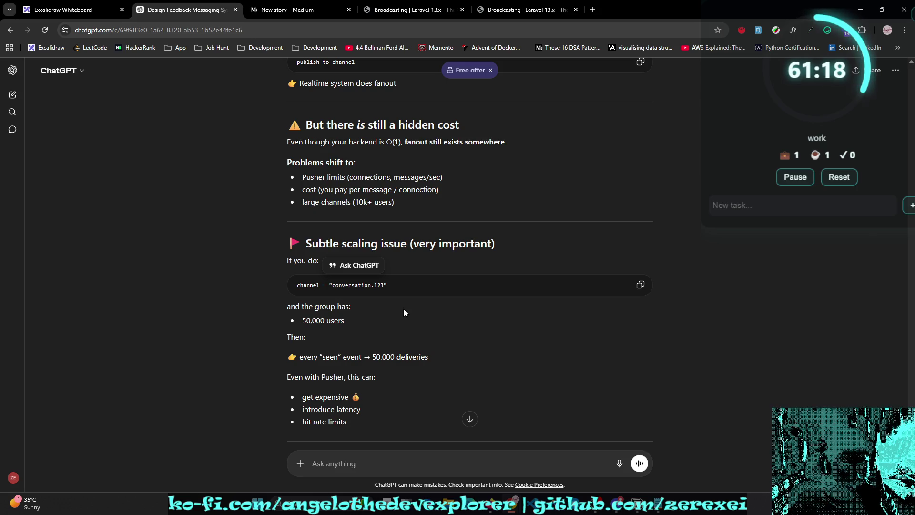
pyautogui.scroll(-1, 403, 308)
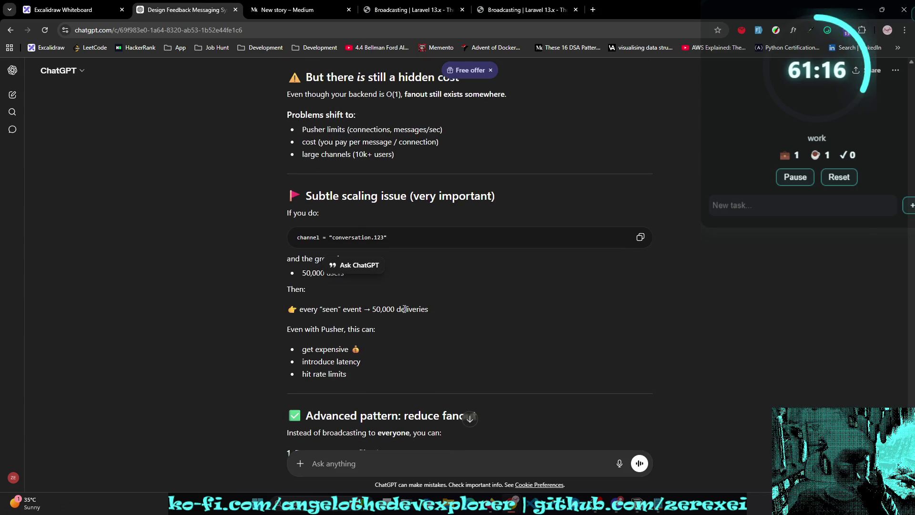
pyautogui.scroll(-1, 404, 308)
pyautogui.scroll(-1, 403, 308)
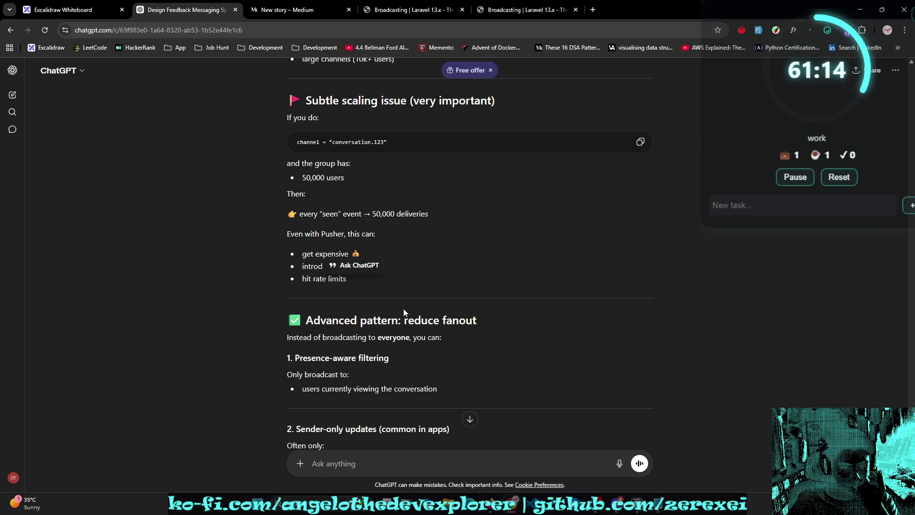
pyautogui.scroll(-1, 403, 308)
pyautogui.scroll(-1, 405, 313)
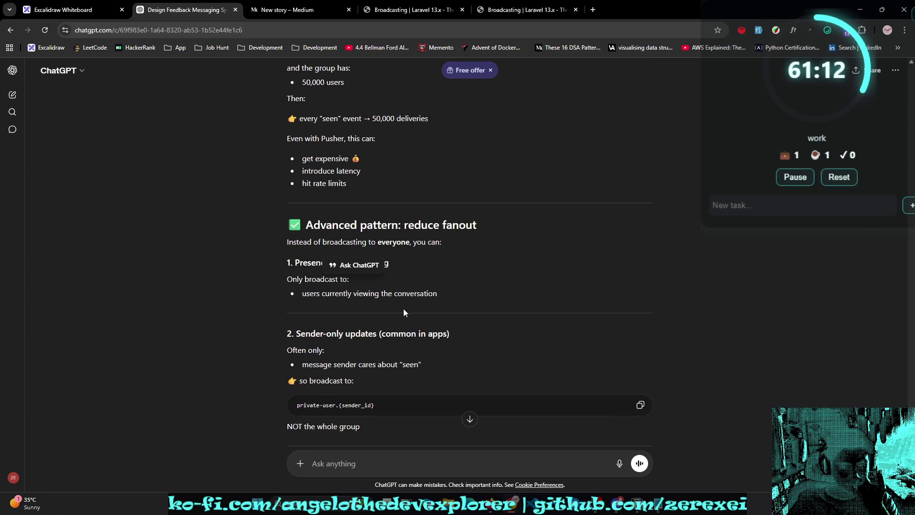
pyautogui.scroll(-1, 405, 313)
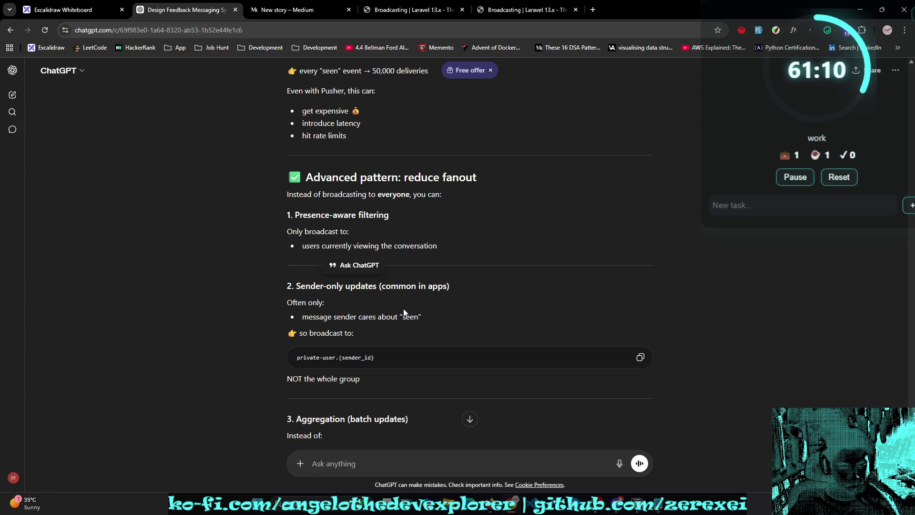
pyautogui.scroll(-2, 404, 313)
pyautogui.scroll(-3, 403, 308)
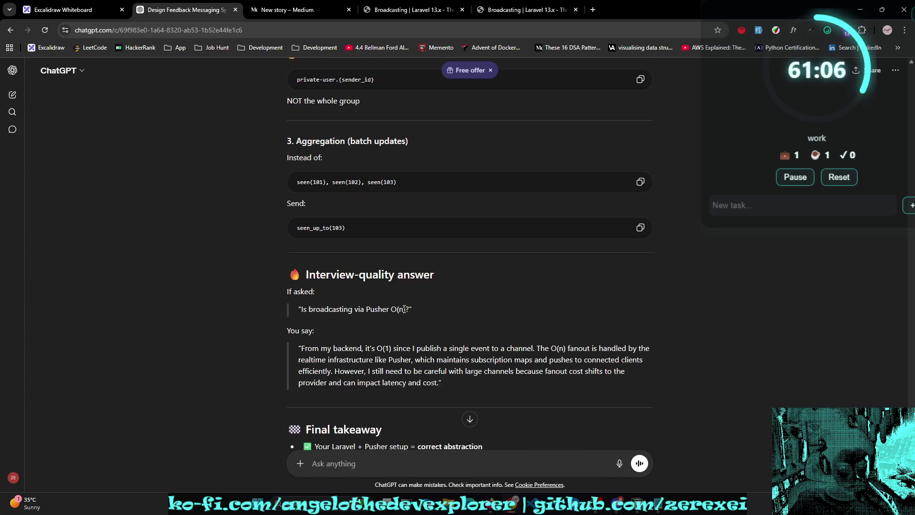
pyautogui.scroll(-1, 404, 310)
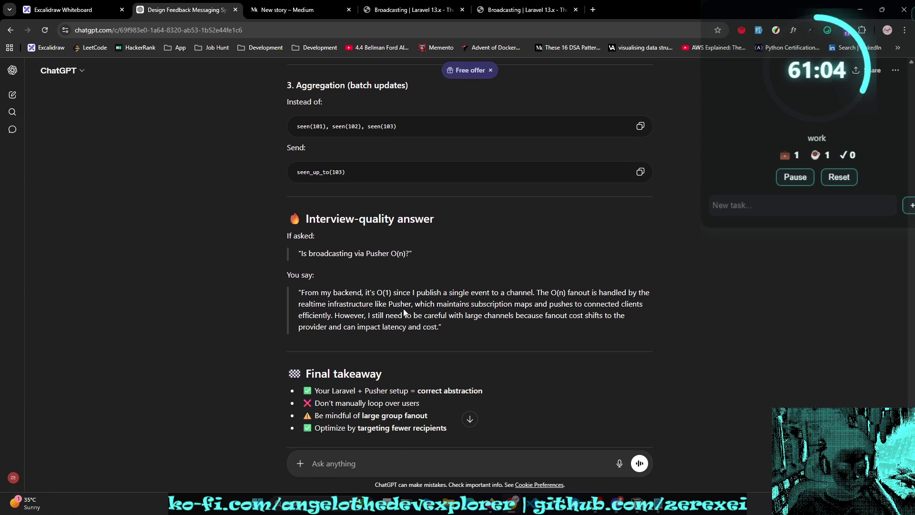
pyautogui.scroll(-1, 404, 313)
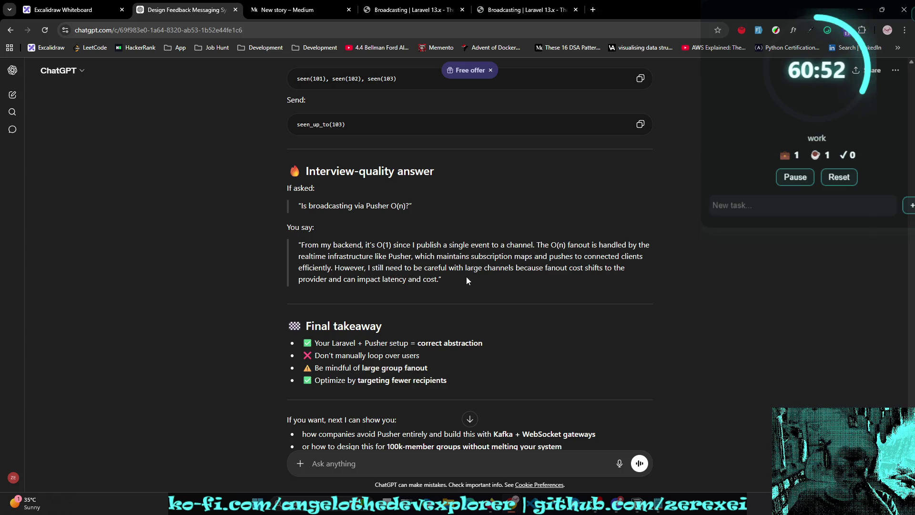
pyautogui.scroll(-1, 521, 273)
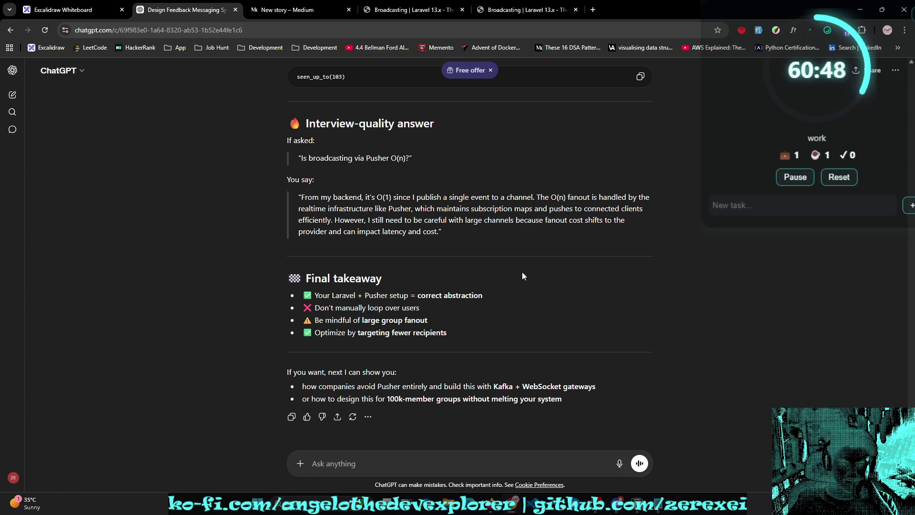
pyautogui.scroll(-1, 522, 275)
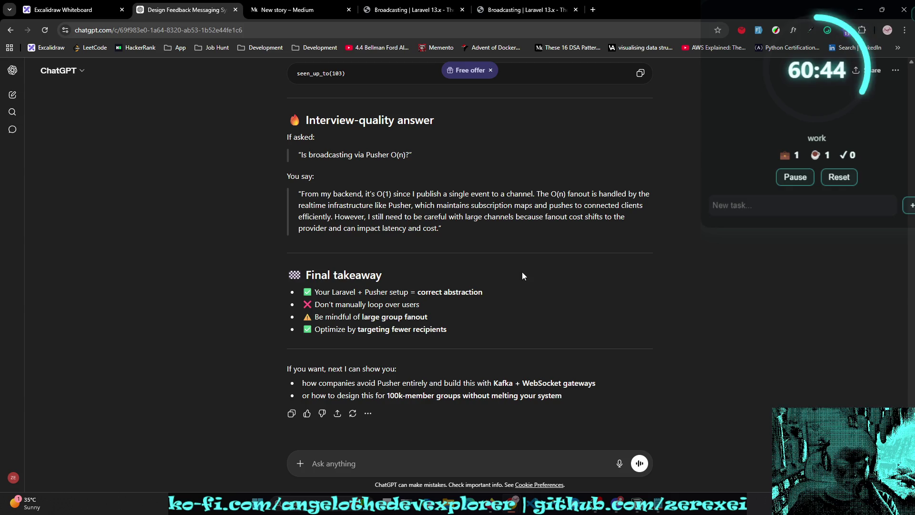
# Step: Ask how Kafka helps, whether Kafka makes it O(1), and whether Kafka exists in frontend
pyautogui.click(448, 460)
pyautogui.write('how do')
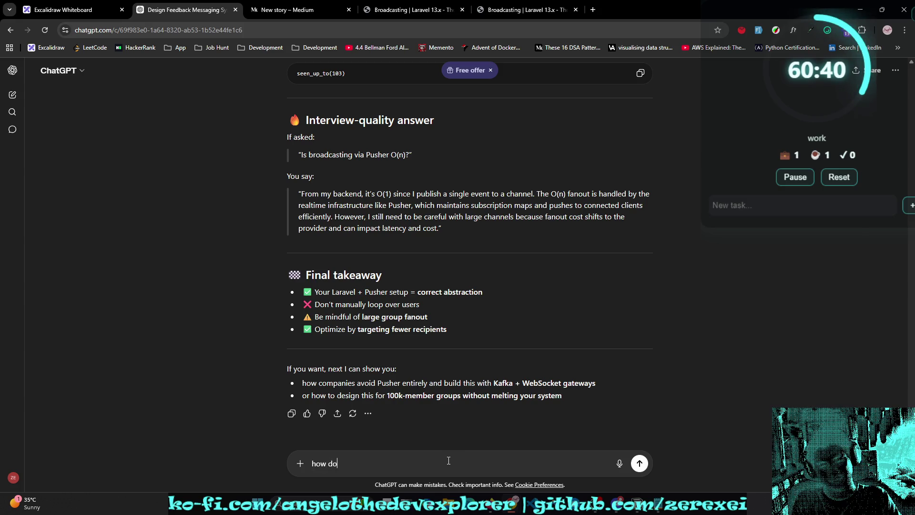
pyautogui.write('es kafka help with this? ')
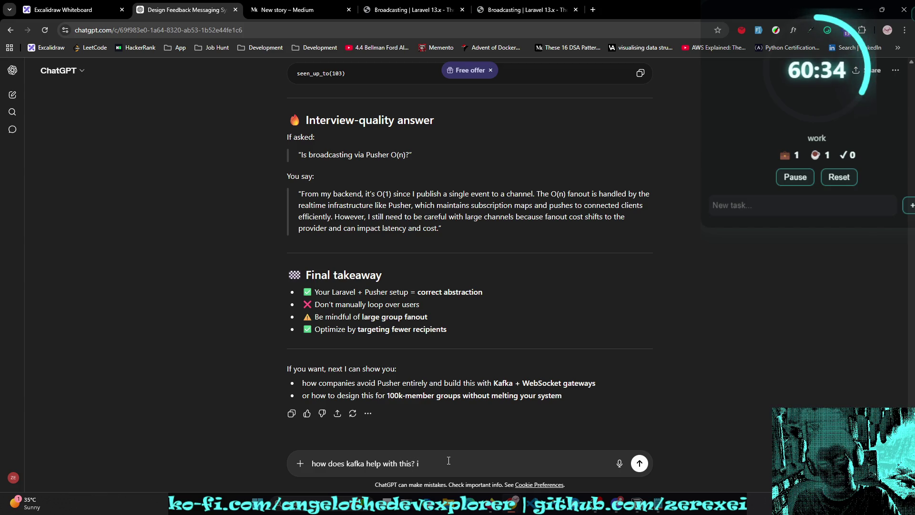
pyautogui.write('is it ')
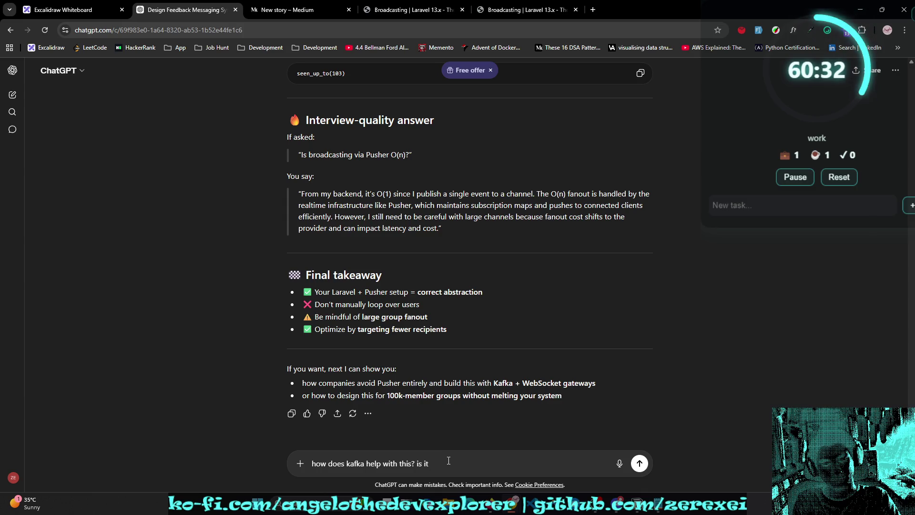
pyautogui.write('O(1)')
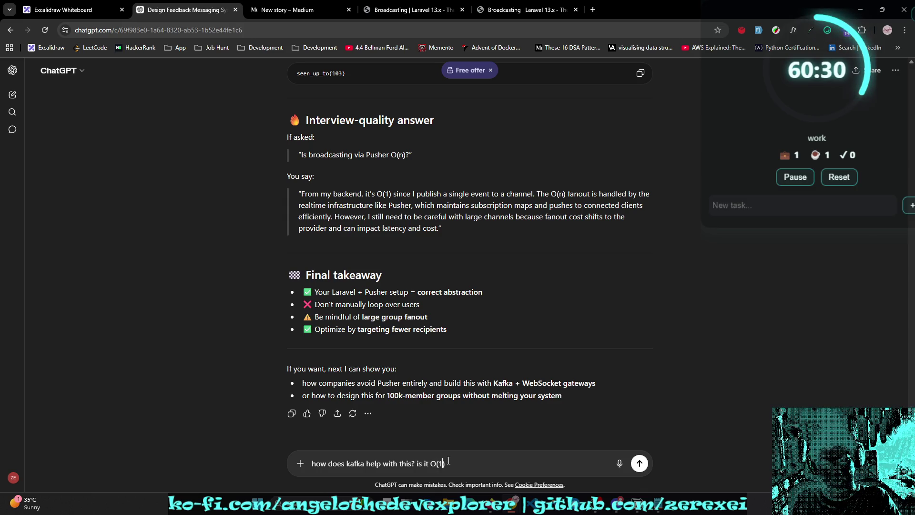
pyautogui.write(' if I us')
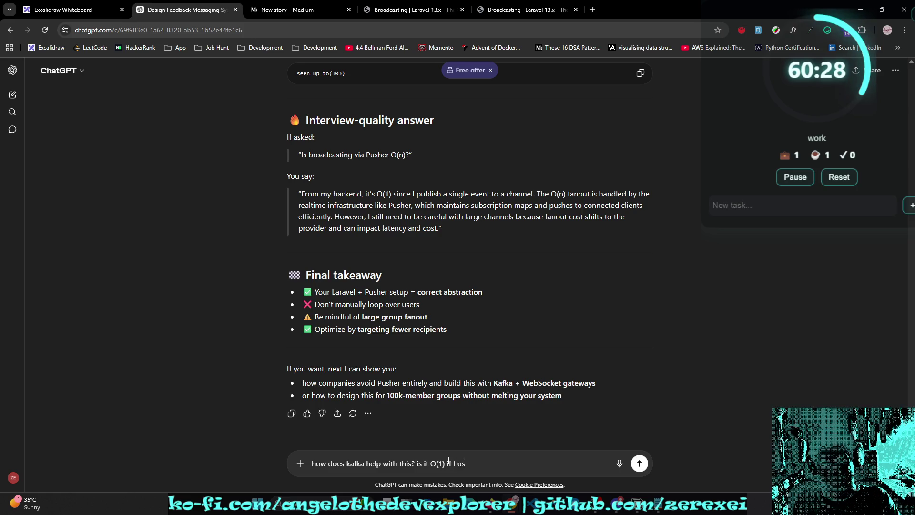
pyautogui.write('e kafka?')
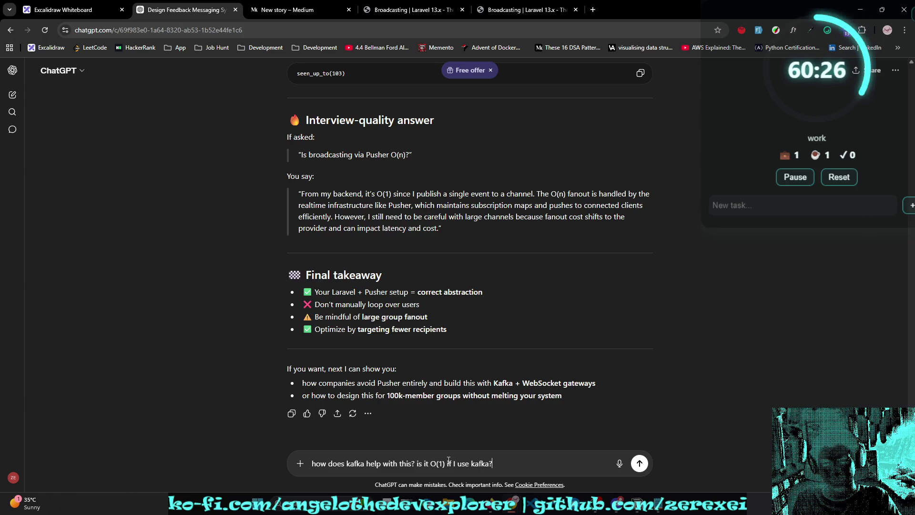
pyautogui.write(' does ')
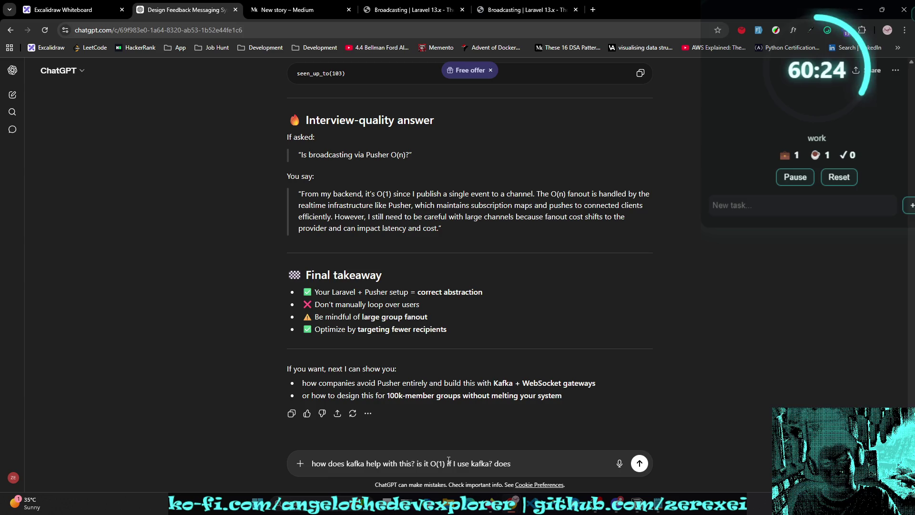
pyautogui.write('kafka ')
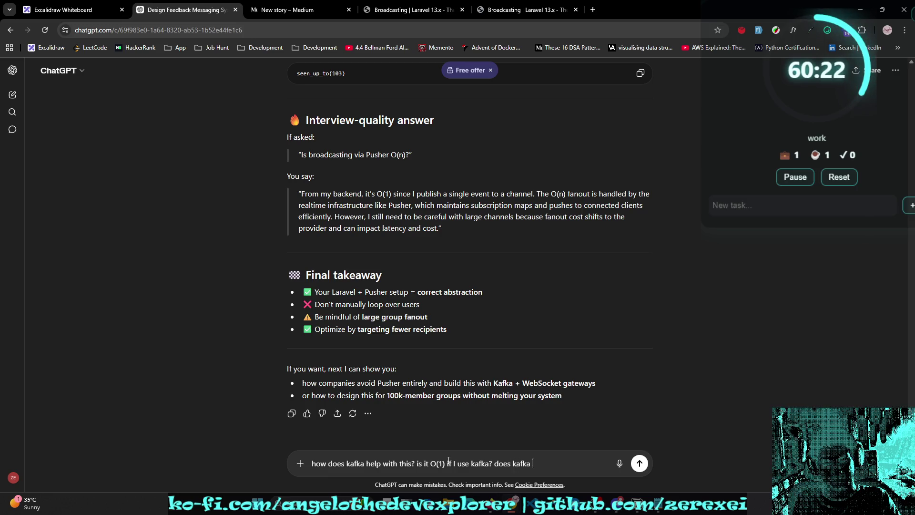
pyautogui.write('existing in front')
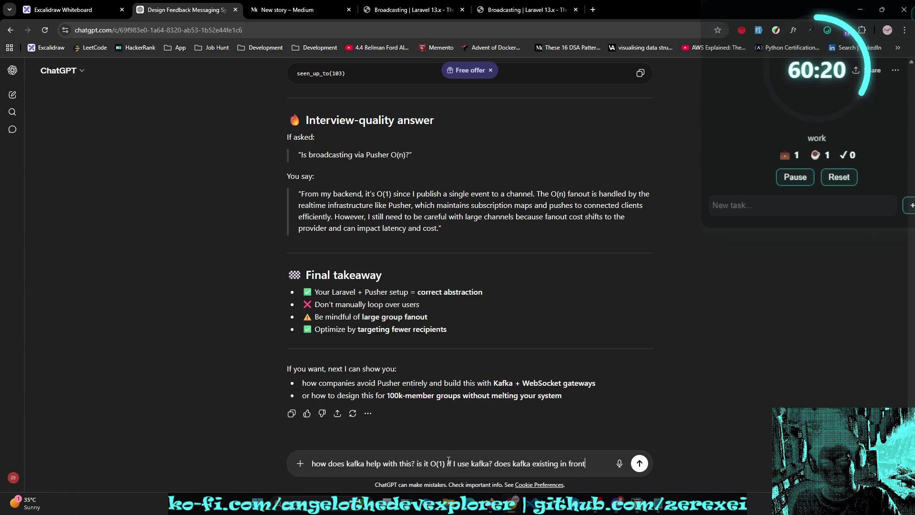
pyautogui.write('end?')
pyautogui.press('Return')
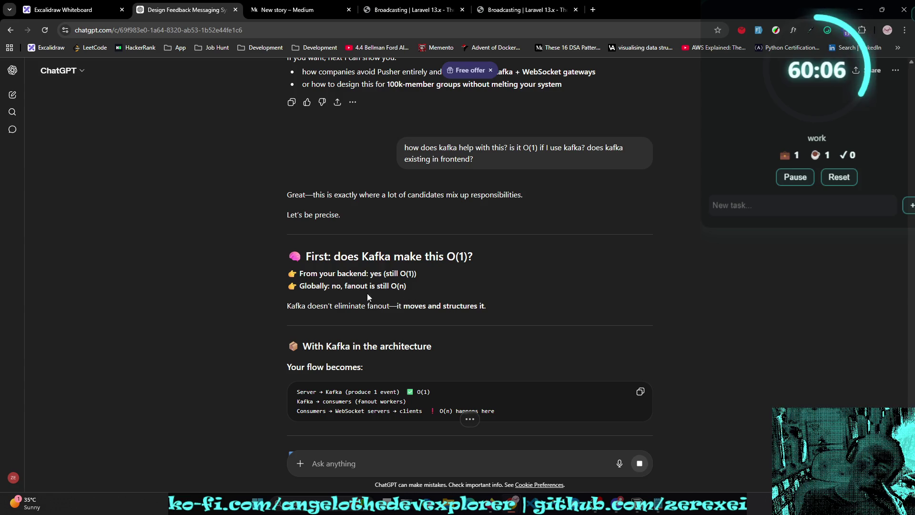
# Step: Highlight 'fanout is still O(n)' and read on to the Compare with Pusher section
pyautogui.moveTo(345, 286); pyautogui.dragTo(426, 292)
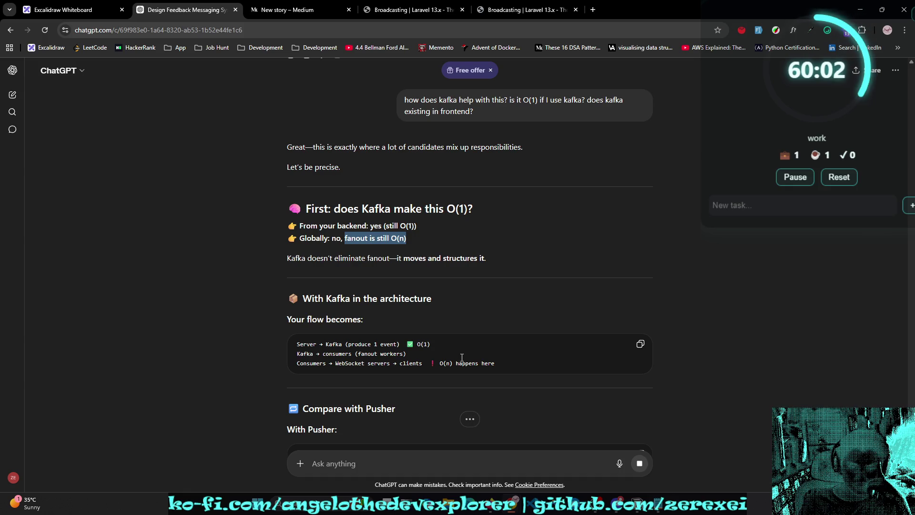
pyautogui.scroll(-1, 462, 358)
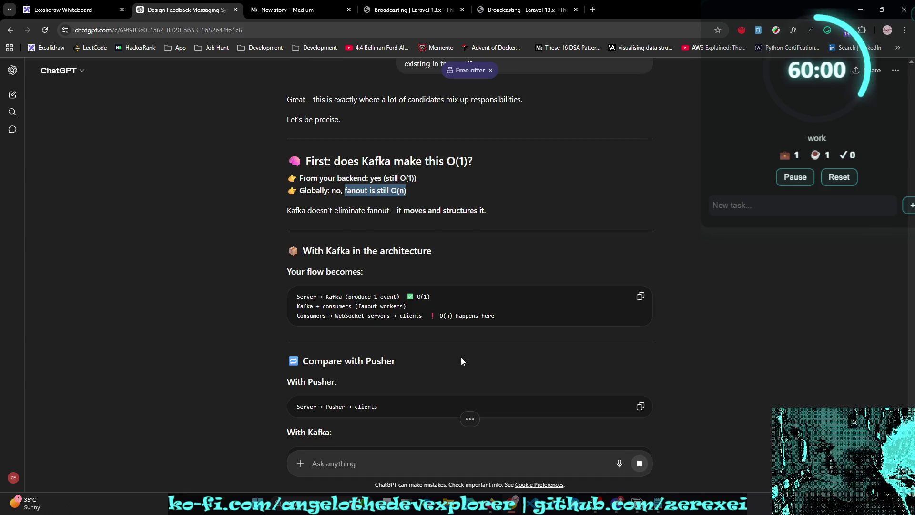
pyautogui.scroll(-1, 462, 362)
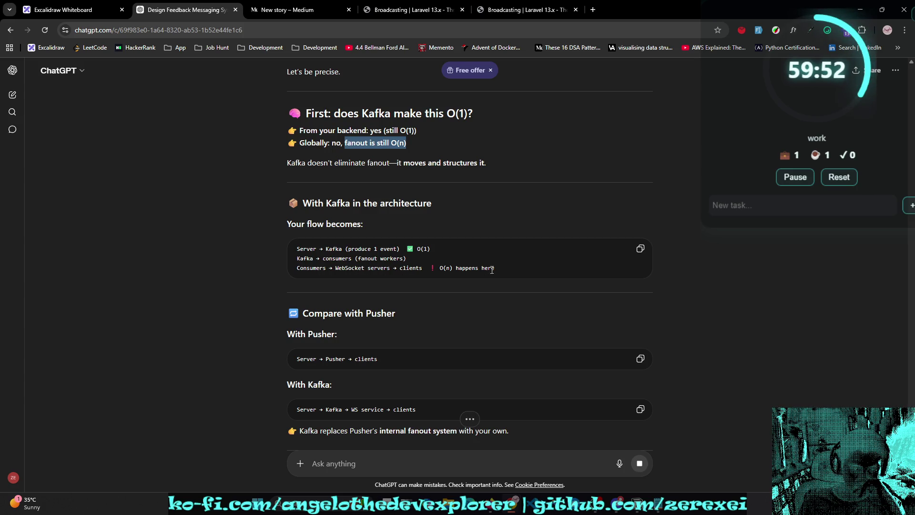
pyautogui.scroll(-2, 551, 276)
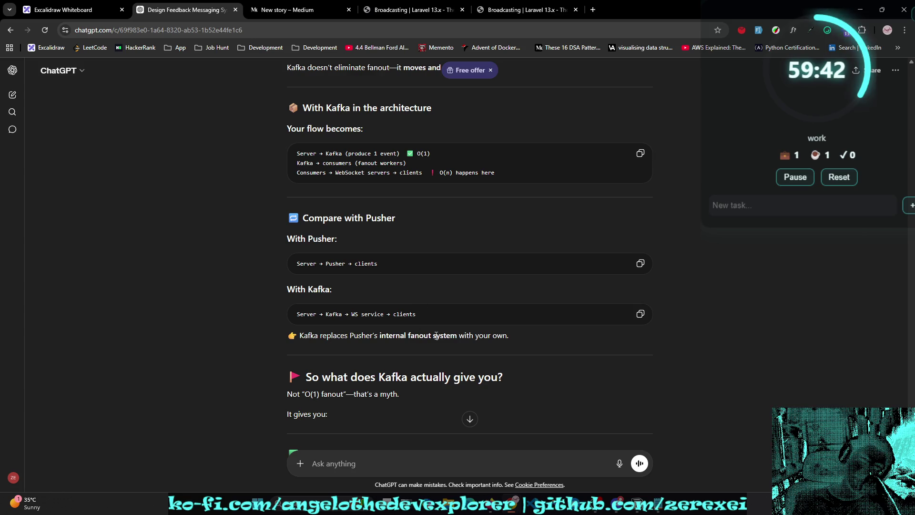
pyautogui.scroll(-1, 534, 347)
pyautogui.scroll(-1, 533, 344)
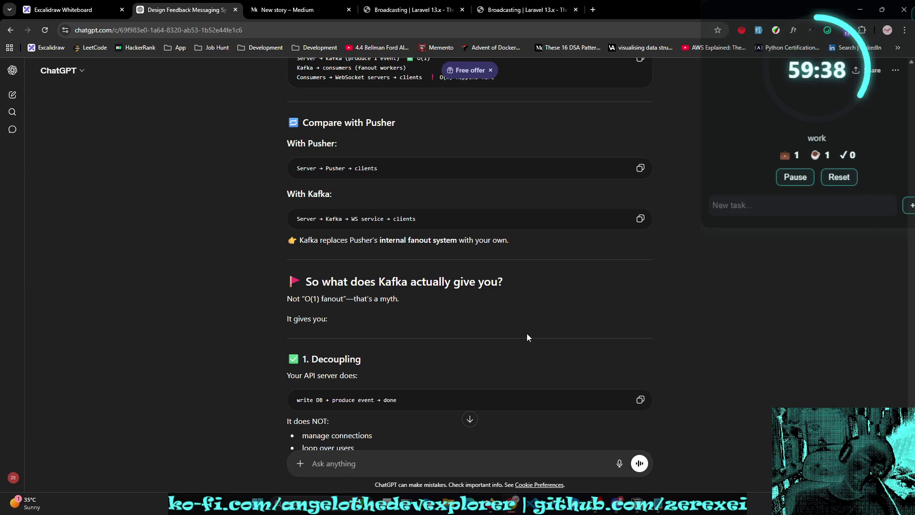
pyautogui.scroll(-2, 528, 335)
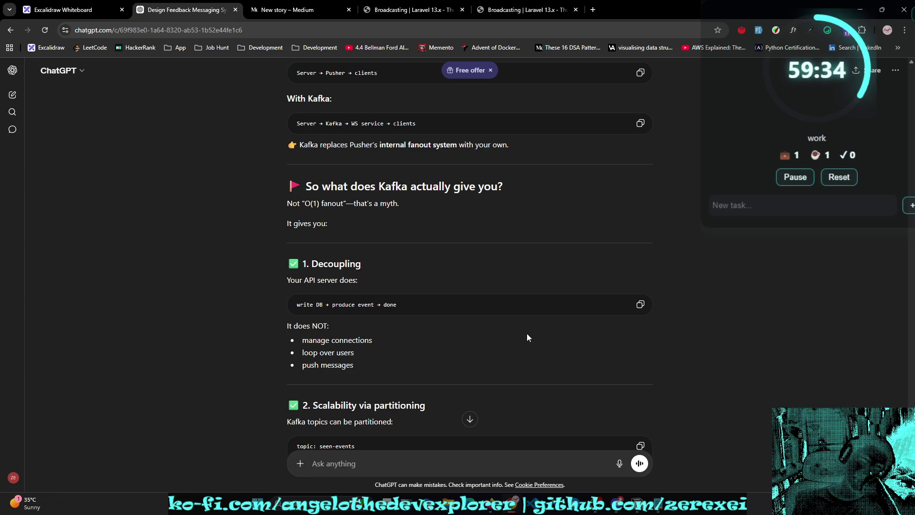
pyautogui.scroll(-1, 521, 328)
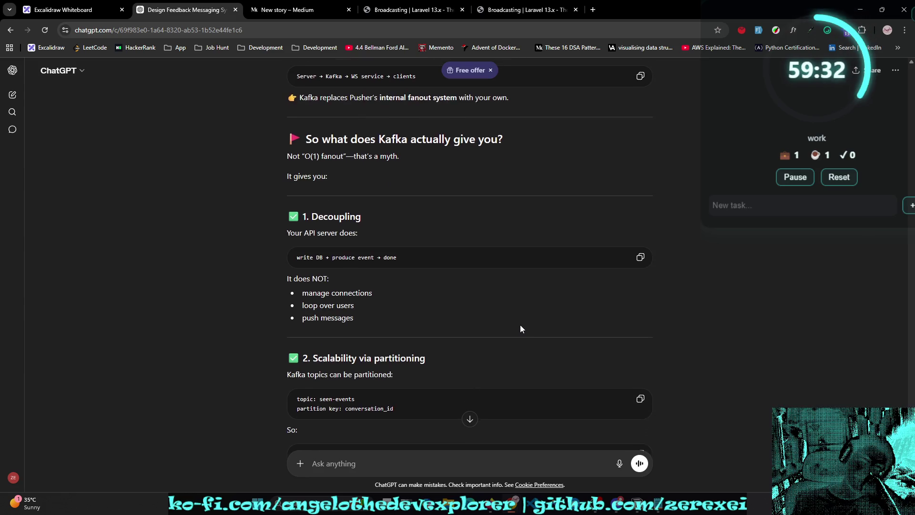
pyautogui.scroll(-1, 521, 328)
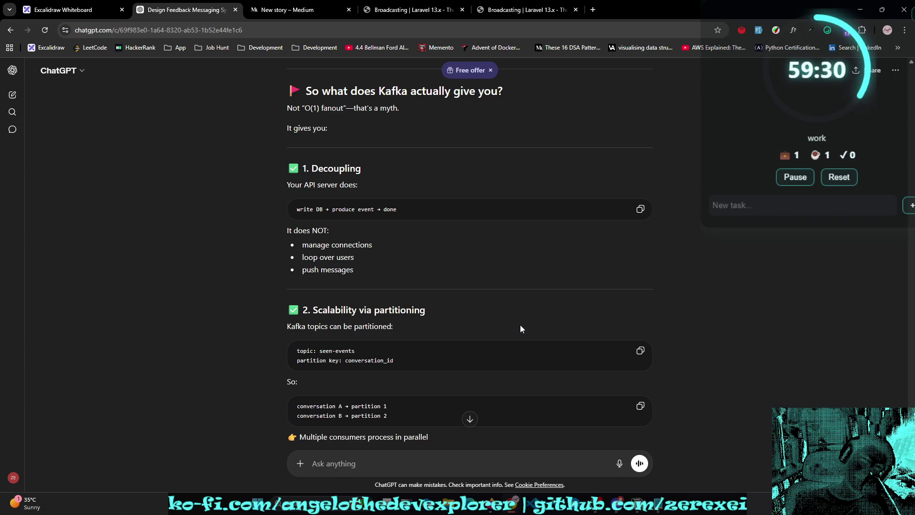
pyautogui.scroll(-2, 521, 328)
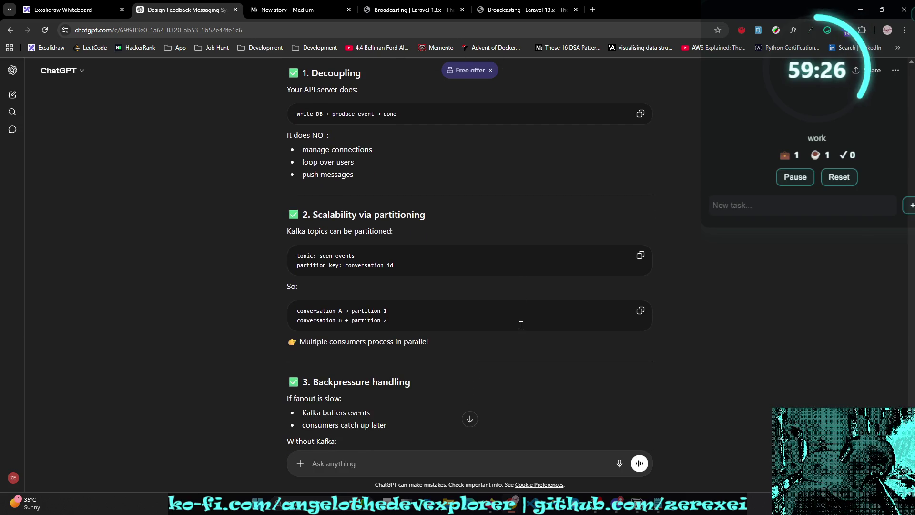
pyautogui.scroll(-1, 521, 325)
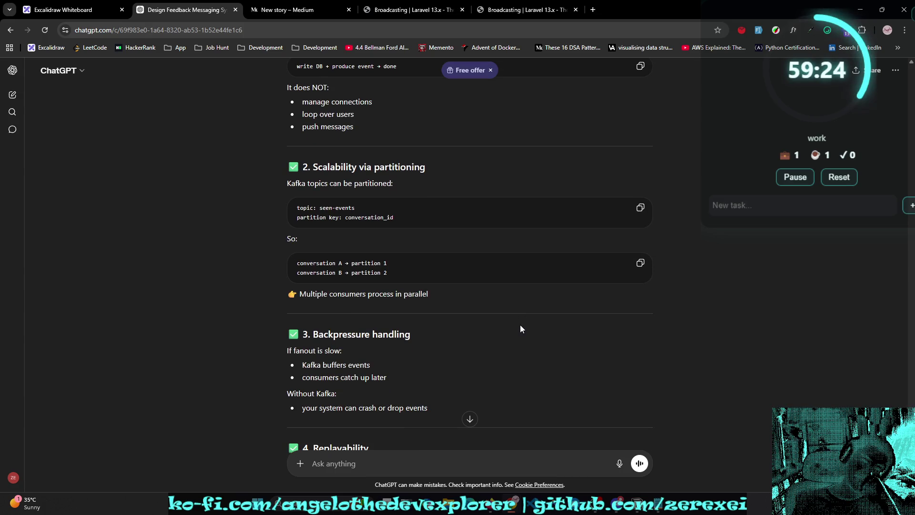
pyautogui.scroll(-1, 520, 329)
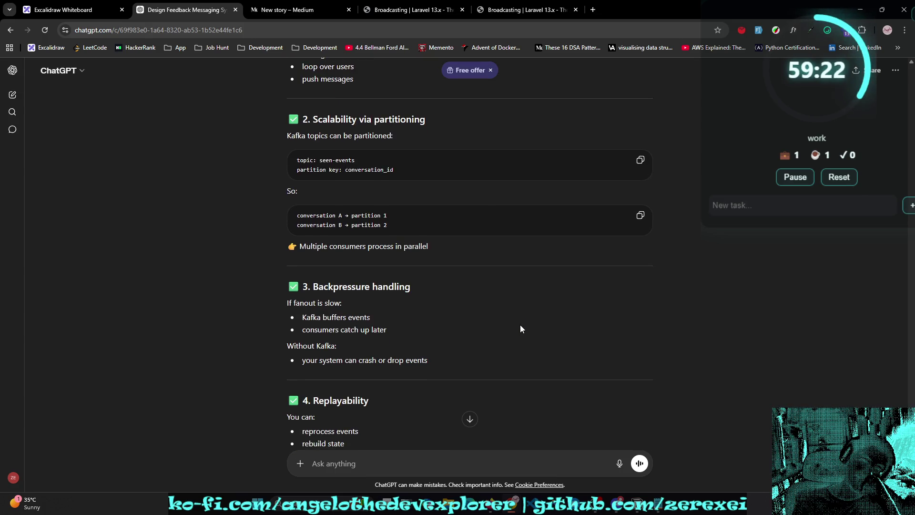
pyautogui.tripleClick(310, 222)
pyautogui.doubleClick(366, 216)
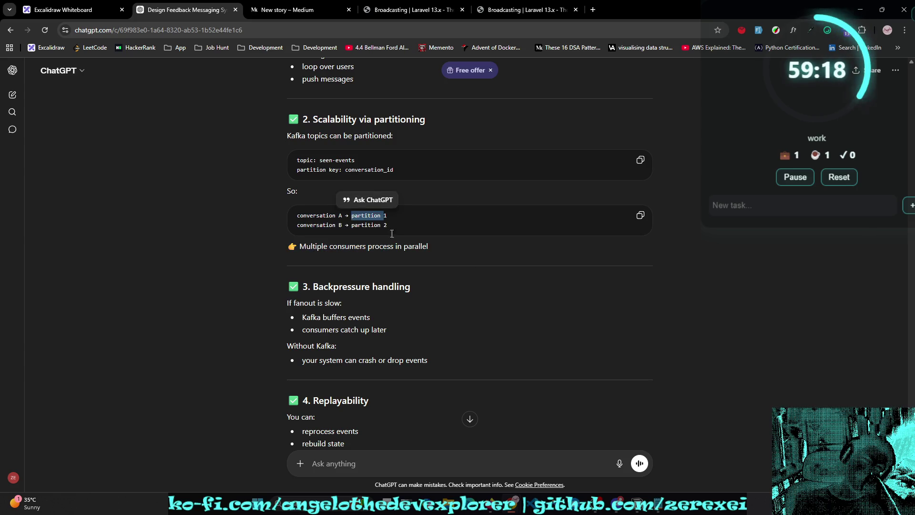
pyautogui.scroll(-1, 439, 240)
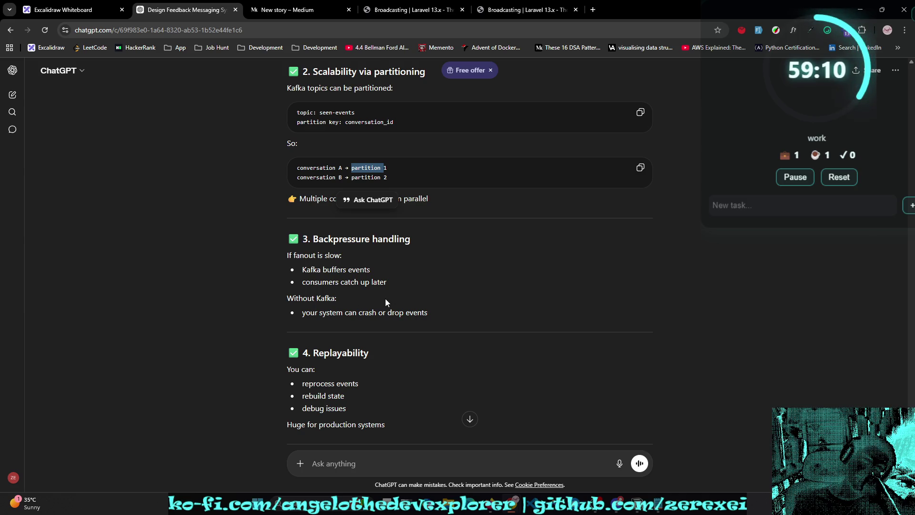
pyautogui.scroll(-1, 385, 298)
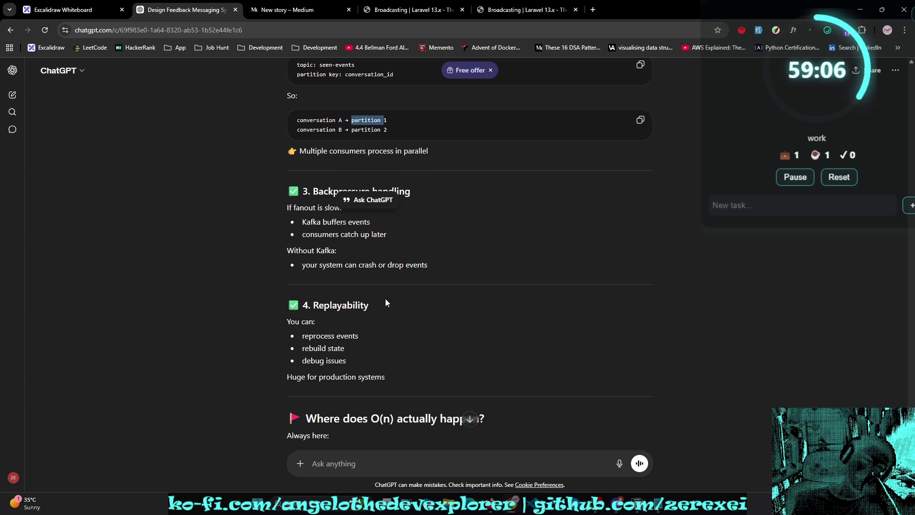
pyautogui.scroll(-1, 385, 298)
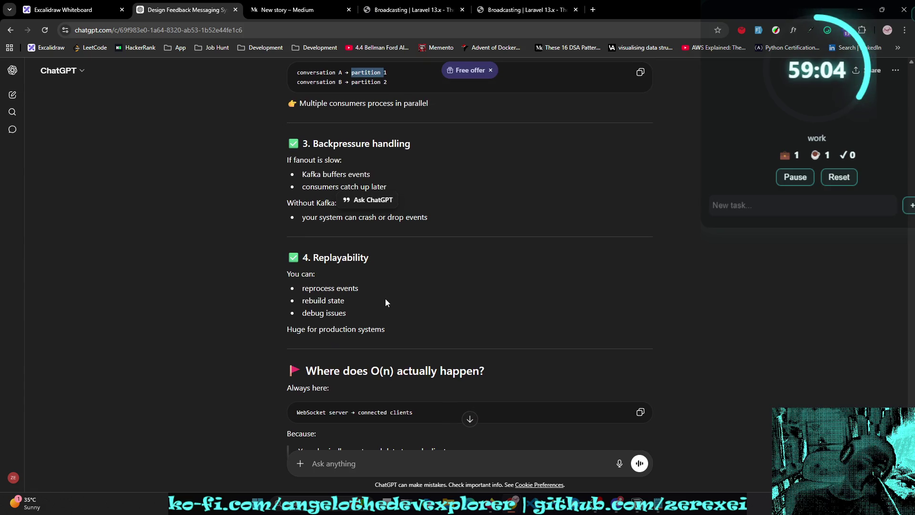
pyautogui.moveTo(359, 288); pyautogui.dragTo(278, 287)
pyautogui.click(358, 300)
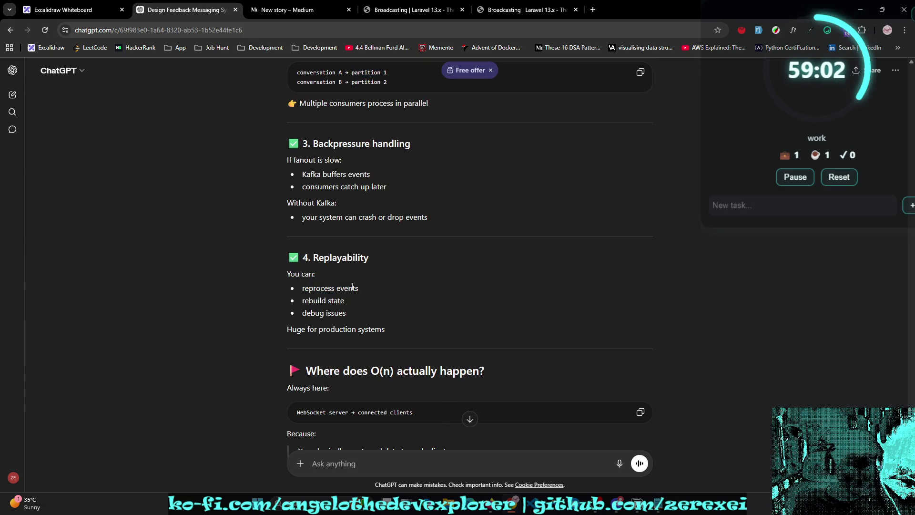
pyautogui.doubleClick(352, 287)
# Step: Read down the Kafka answer, highlighting the TCP protocol point in the Why not list
pyautogui.scroll(-2, 419, 288)
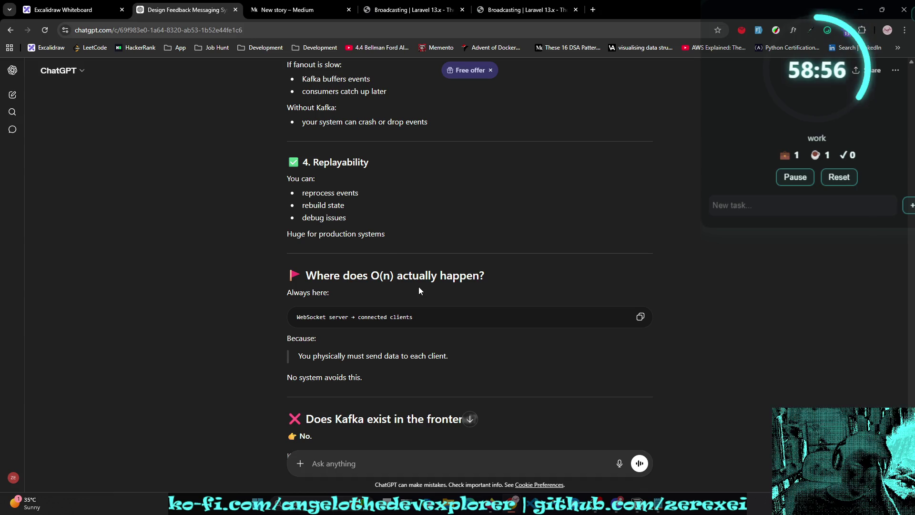
pyautogui.moveTo(380, 232)
pyautogui.mouseDown()
pyautogui.moveTo(214, 149)
pyautogui.moveTo(219, 159)
pyautogui.mouseUp()
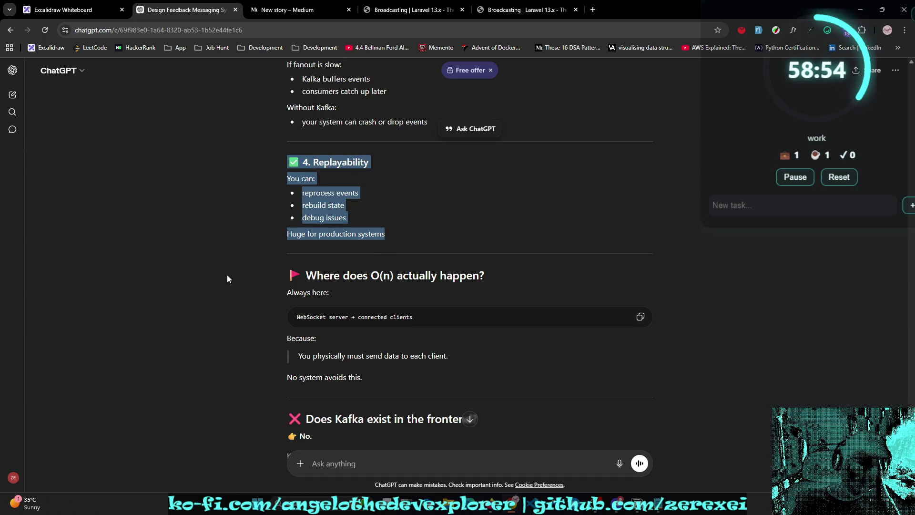
pyautogui.scroll(-1, 227, 277)
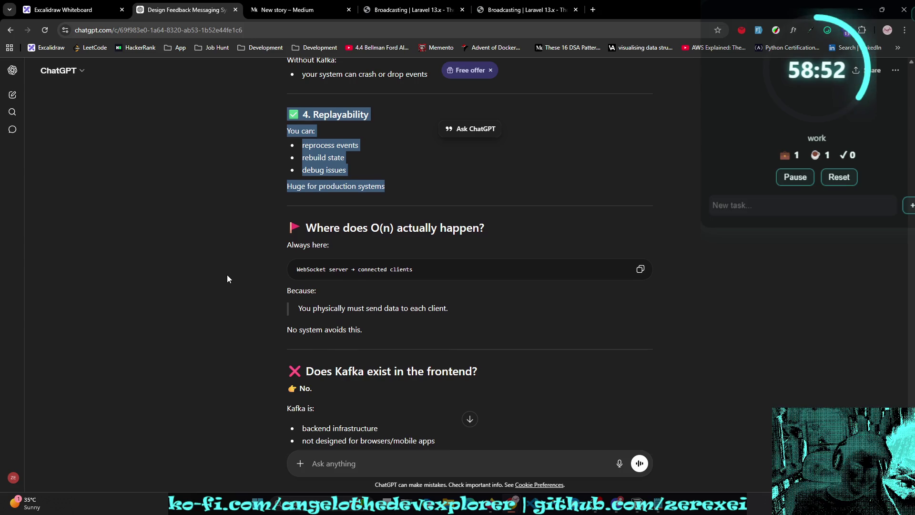
pyautogui.scroll(-1, 227, 279)
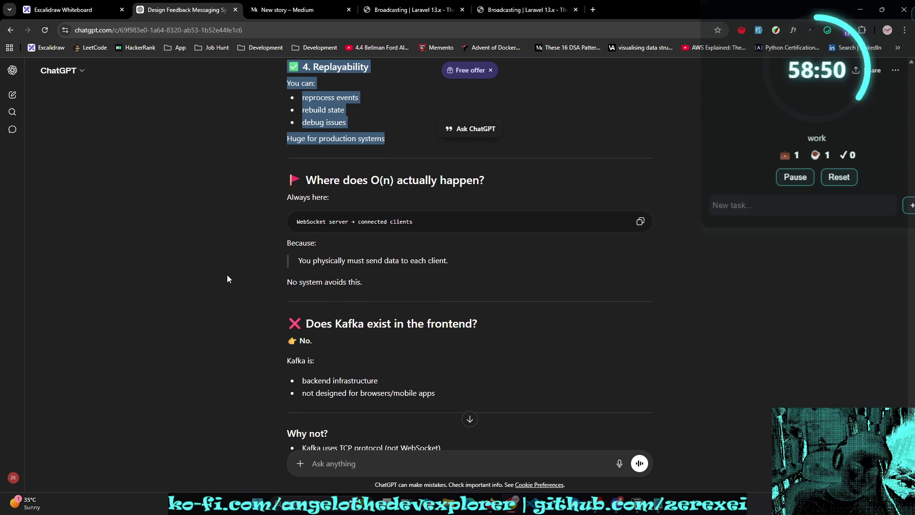
pyautogui.scroll(-1, 228, 277)
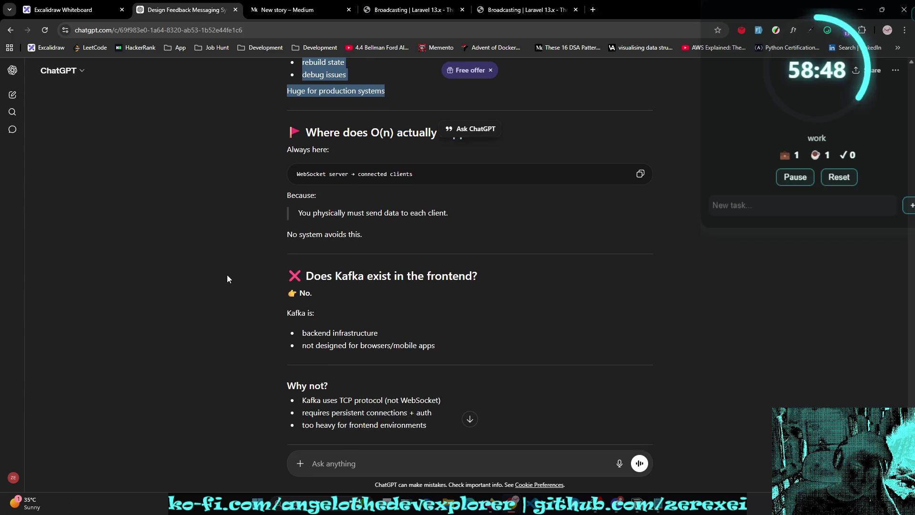
pyautogui.scroll(-1, 228, 279)
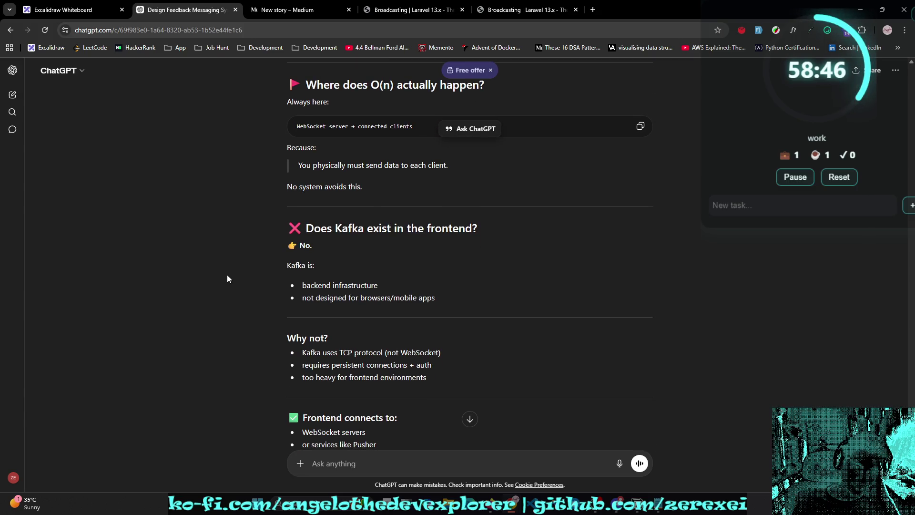
pyautogui.scroll(-1, 227, 279)
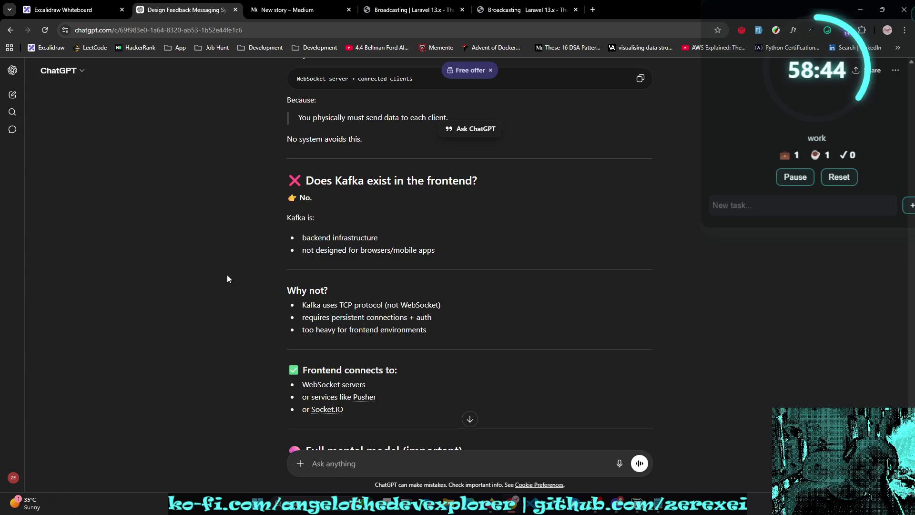
pyautogui.scroll(-1, 227, 279)
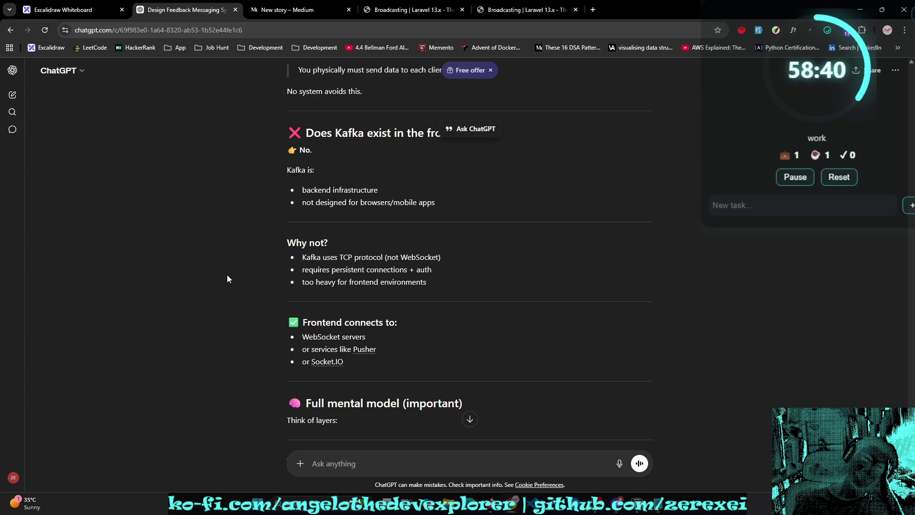
pyautogui.moveTo(333, 265); pyautogui.dragTo(373, 259)
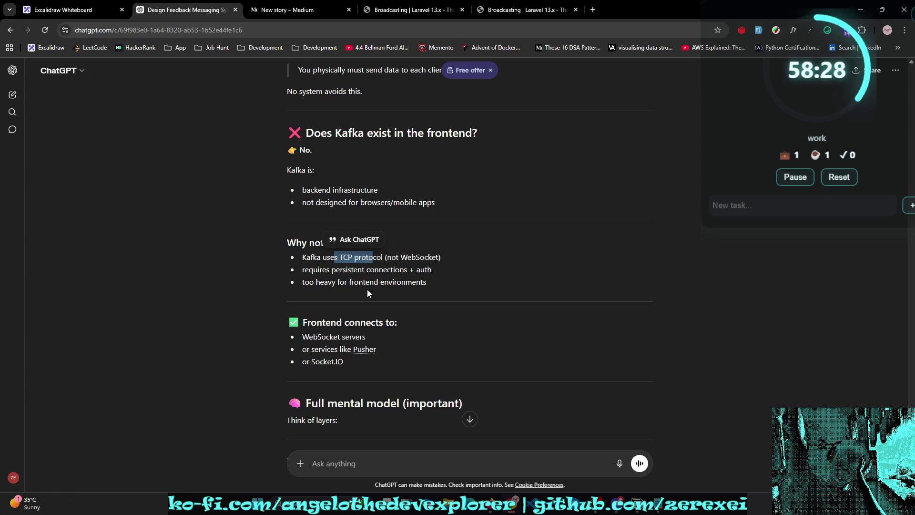
pyautogui.rightClick(538, 126)
pyautogui.click(458, 170)
# Step: Continue reading through the Kafka vs Pusher table, the Interview trap and the Final takeaway
pyautogui.scroll(2, 465, 170)
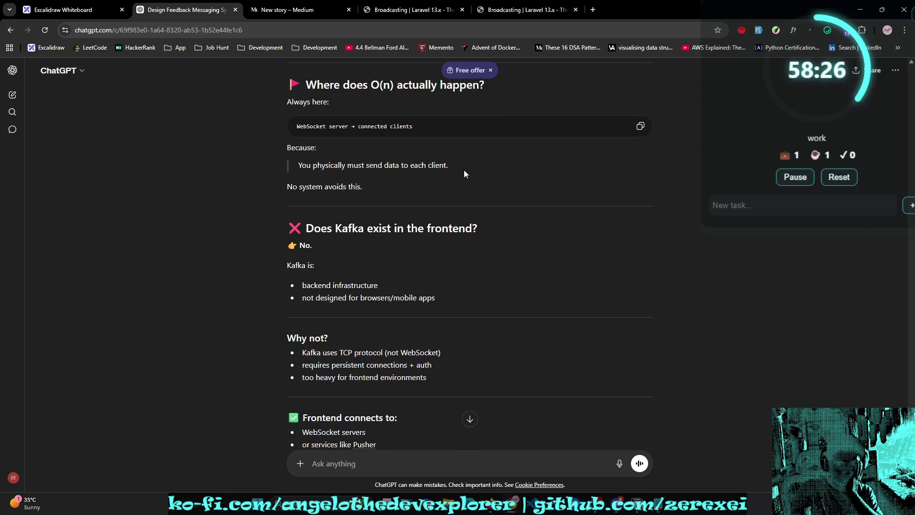
pyautogui.moveTo(387, 87); pyautogui.dragTo(402, 93)
pyautogui.scroll(-2, 406, 163)
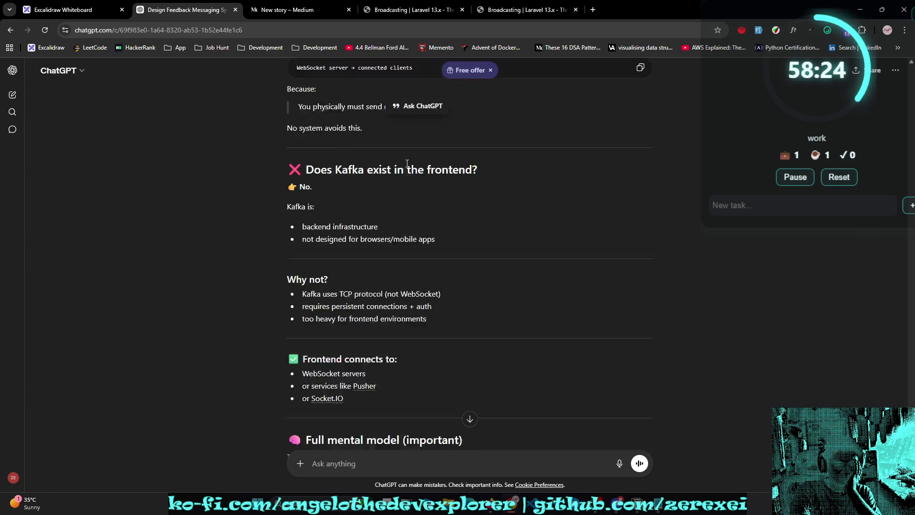
pyautogui.scroll(-1, 406, 167)
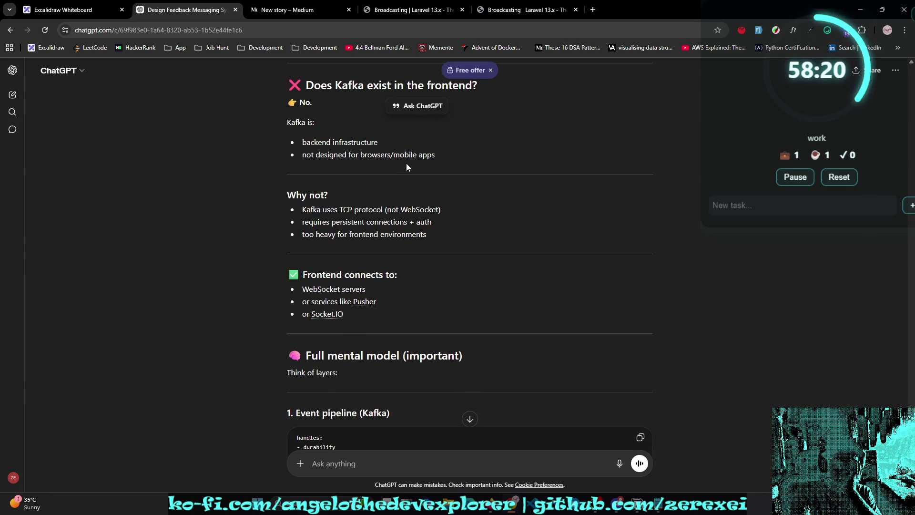
pyautogui.scroll(-1, 406, 167)
pyautogui.scroll(-8, 406, 163)
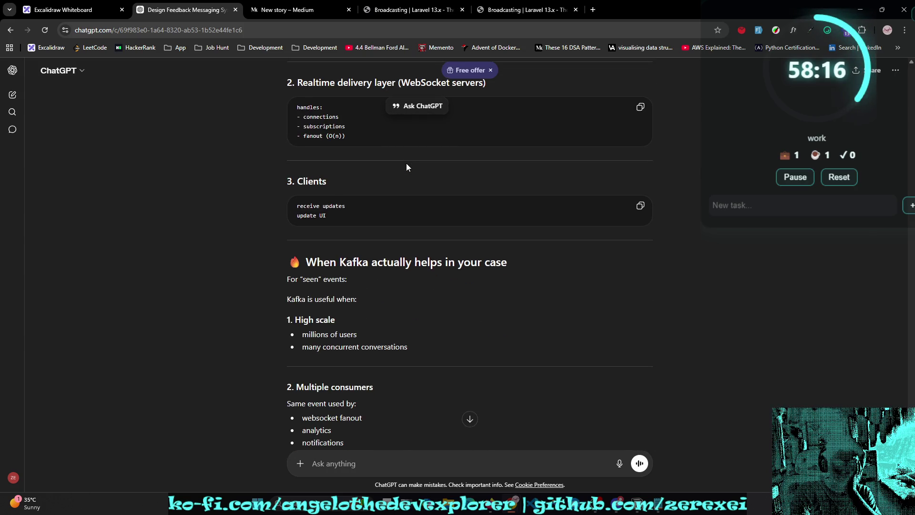
pyautogui.scroll(-4, 407, 163)
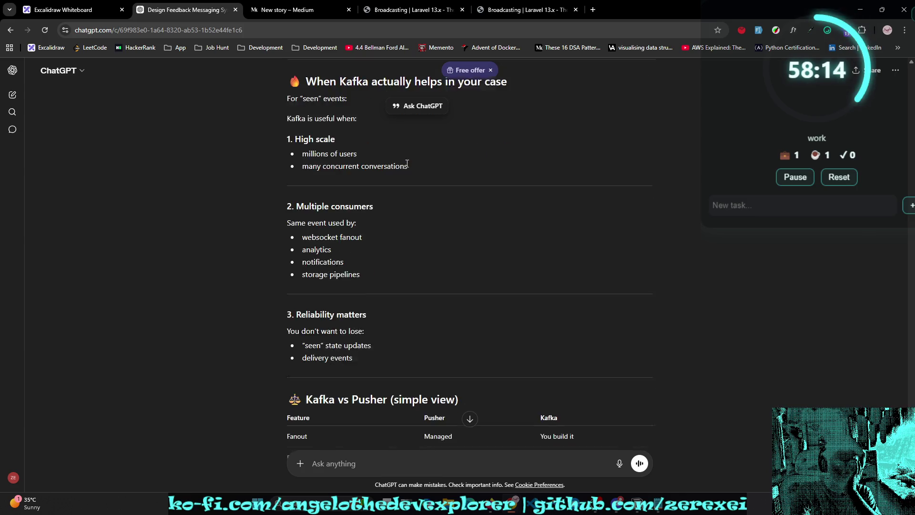
pyautogui.scroll(-2, 406, 163)
pyautogui.scroll(-2, 405, 160)
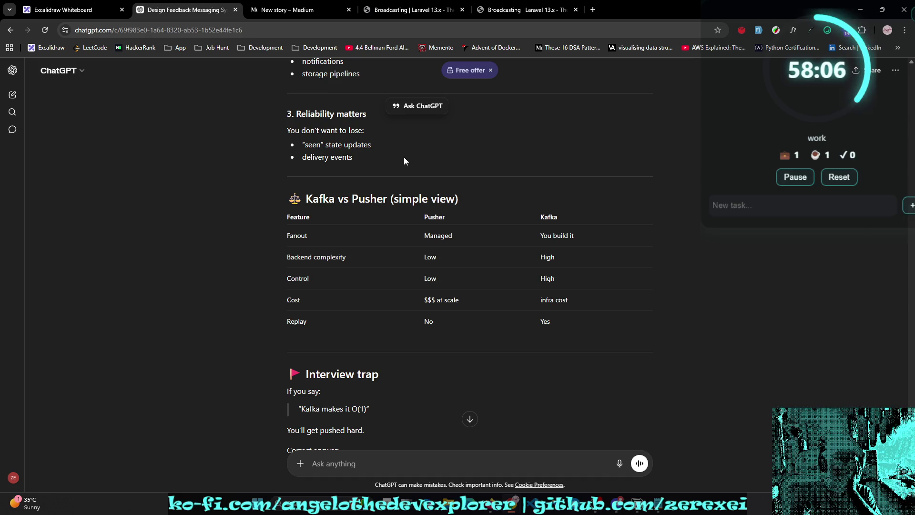
pyautogui.scroll(-1, 404, 157)
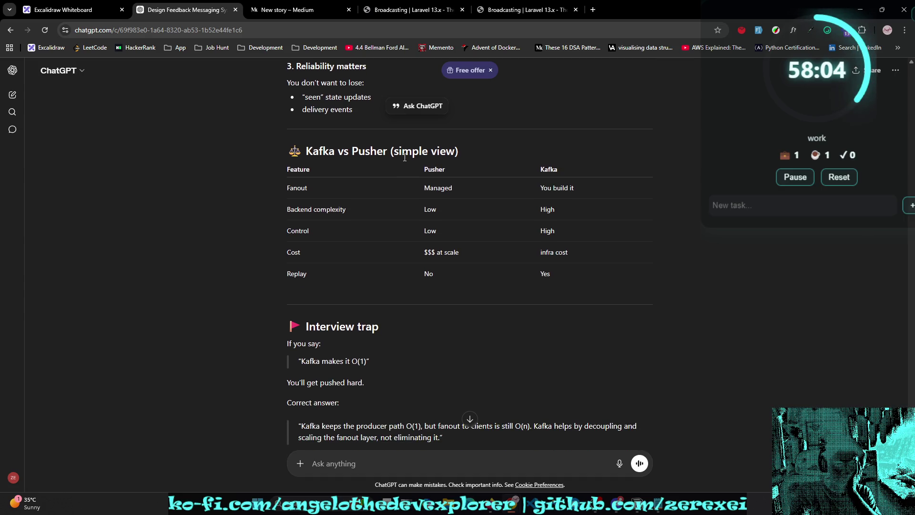
pyautogui.scroll(-2, 405, 157)
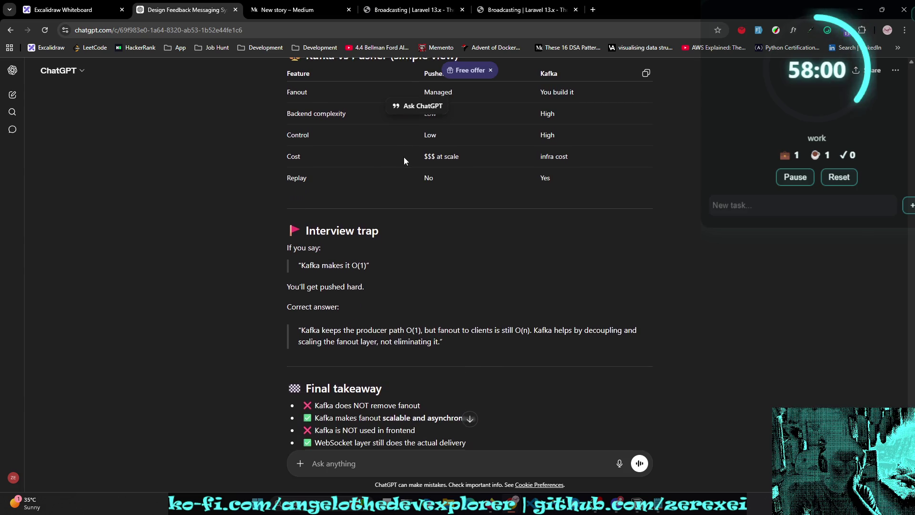
pyautogui.scroll(-1, 405, 156)
pyautogui.scroll(-2, 404, 158)
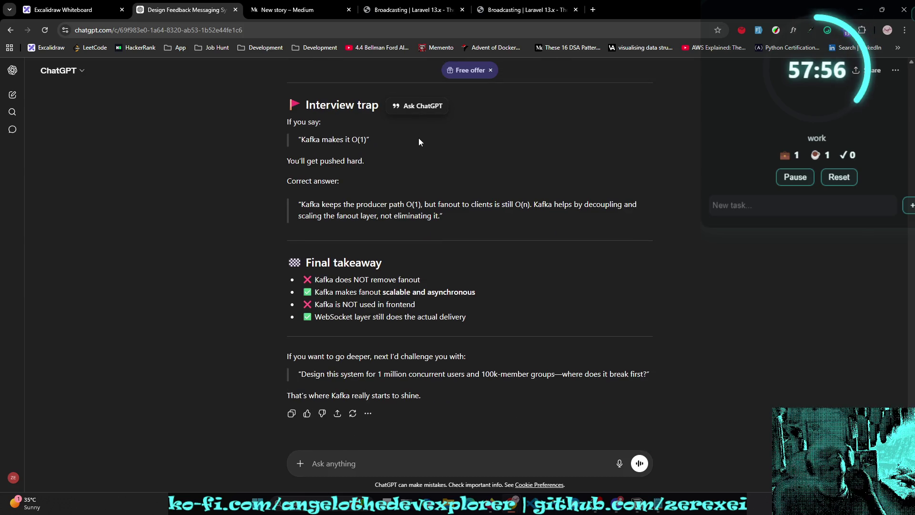
pyautogui.click(426, 465)
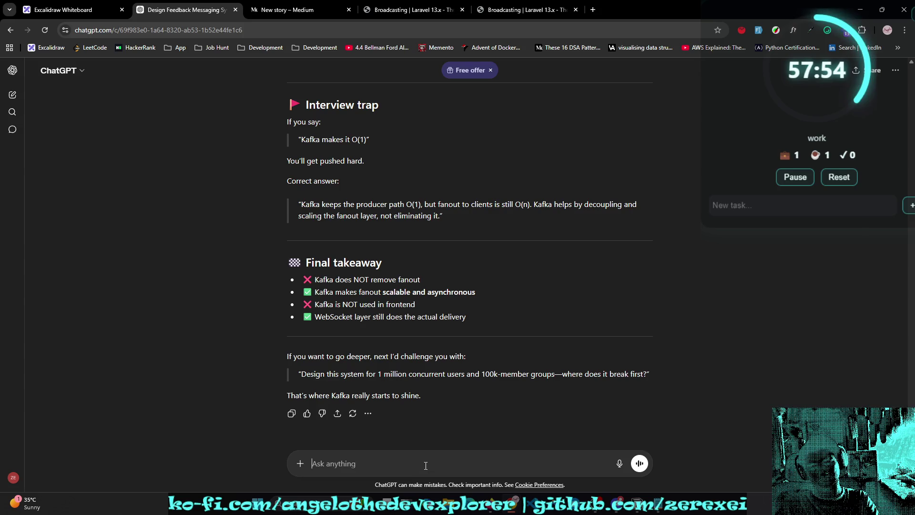
# Step: Ask ChatGPT 'kafka still connects to pusher or the client listens to the ws connection?'
pyautogui.write('for')
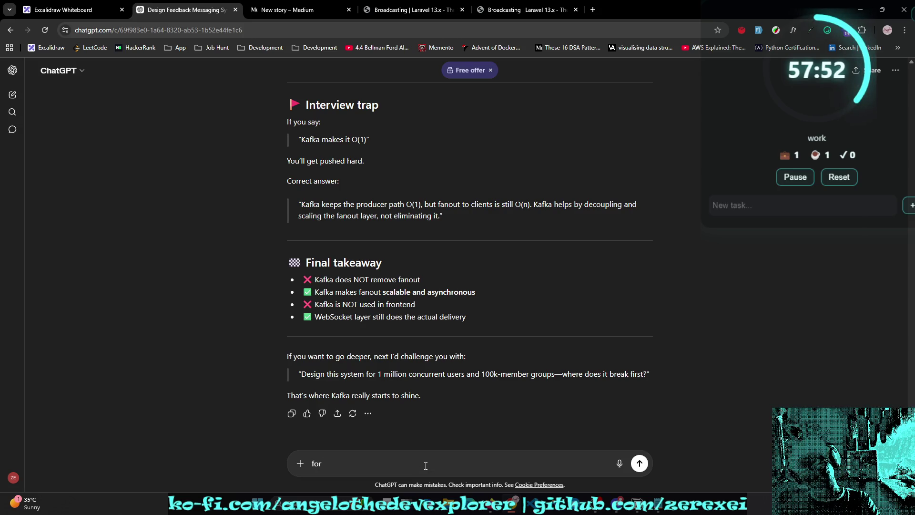
pyautogui.hotkey('ctrl', 'a')
pyautogui.press('BackSpace')
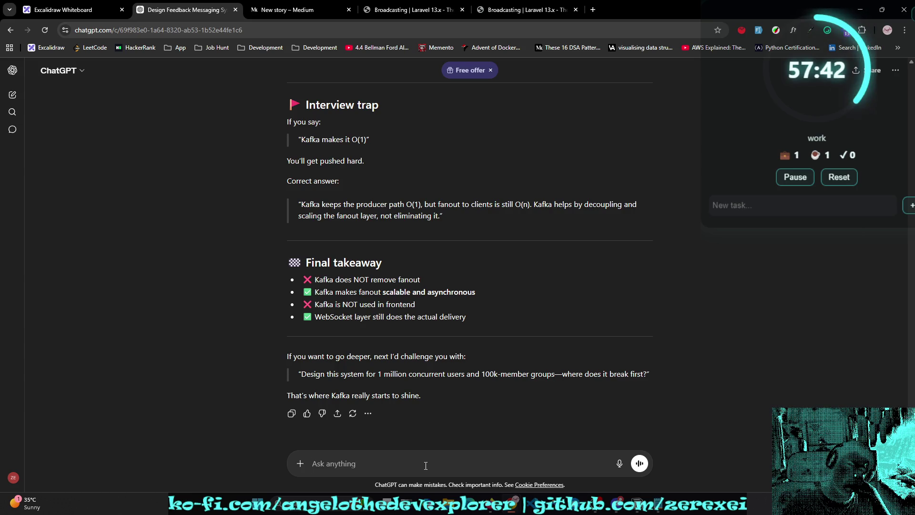
pyautogui.click(426, 466)
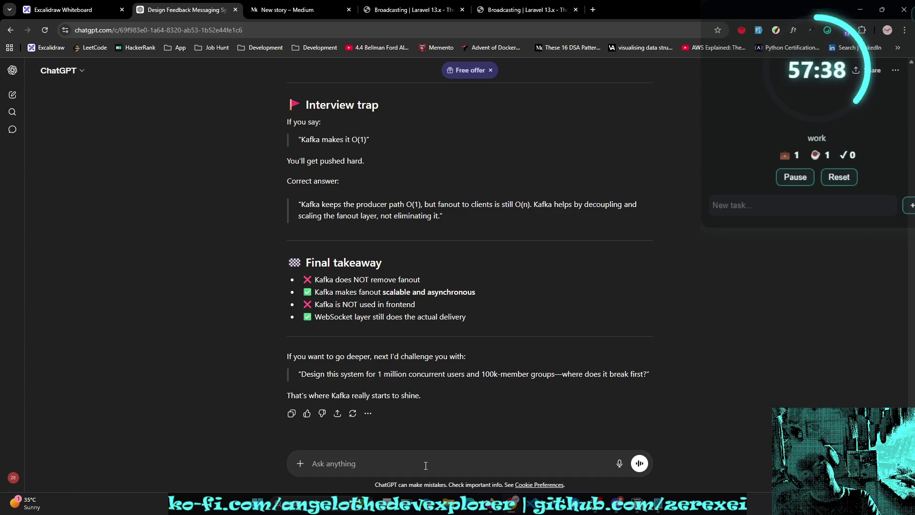
pyautogui.write('kaf')
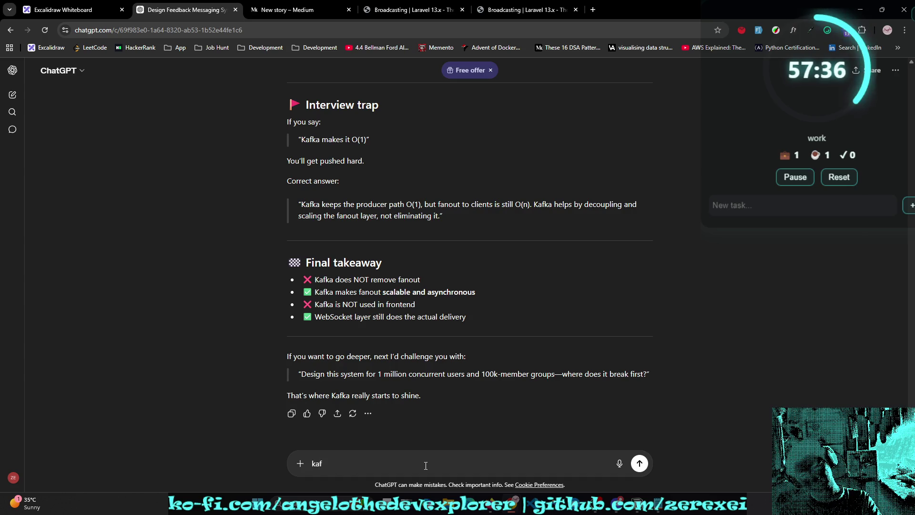
pyautogui.write('ka still')
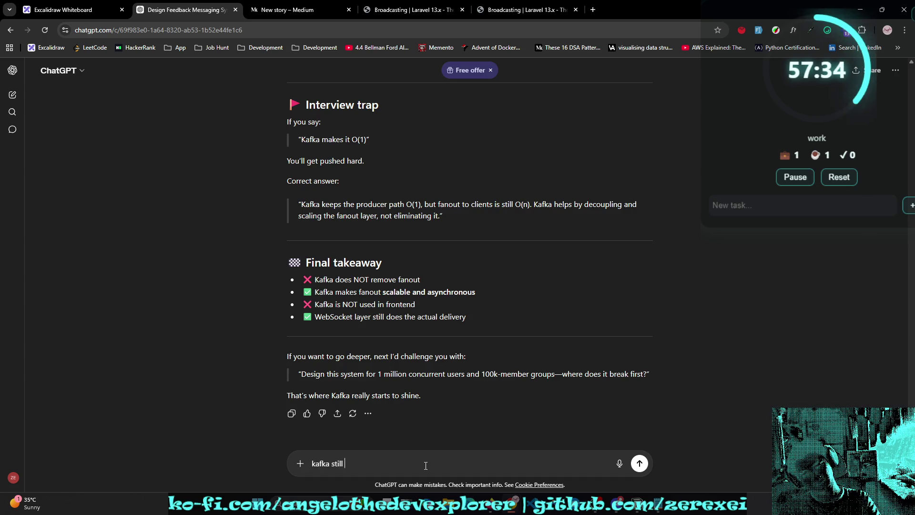
pyautogui.write(' connects to ')
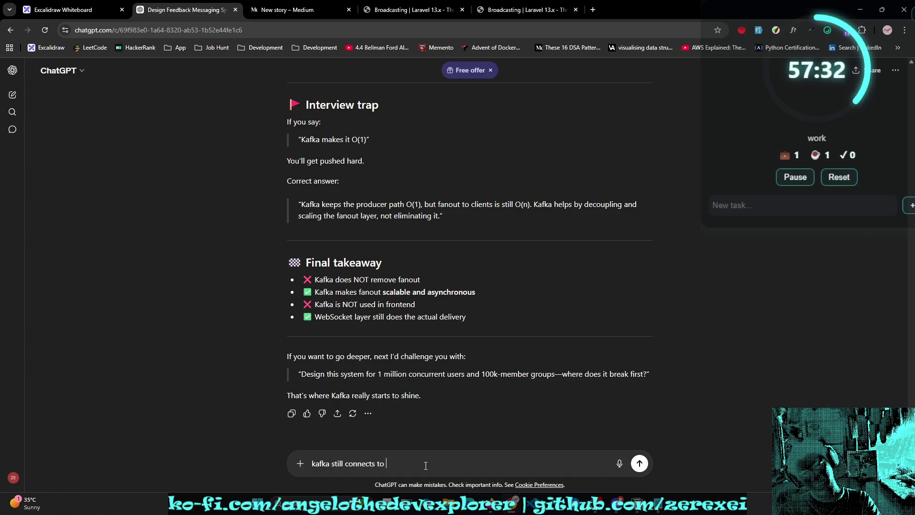
pyautogui.write('pusher or')
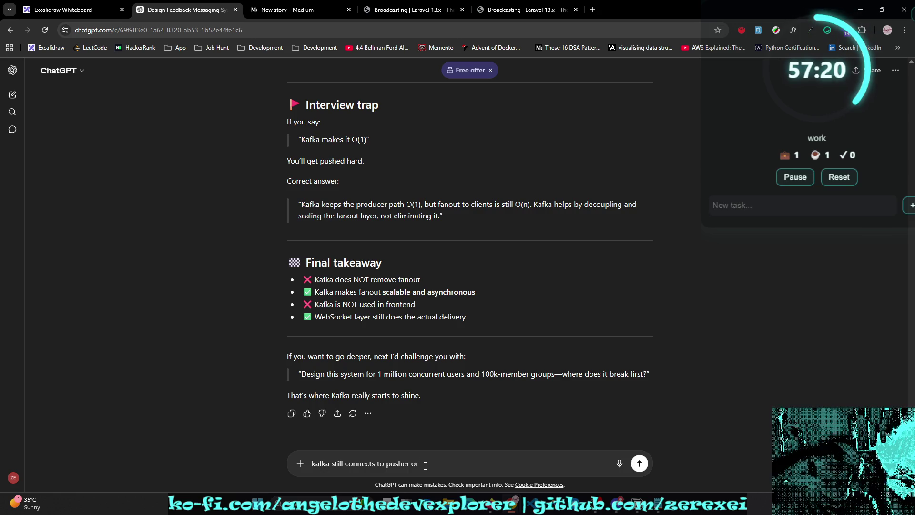
pyautogui.write('the client ')
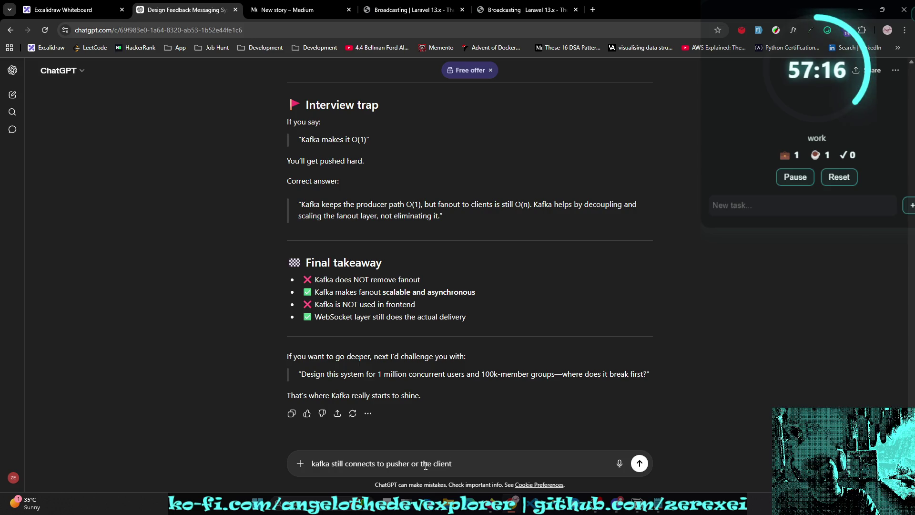
pyautogui.write('list')
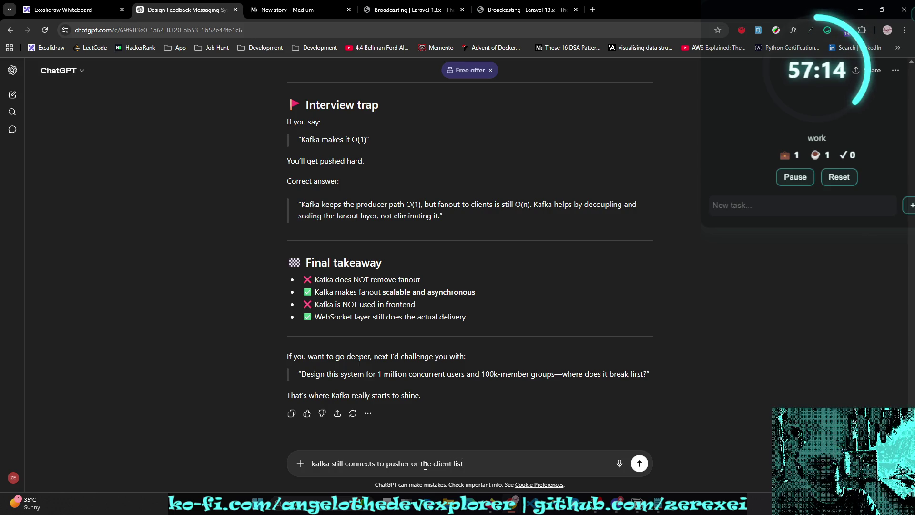
pyautogui.write('ens to the ws connection?')
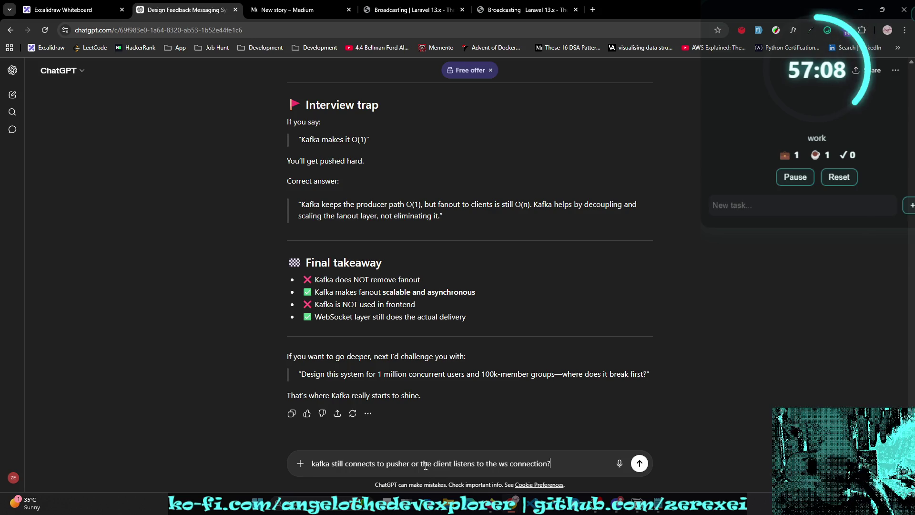
pyautogui.press('Return')
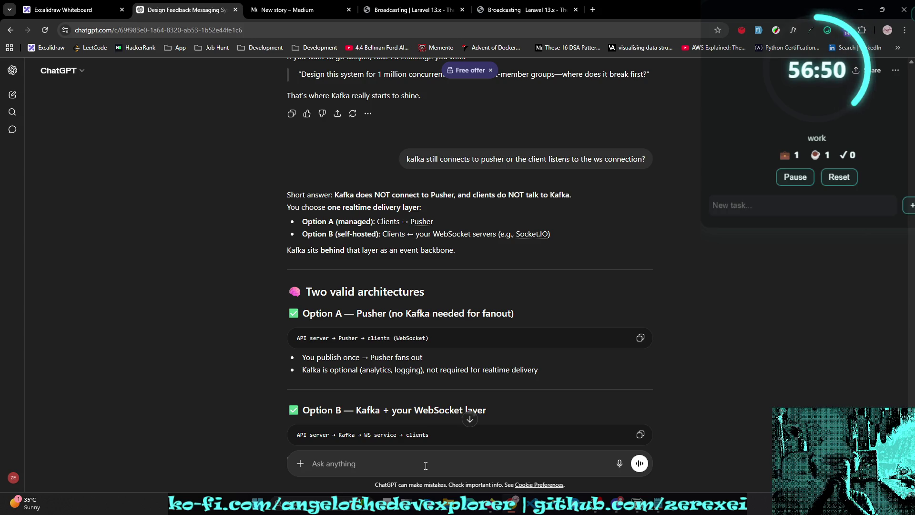
# Step: Read the reply, dismissing the out-of-messages banner and selecting 'an upstream buffer' and 'Pusher'
pyautogui.scroll(-2, 542, 374)
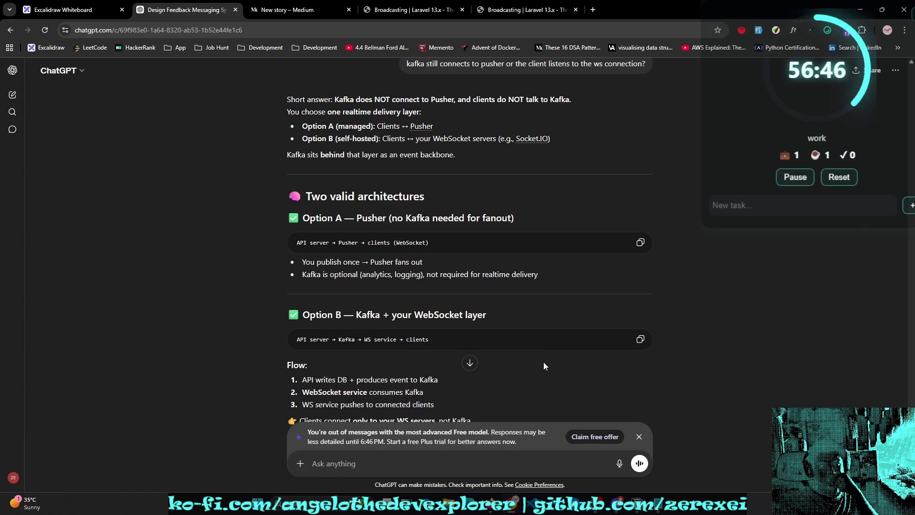
pyautogui.click(639, 437)
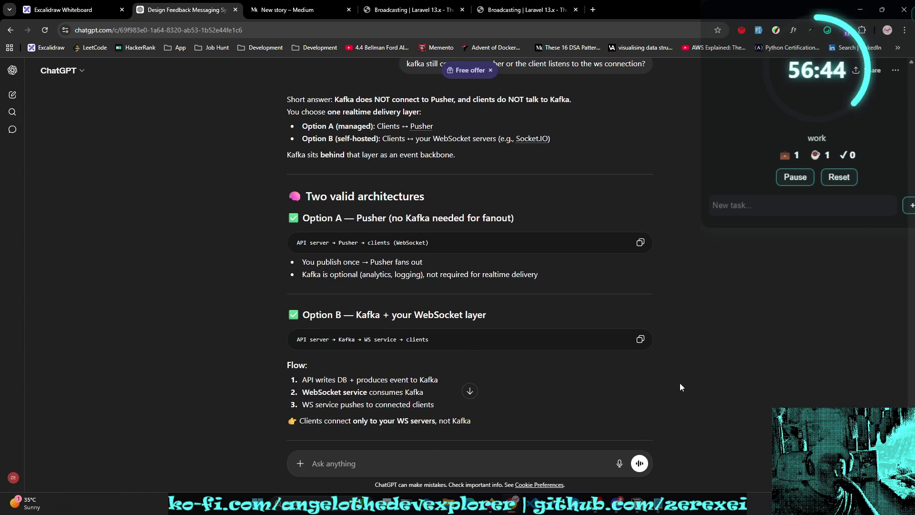
pyautogui.scroll(-1, 680, 383)
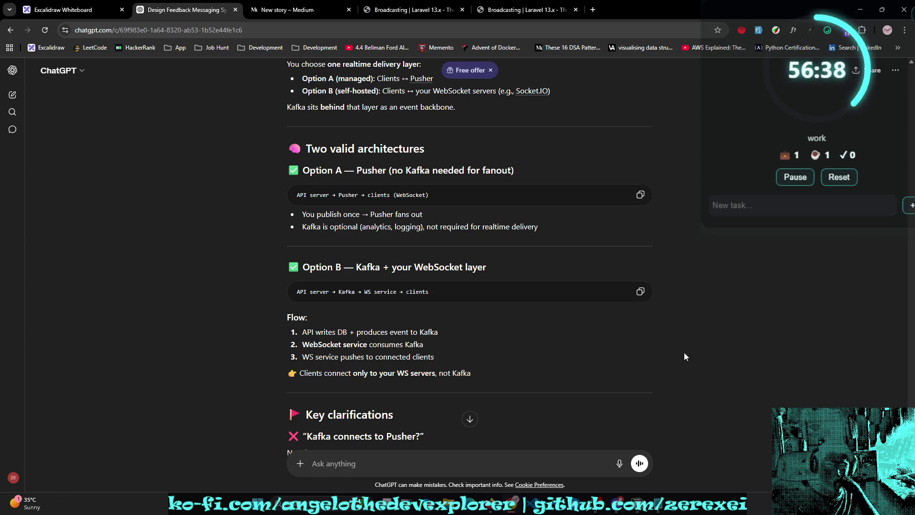
pyautogui.scroll(-1, 684, 352)
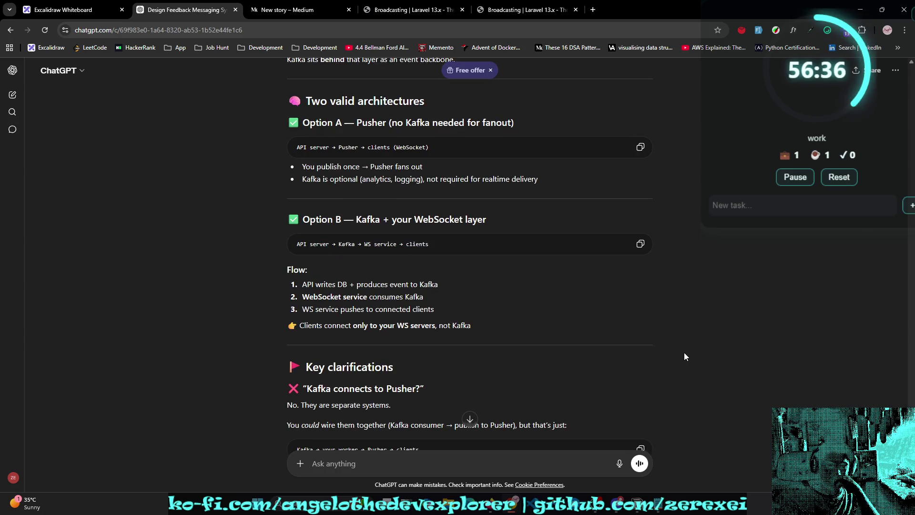
pyautogui.scroll(-1, 685, 353)
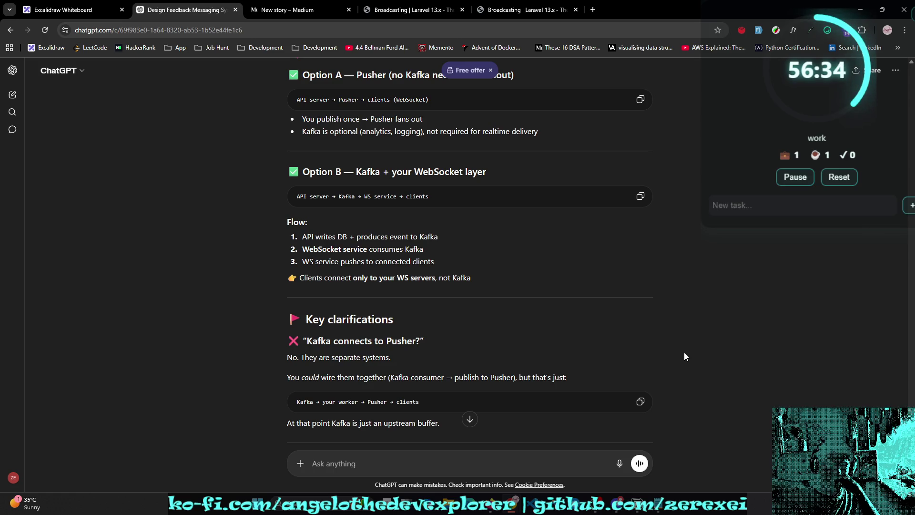
pyautogui.scroll(-1, 685, 353)
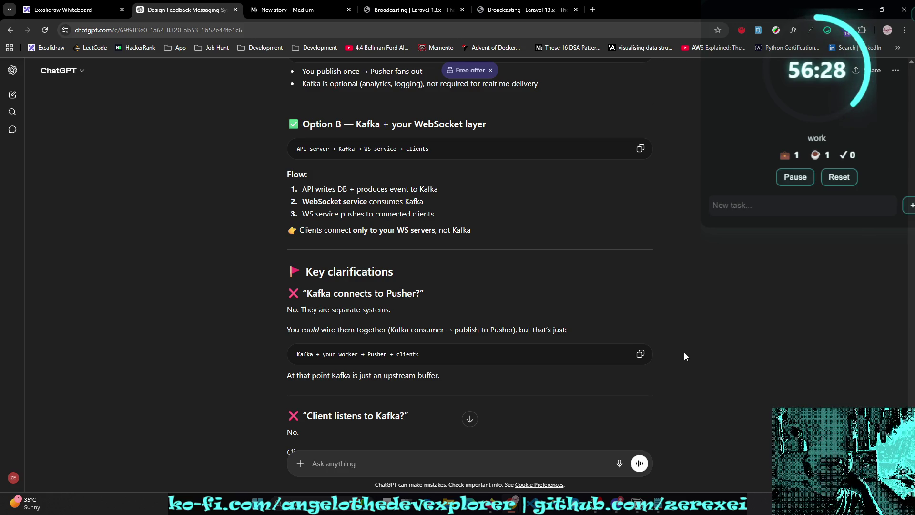
pyautogui.scroll(-1, 685, 357)
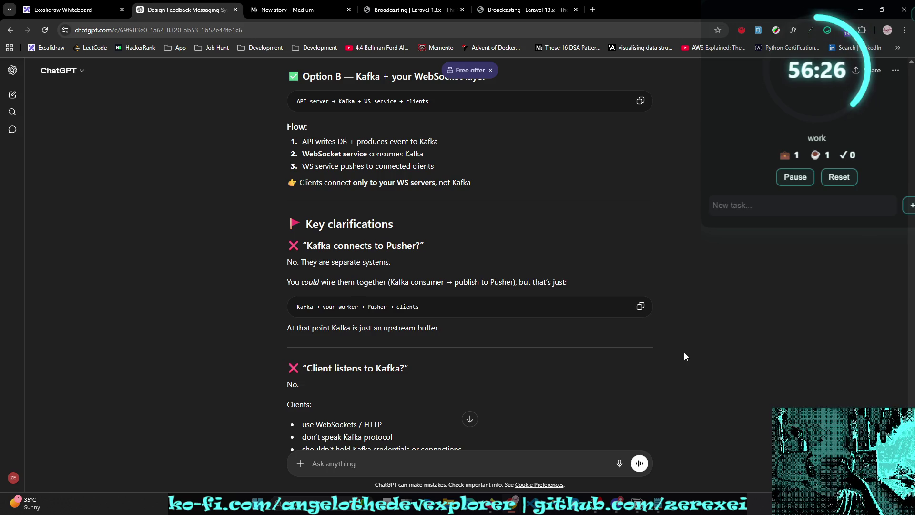
pyautogui.scroll(-1, 685, 356)
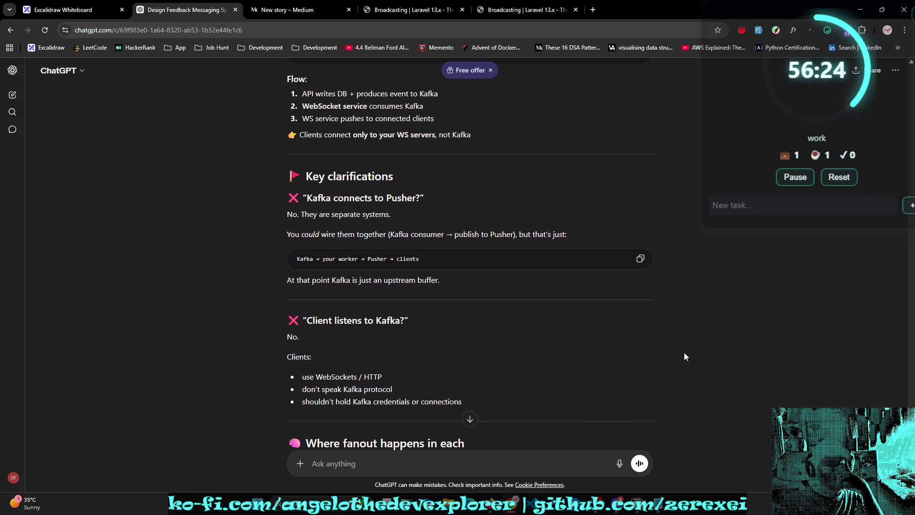
pyautogui.moveTo(375, 281); pyautogui.dragTo(445, 284)
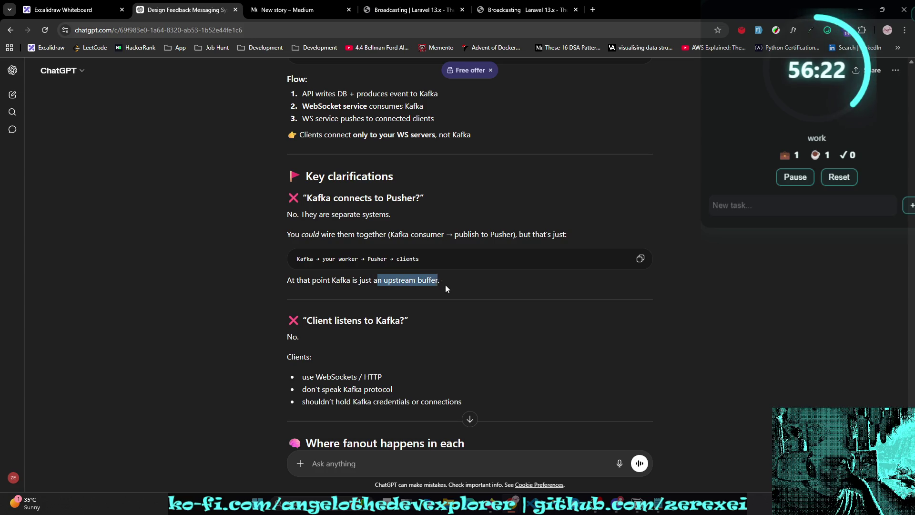
pyautogui.click(438, 380)
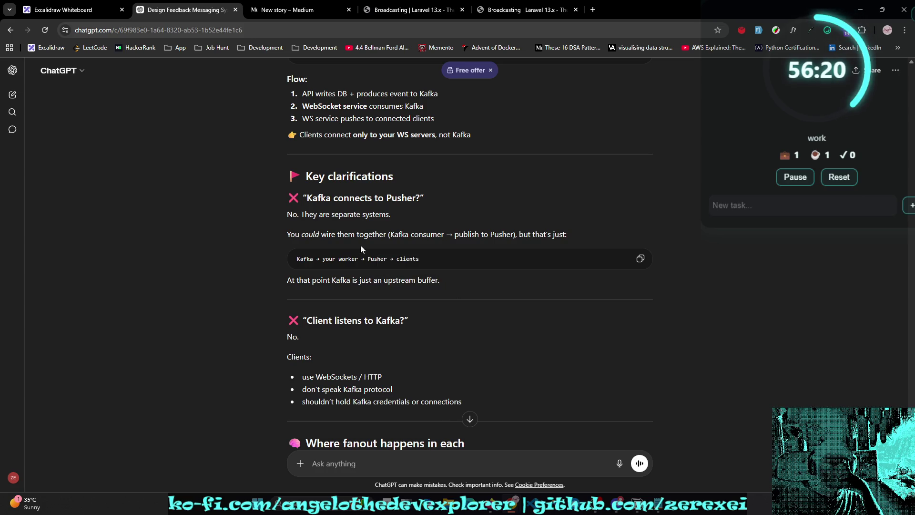
pyautogui.doubleClick(380, 266)
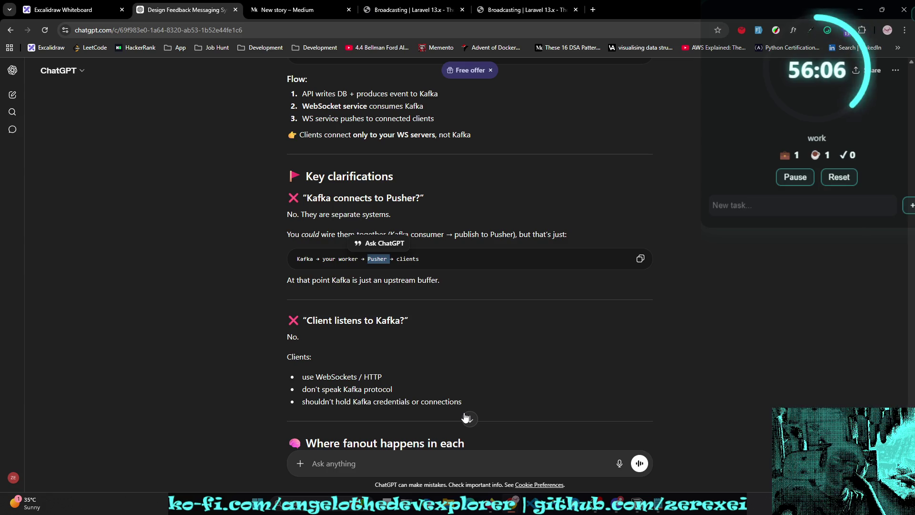
pyautogui.scroll(-3, 470, 422)
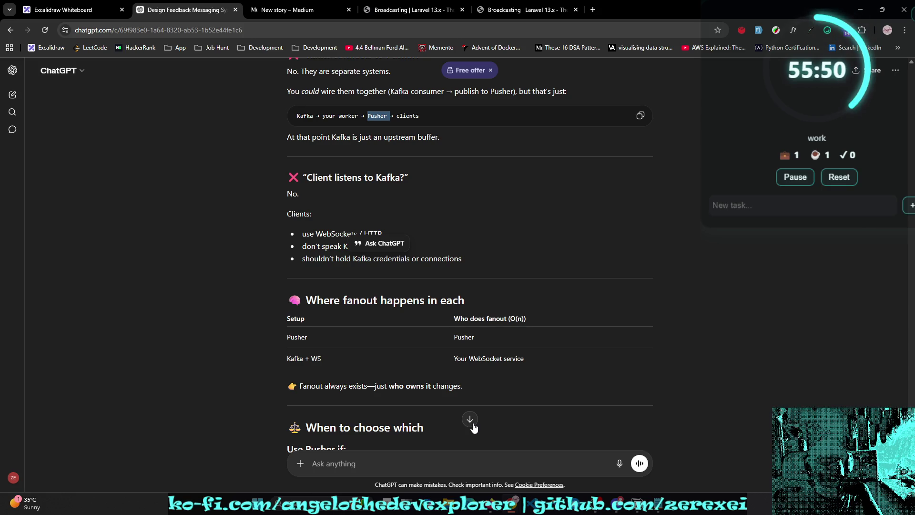
pyautogui.scroll(-2, 474, 427)
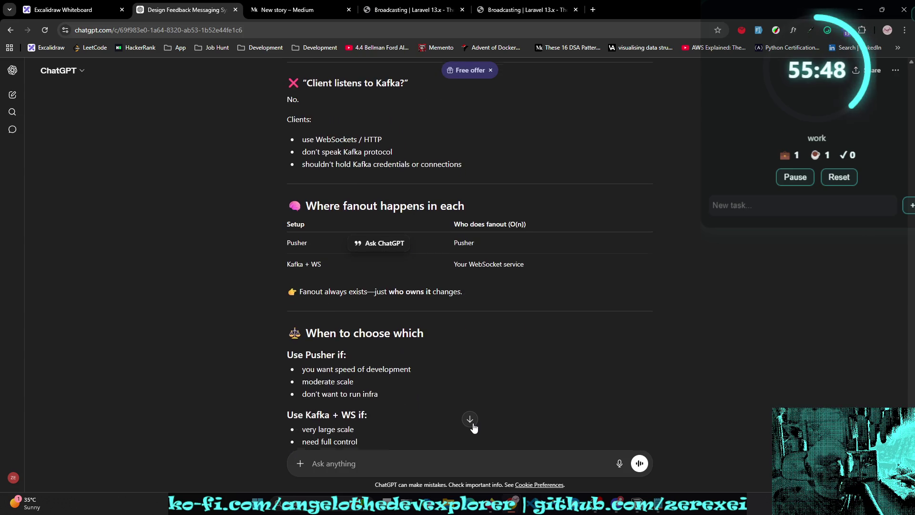
pyautogui.scroll(-1, 473, 427)
pyautogui.scroll(-1, 473, 428)
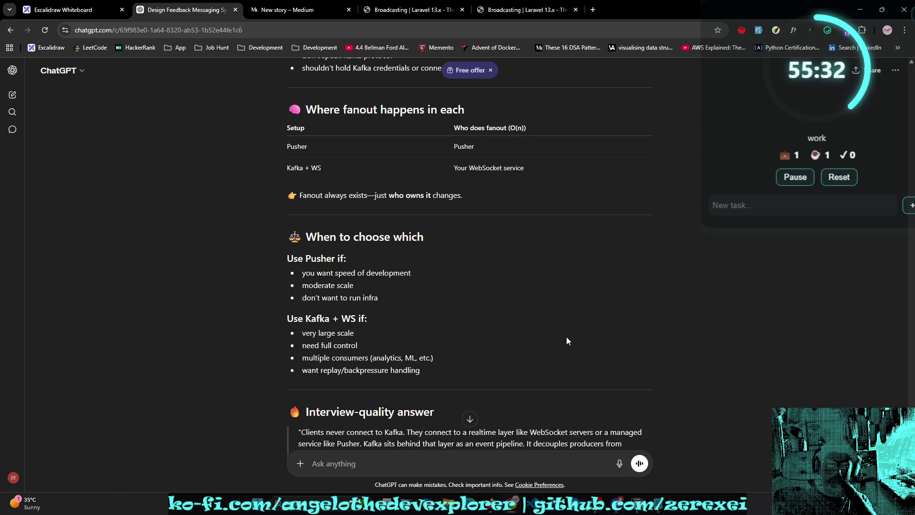
pyautogui.scroll(-3, 566, 336)
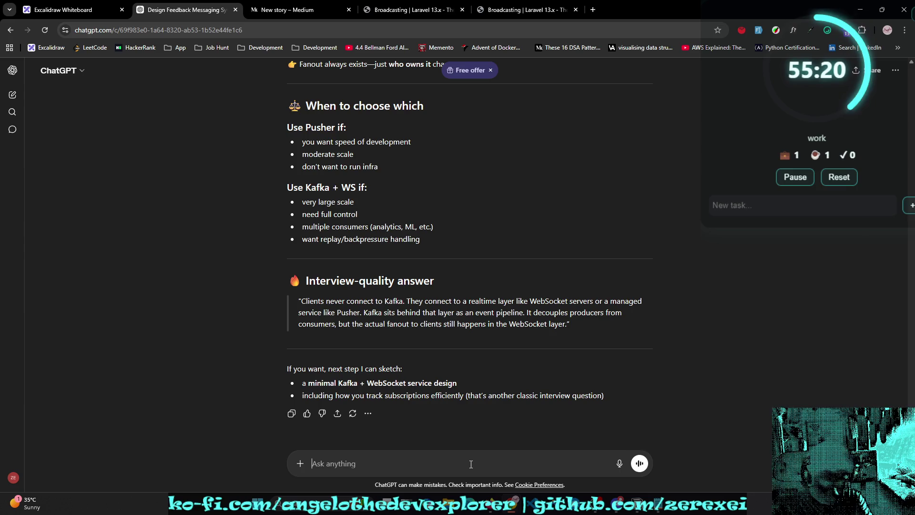
# Step: Draft 'basically we use kafka to customize' and 'pusher can create partitions....' in the message box
pyautogui.write('basicaly')
pyautogui.press('BackSpace')
pyautogui.press('BackSpace')
pyautogui.write('ly we use kafka to cus')
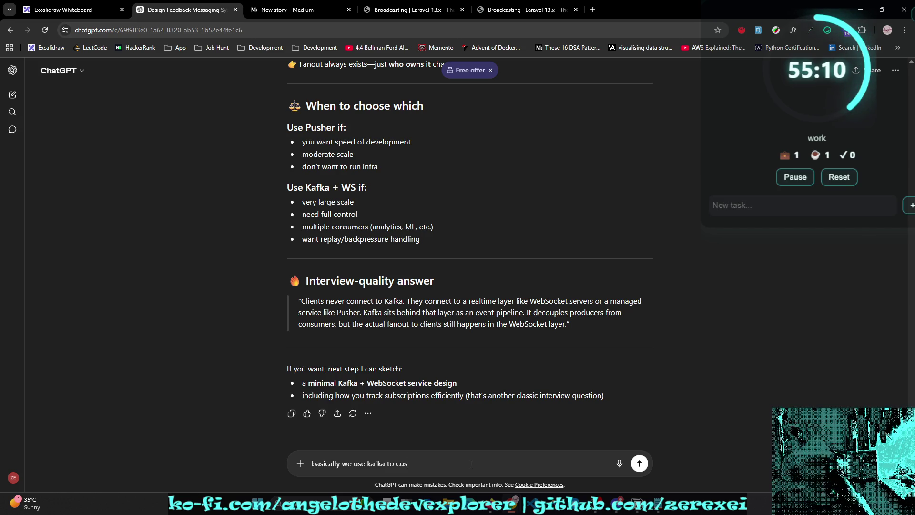
pyautogui.write('tomize')
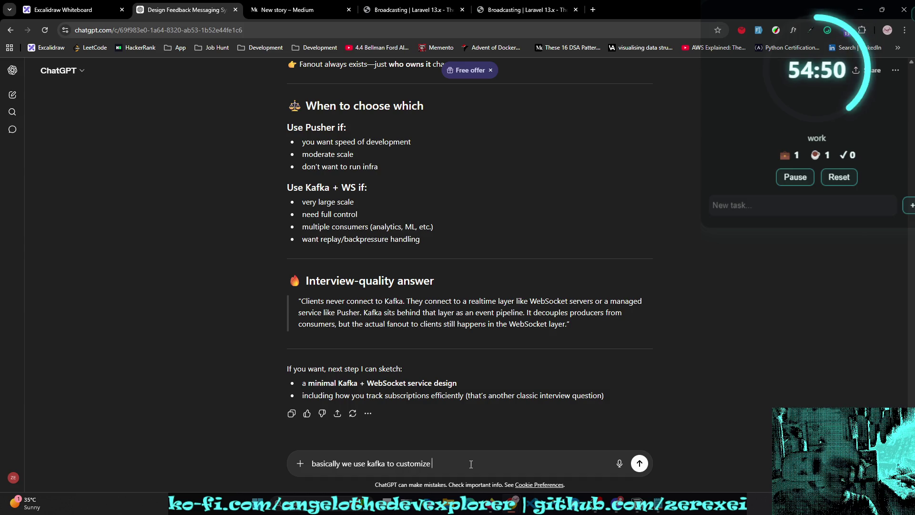
pyautogui.hotkey('shift', 'Return')
pyautogui.write('publ')
pyautogui.press('BackSpace')
pyautogui.press('BackSpace')
pyautogui.press('BackSpace')
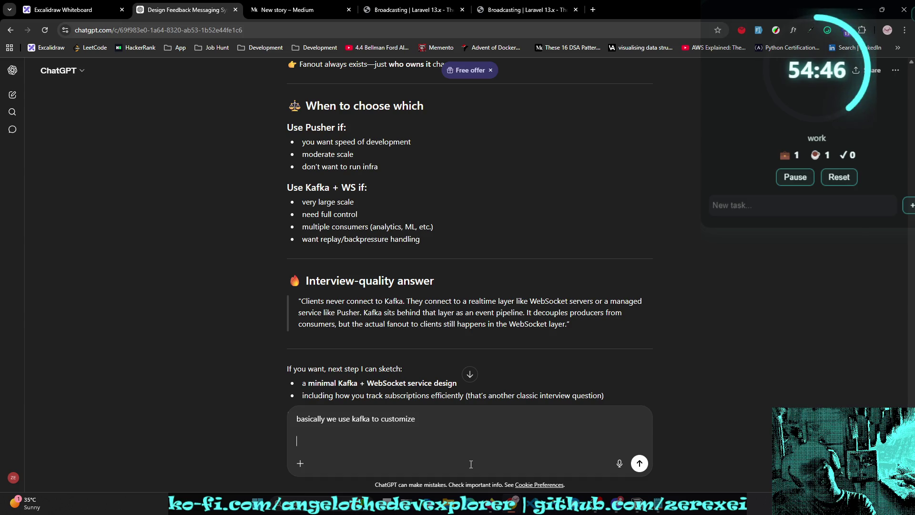
pyautogui.write('pusher can ')
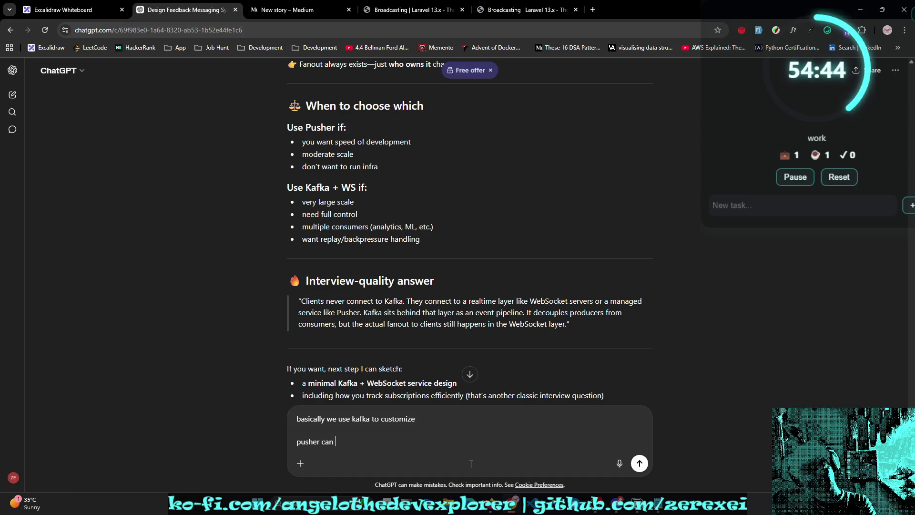
pyautogui.write('create partisi')
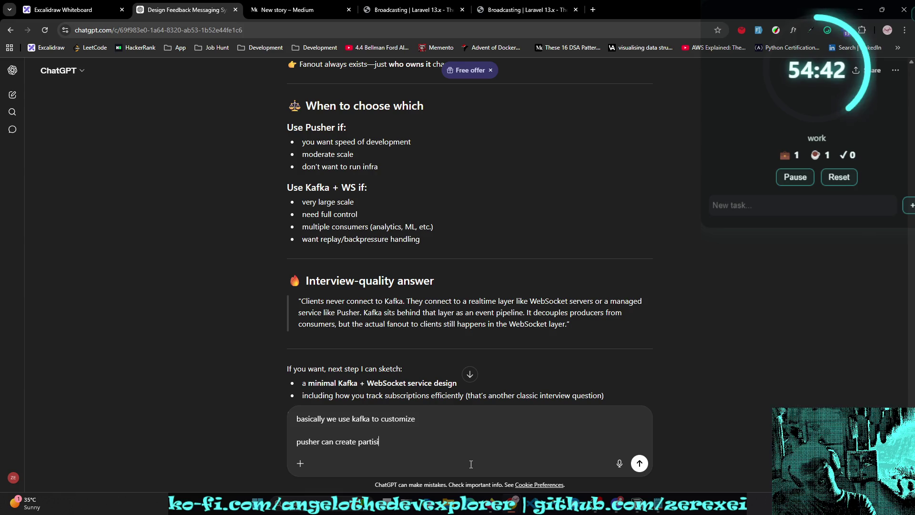
pyautogui.write('ons')
pyautogui.press('BackSpace')
pyautogui.write('tion')
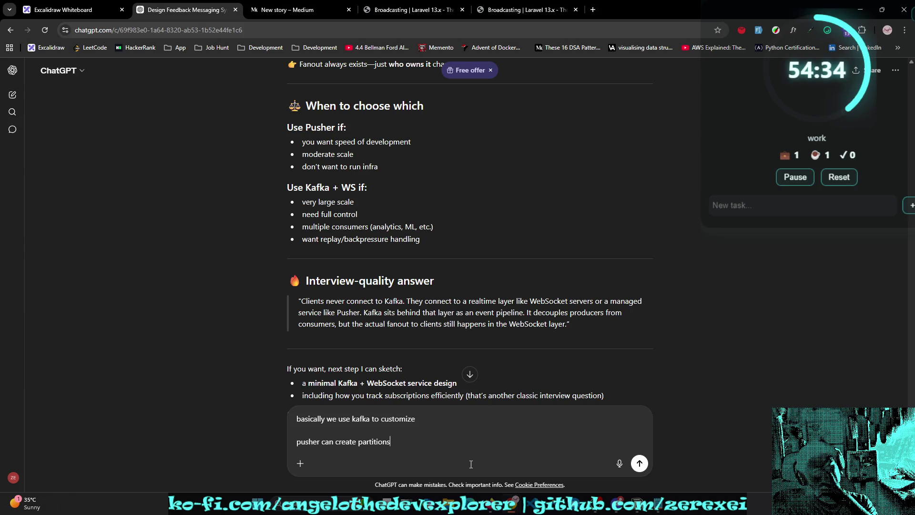
pyautogui.write('.....')
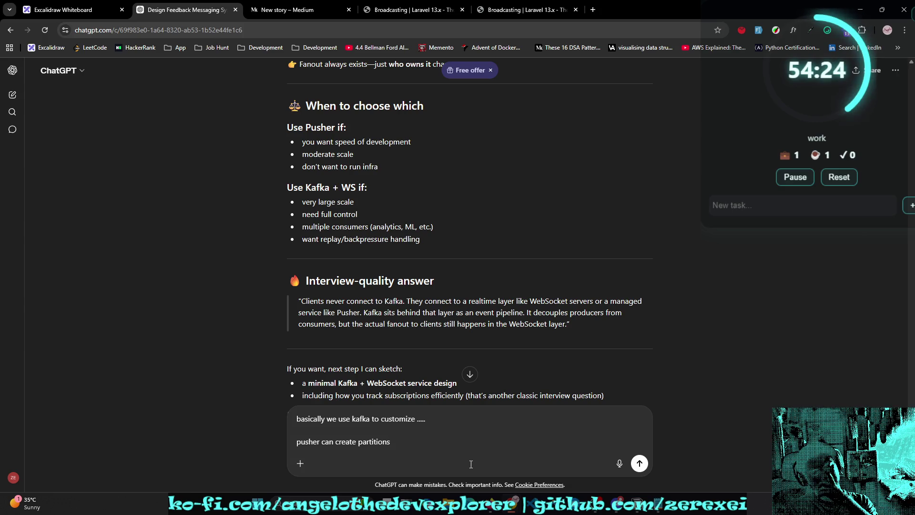
# Step: Add the line 'what exactly kafka solve that' and switch to the Laravel Broadcasting docs
pyautogui.hotkey('shift', 'Return')
pyautogui.hotkey('shift', 'Return')
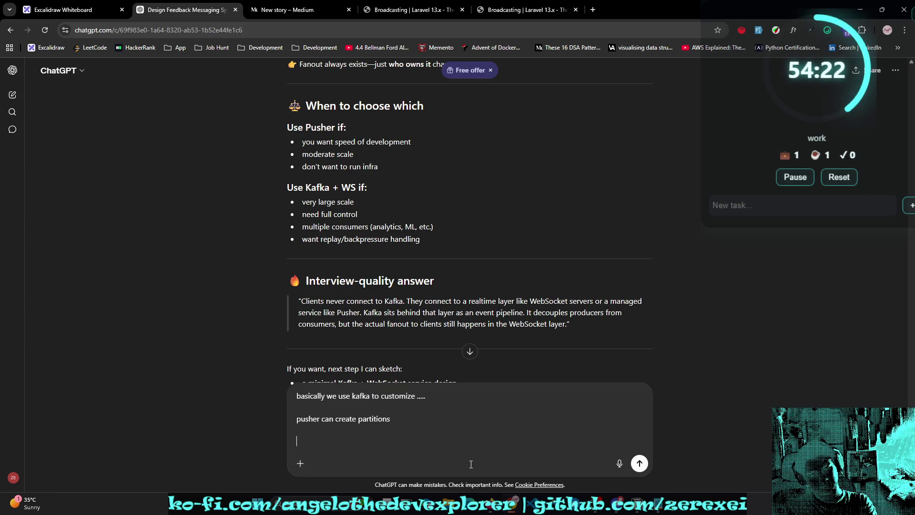
pyautogui.write('what exactly kaf')
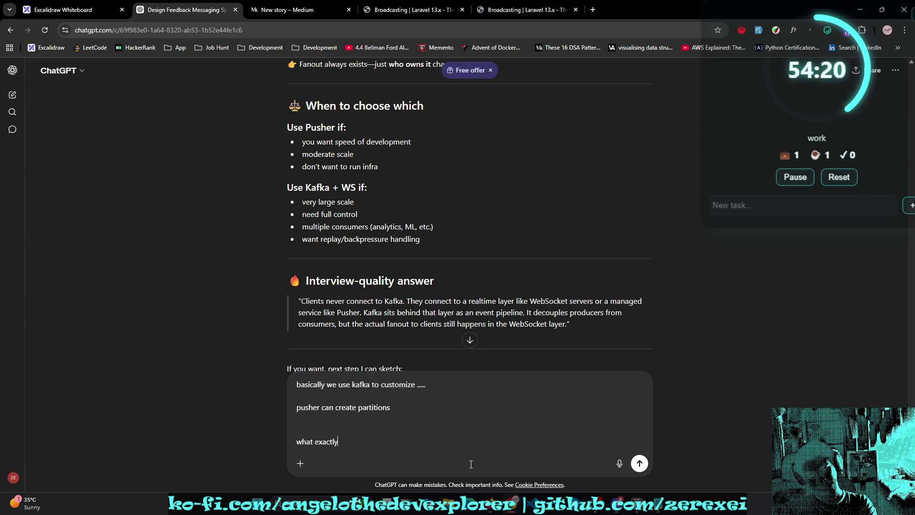
pyautogui.write('ka ')
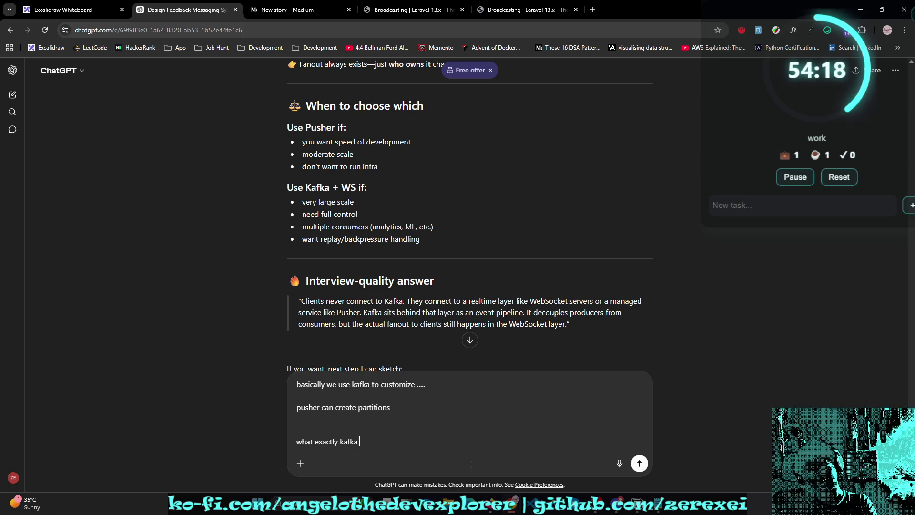
pyautogui.write('solve that ')
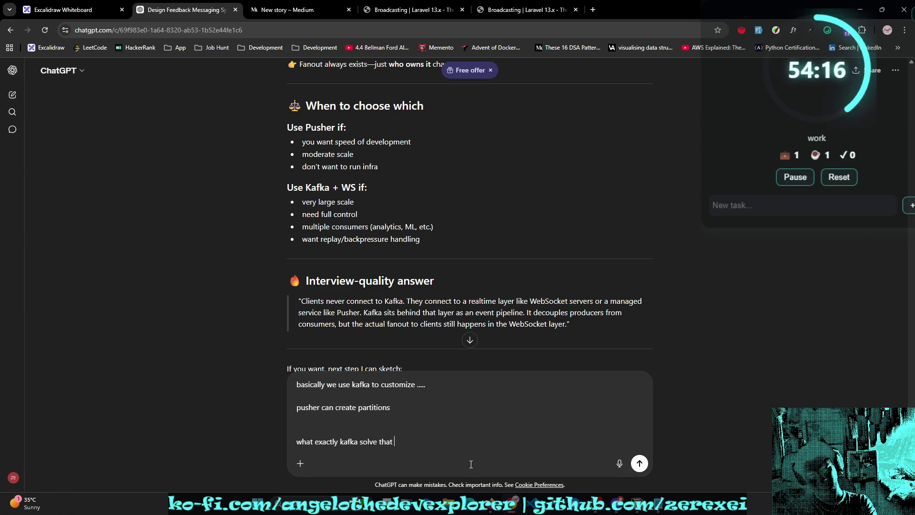
pyautogui.write('lararvel')
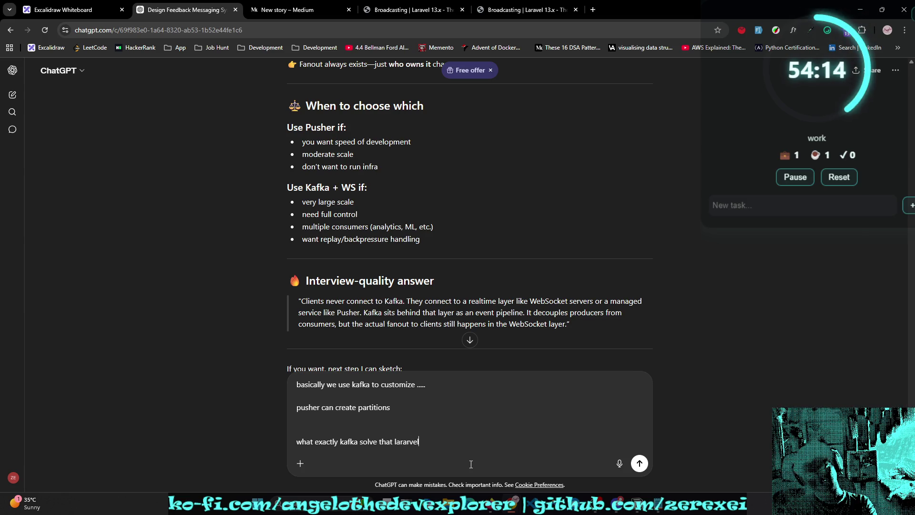
pyautogui.press('BackSpace')
pyautogui.press('BackSpace')
pyautogui.press('BackSpace')
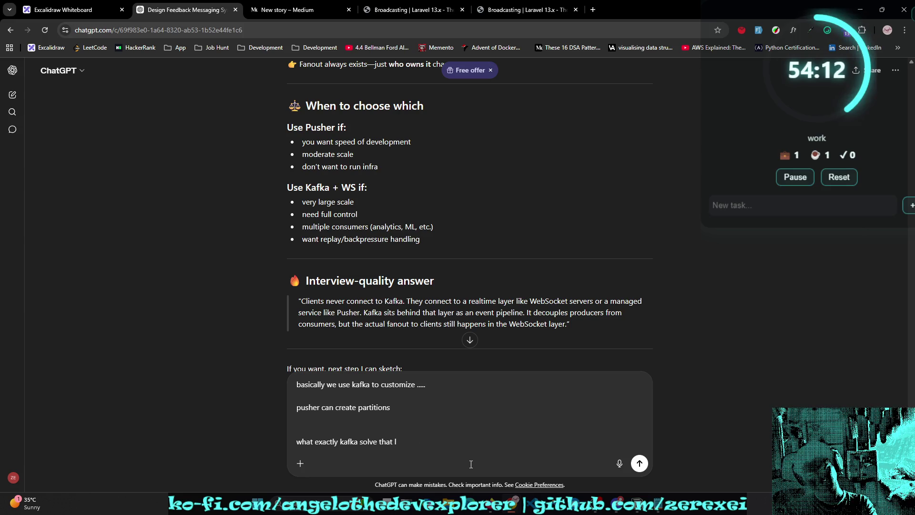
pyautogui.hotkey('ctrl', 'Tab')
pyautogui.hotkey('ctrl', 'Tab')
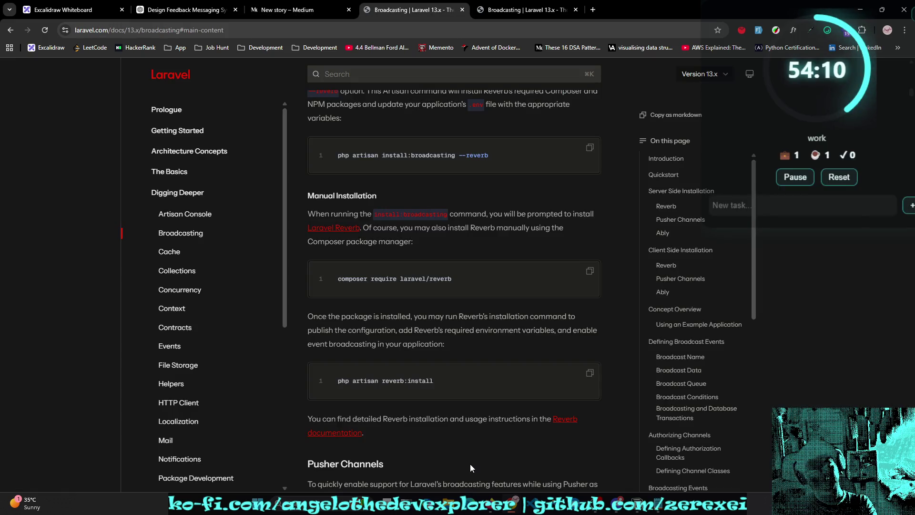
# Step: Jump to the Pusher Channels section of the Laravel docs, then return to ChatGPT
pyautogui.click(681, 220)
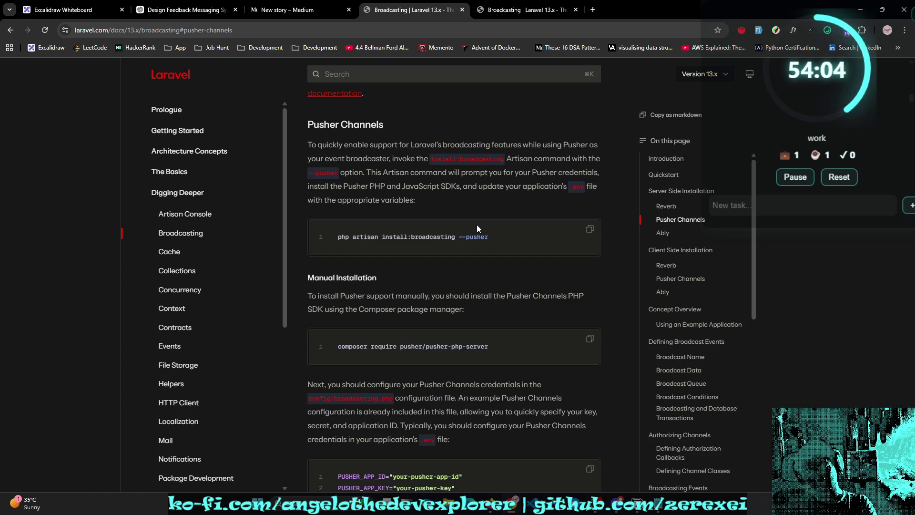
pyautogui.hotkey('ctrl', 'shift', 'Tab')
pyautogui.hotkey('ctrl', 'shift', 'Tab')
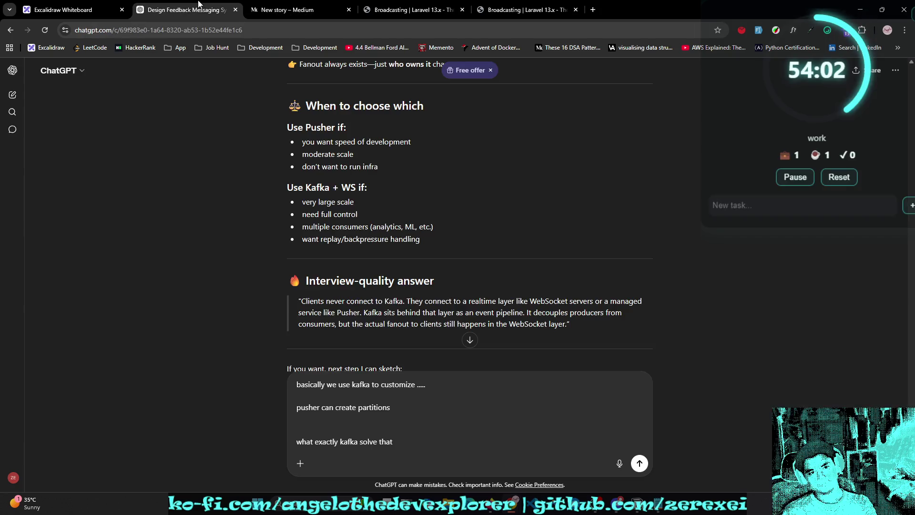
# Step: Finish the question with 'pusher server cannot?' and send it, then read the reply
pyautogui.write(' push')
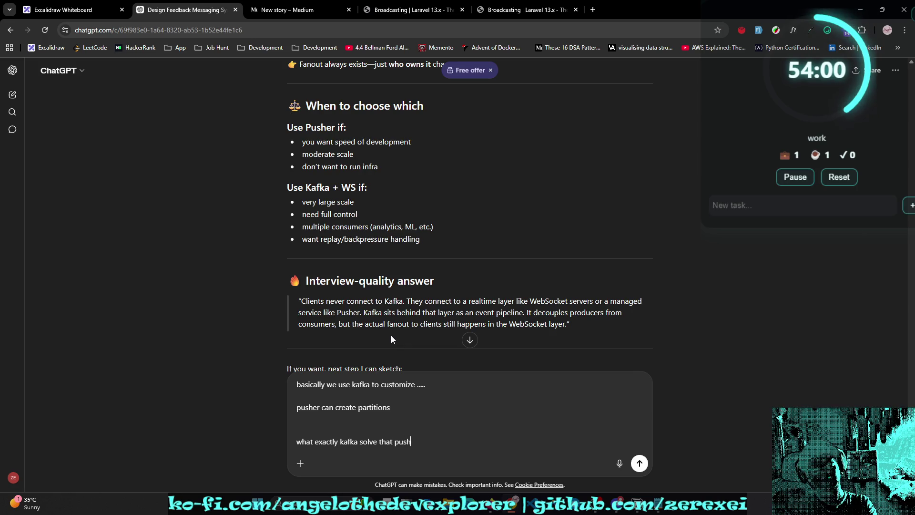
pyautogui.write('er serv')
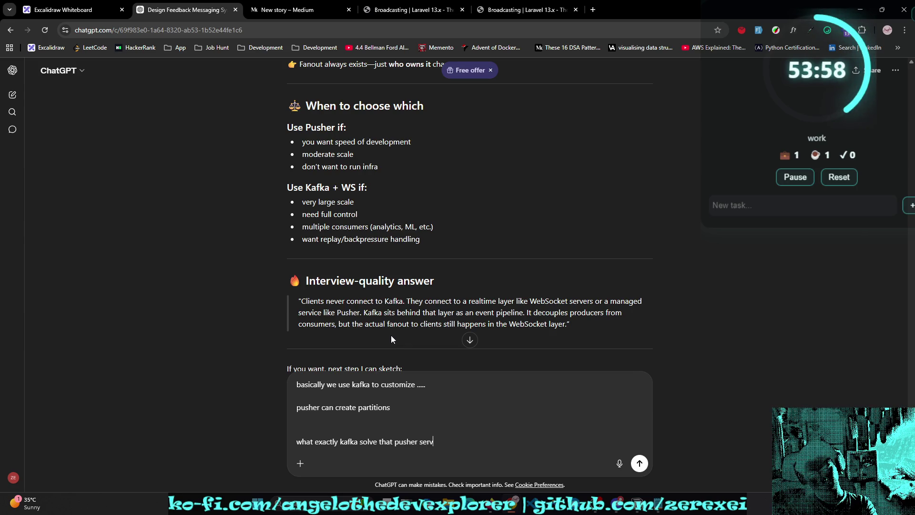
pyautogui.write('er cannot?')
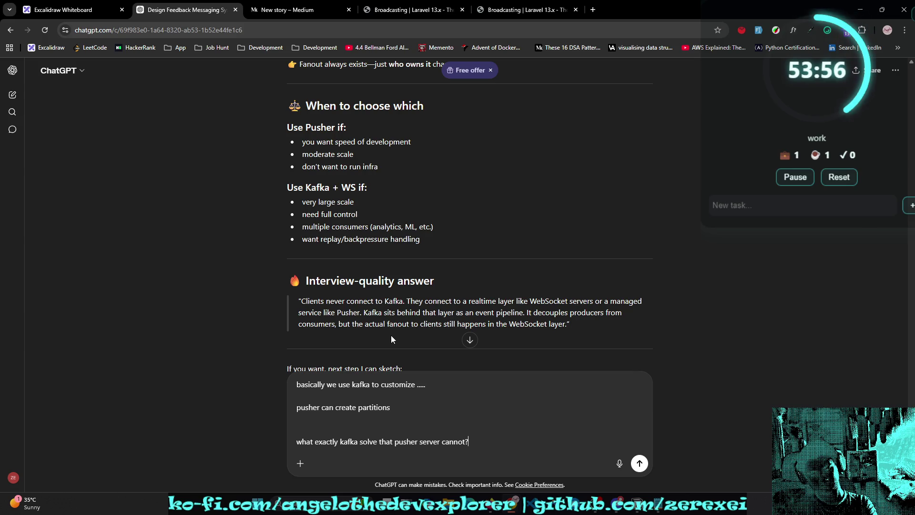
pyautogui.press('Return')
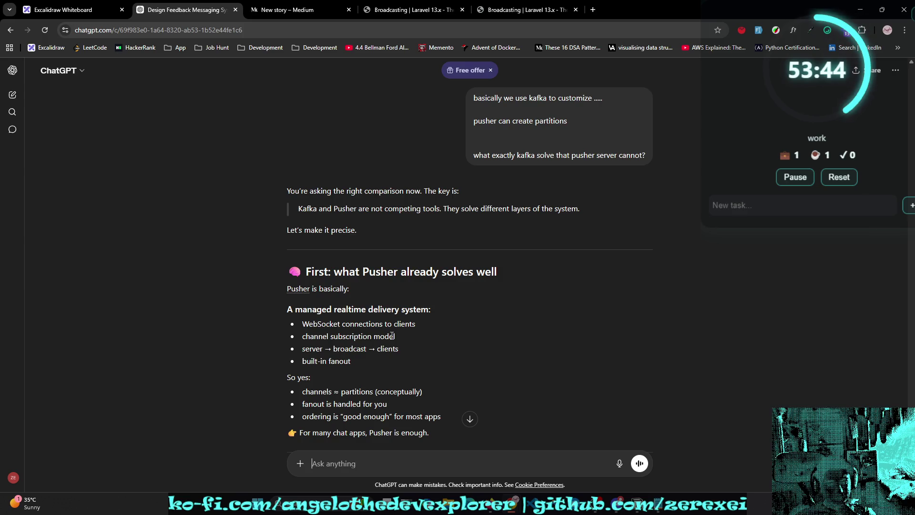
pyautogui.scroll(-2, 557, 333)
pyautogui.doubleClick(314, 253)
pyautogui.doubleClick(349, 253)
pyautogui.click(380, 285)
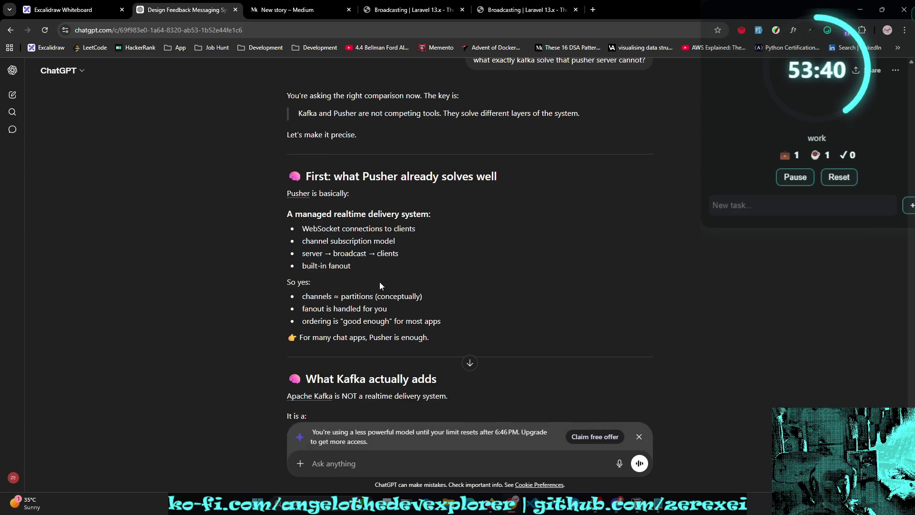
pyautogui.tripleClick(307, 268)
pyautogui.scroll(-1, 381, 248)
pyautogui.scroll(1, 430, 228)
pyautogui.click(428, 254)
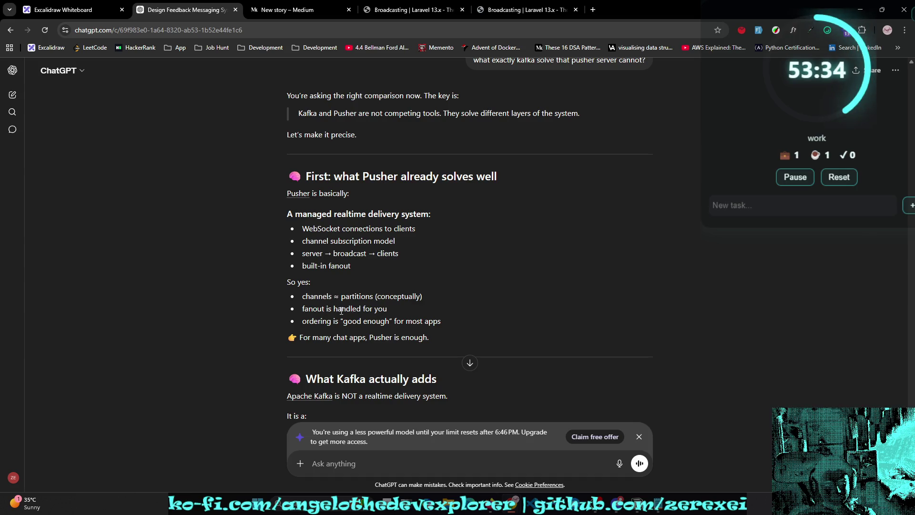
pyautogui.moveTo(394, 314)
pyautogui.mouseDown()
pyautogui.moveTo(303, 310)
pyautogui.moveTo(307, 321)
pyautogui.moveTo(453, 324)
pyautogui.mouseUp()
pyautogui.click(485, 323)
pyautogui.scroll(-2, 484, 326)
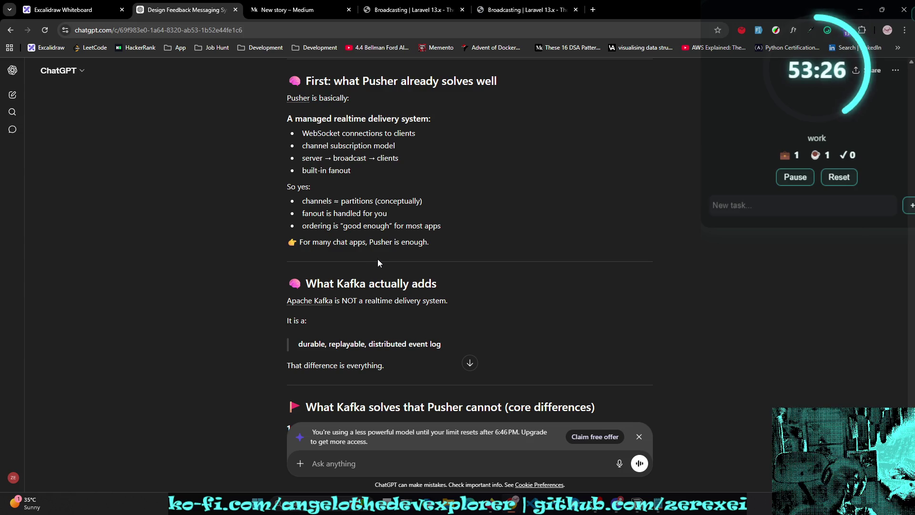
pyautogui.scroll(-1, 378, 262)
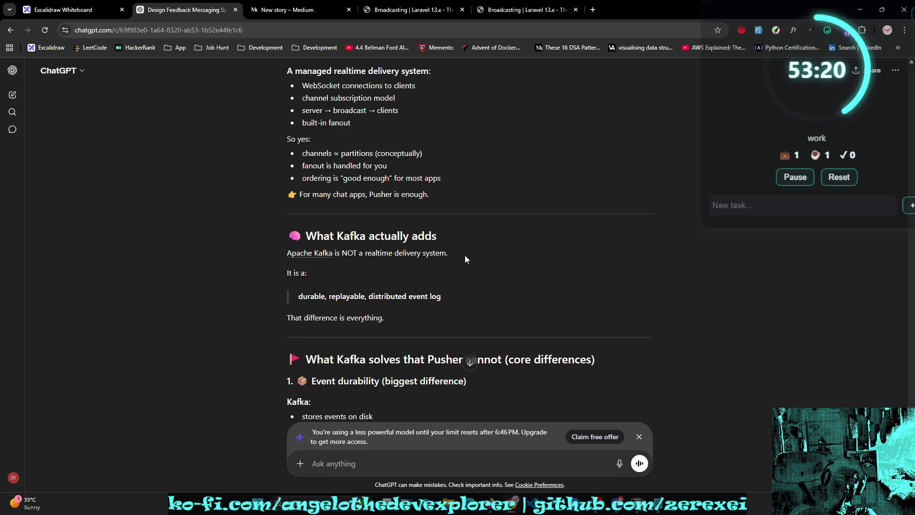
pyautogui.moveTo(465, 255); pyautogui.dragTo(274, 250)
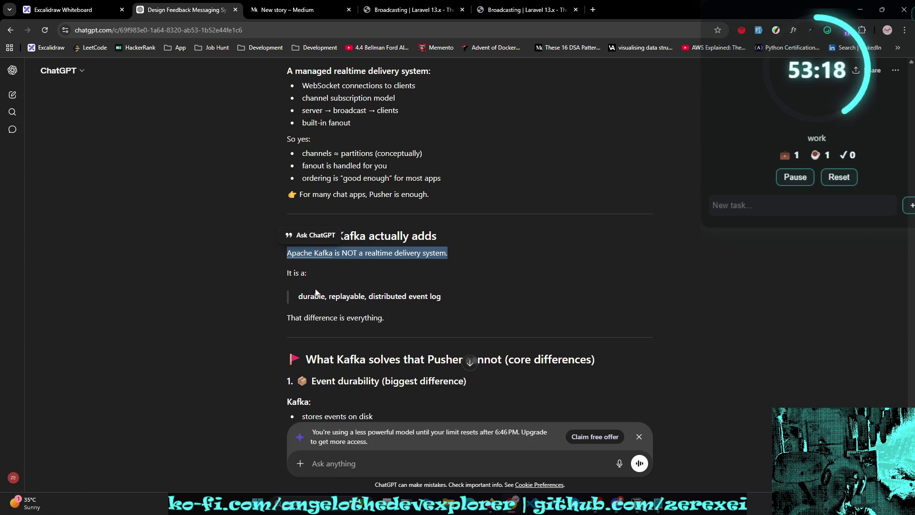
pyautogui.moveTo(298, 299); pyautogui.dragTo(378, 307)
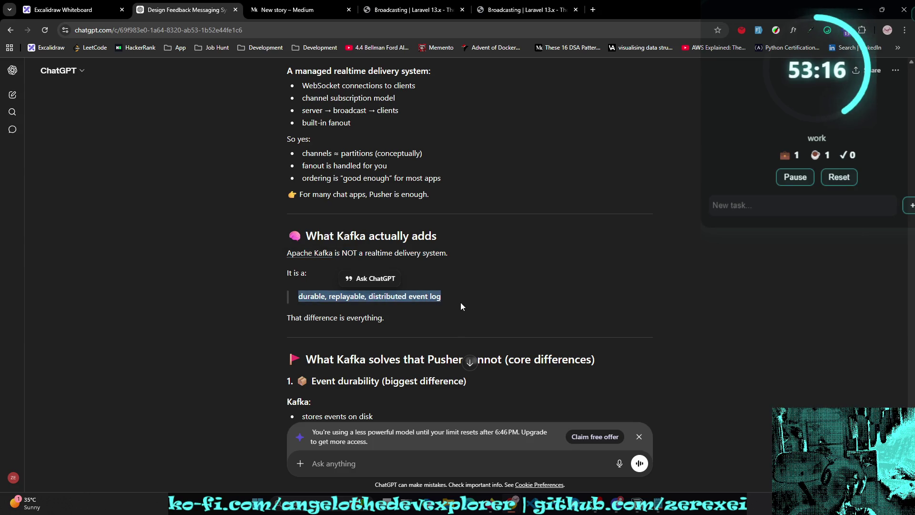
pyautogui.scroll(-1, 216, 286)
pyautogui.scroll(-2, 216, 284)
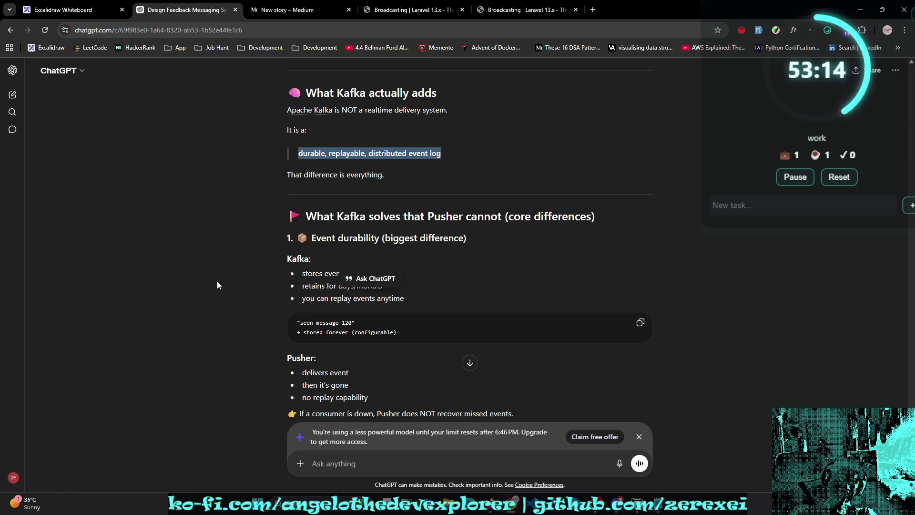
pyautogui.click(236, 265)
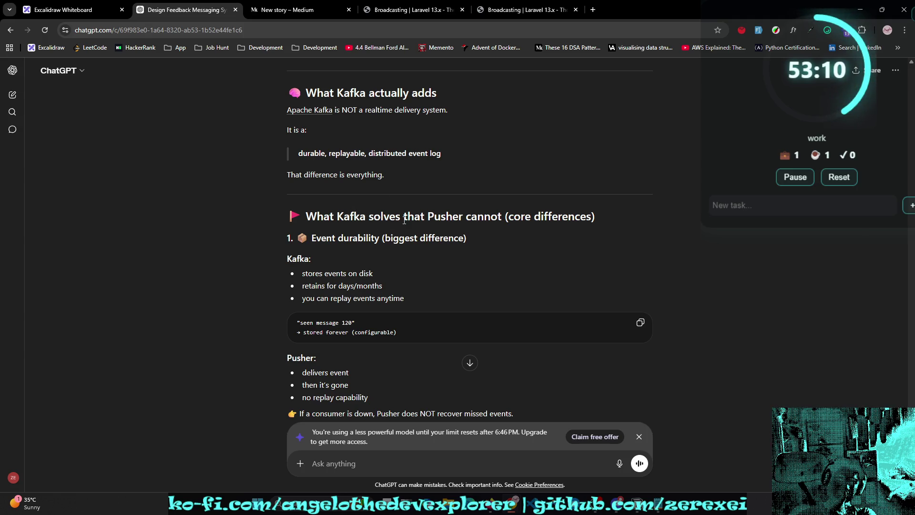
pyautogui.scroll(-1, 392, 220)
pyautogui.moveTo(304, 211)
pyautogui.mouseDown()
pyautogui.moveTo(351, 190)
pyautogui.moveTo(405, 190)
pyautogui.mouseUp()
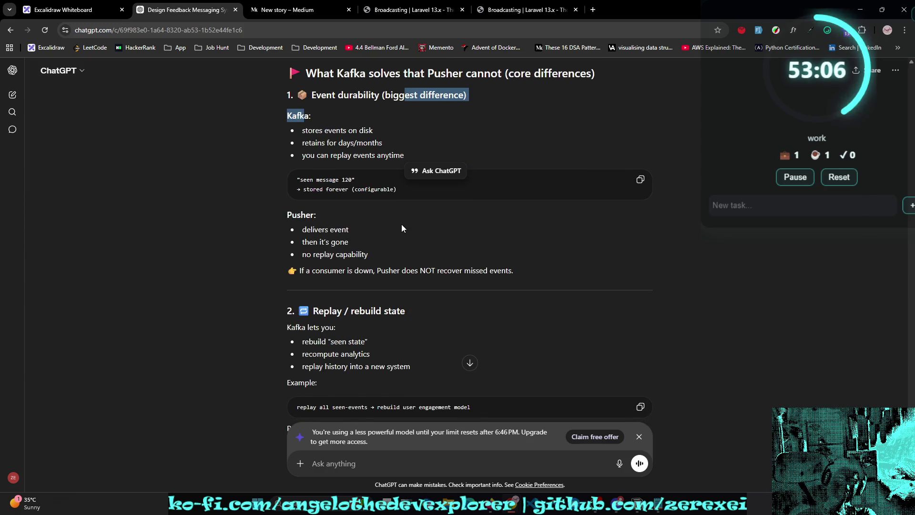
pyautogui.scroll(-1, 402, 226)
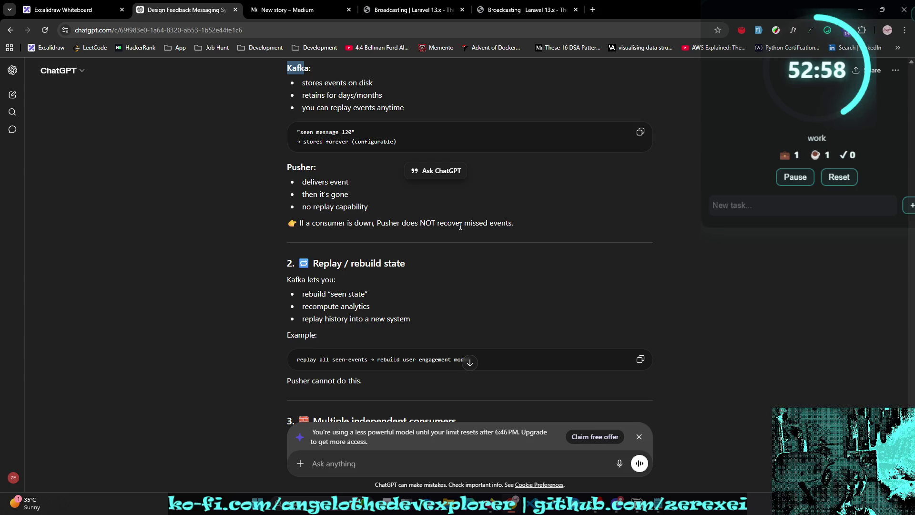
pyautogui.scroll(-1, 495, 226)
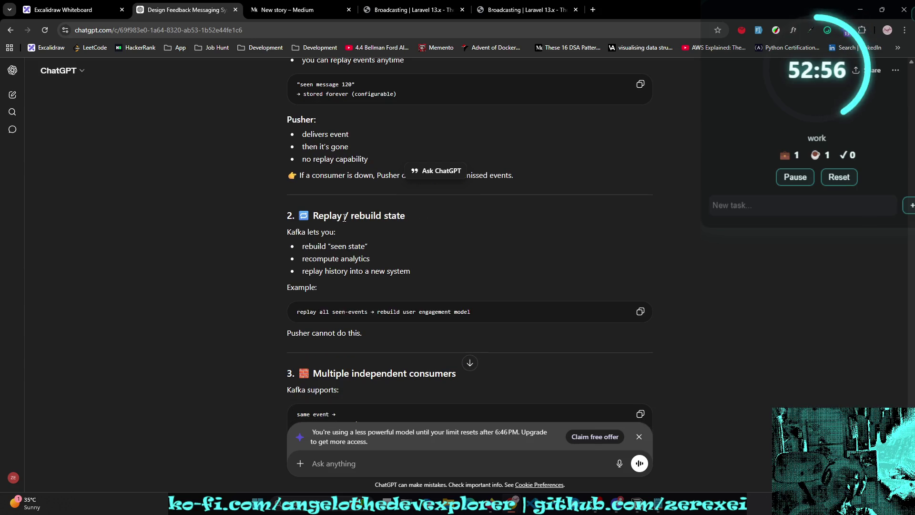
# Step: Read the answer, marking the notifications service line and the line about ordering seen events
pyautogui.scroll(-3, 452, 218)
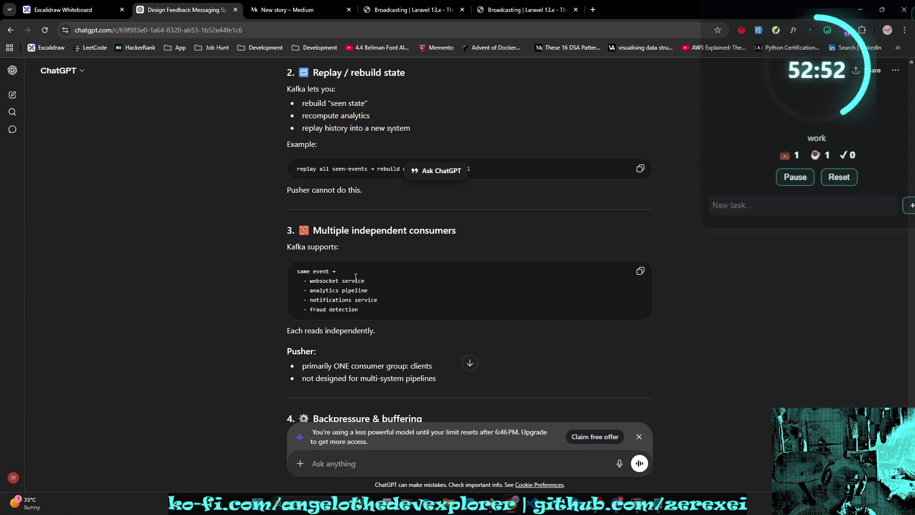
pyautogui.tripleClick(375, 300)
pyautogui.click(399, 312)
pyautogui.scroll(-2, 443, 299)
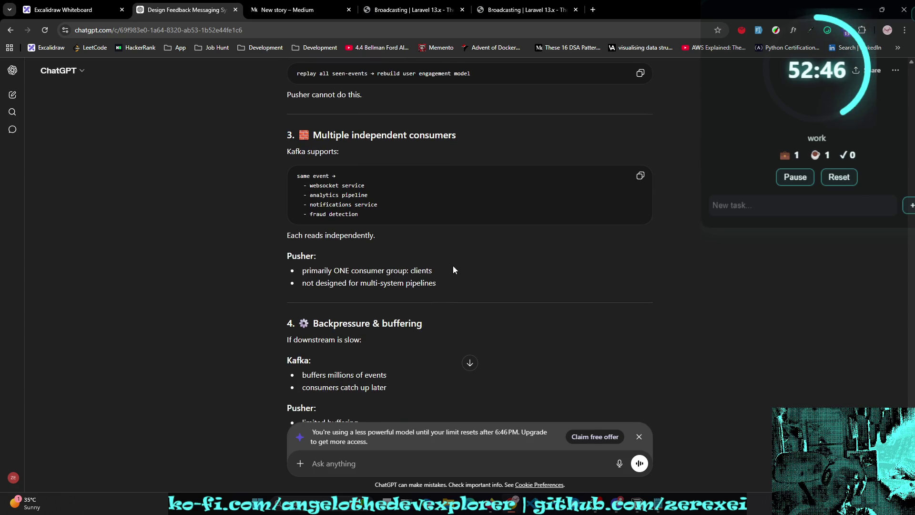
pyautogui.scroll(-3, 454, 270)
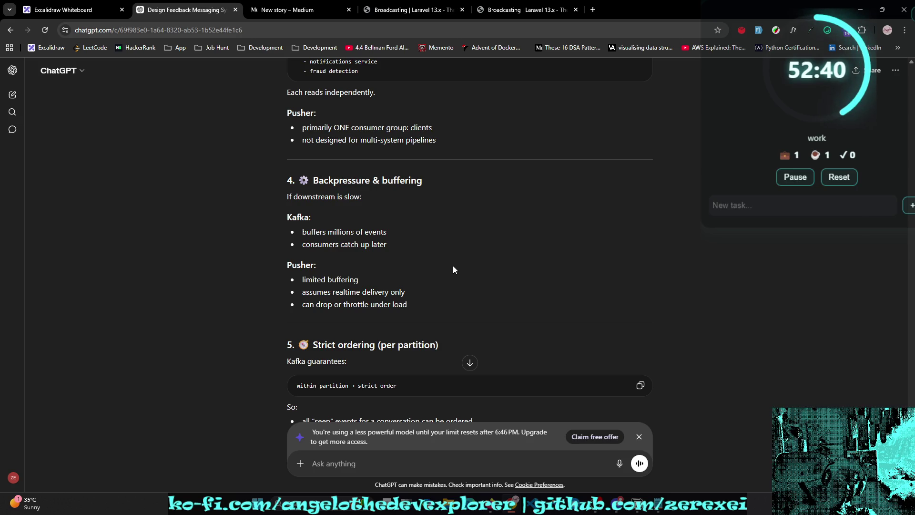
pyautogui.scroll(-2, 454, 270)
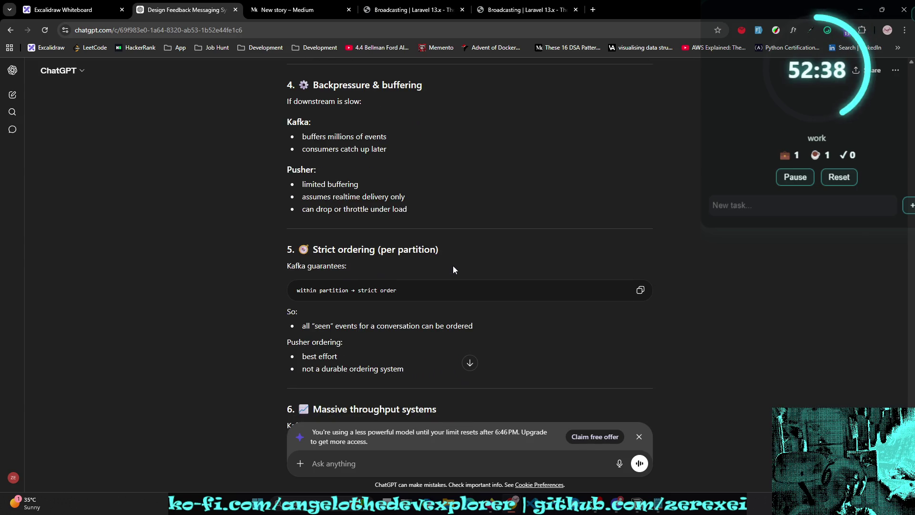
pyautogui.scroll(-1, 453, 270)
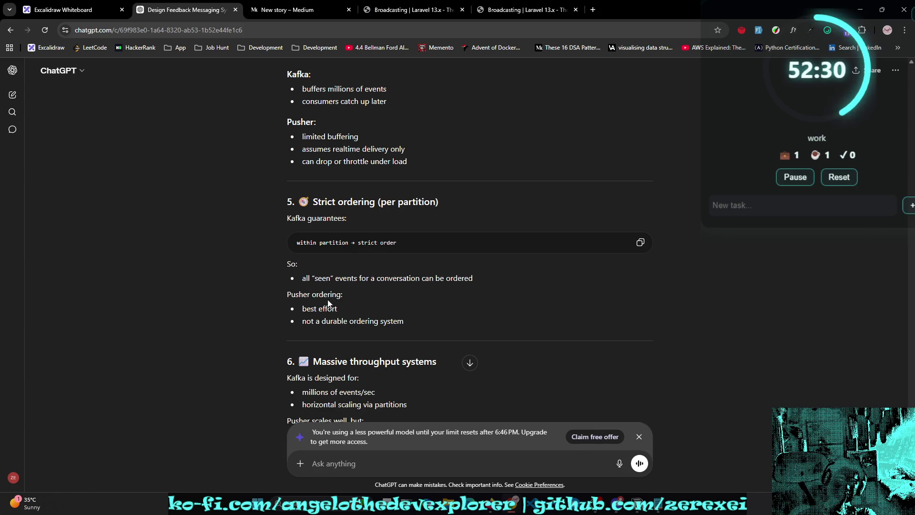
pyautogui.moveTo(484, 274); pyautogui.dragTo(267, 278)
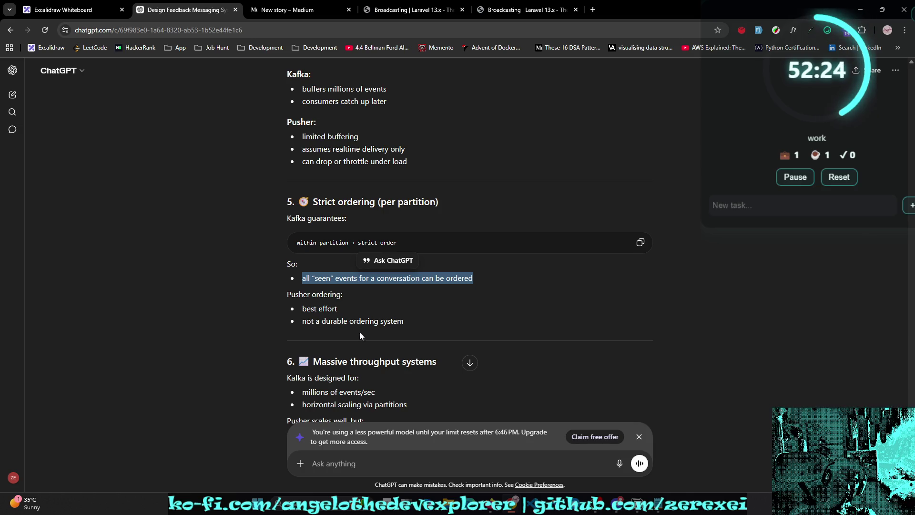
# Step: Scroll further through the answer and select the 'channels (logical grouping)' bullet
pyautogui.scroll(-2, 381, 329)
pyautogui.scroll(1, 433, 323)
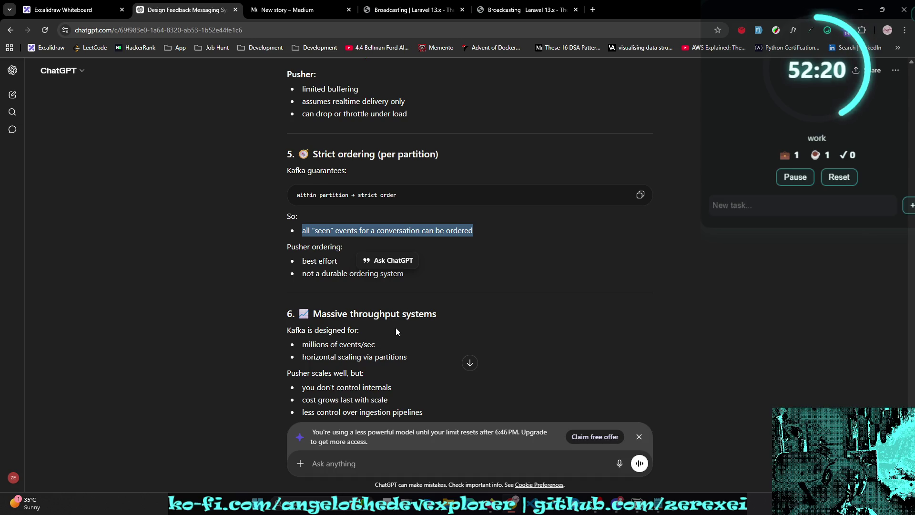
pyautogui.scroll(-1, 395, 332)
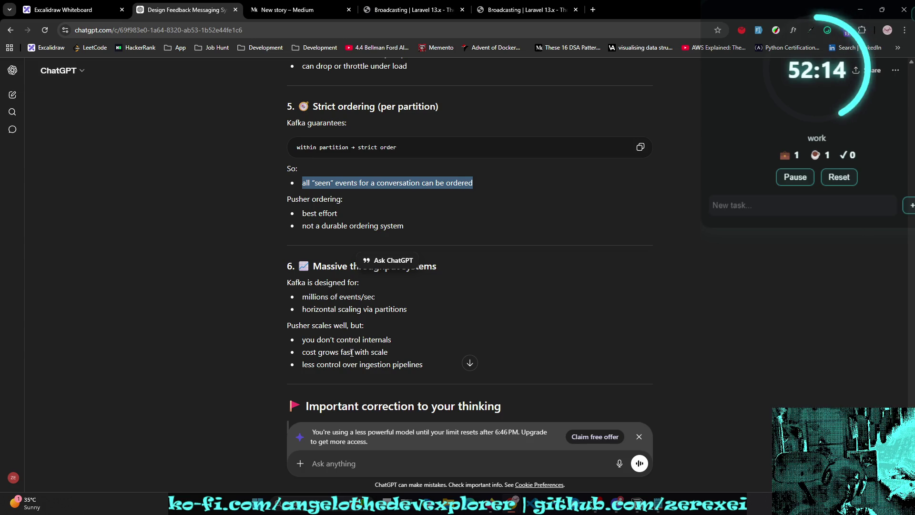
pyautogui.scroll(-1, 353, 356)
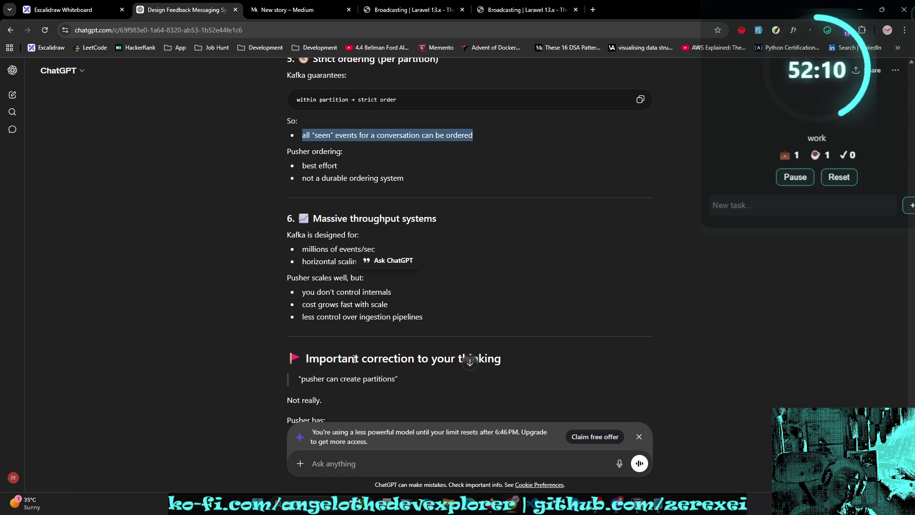
pyautogui.scroll(-1, 355, 358)
pyautogui.scroll(1, 356, 358)
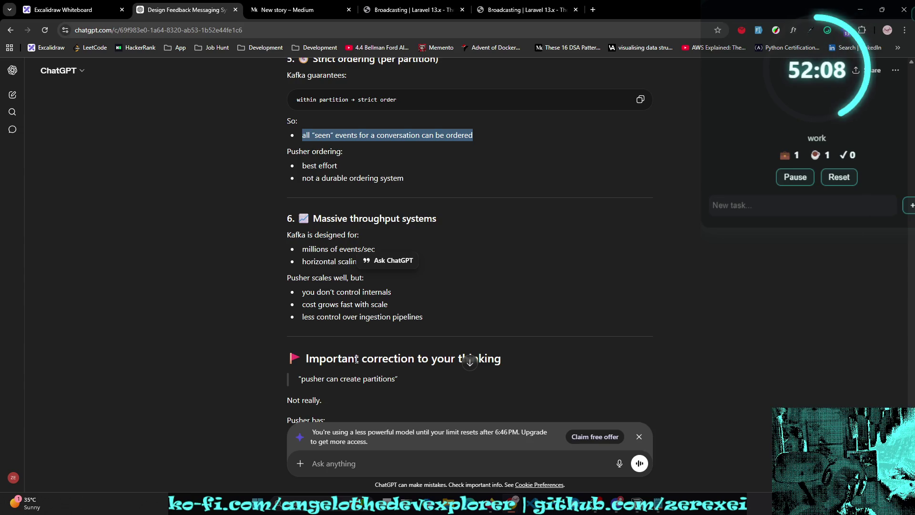
pyautogui.scroll(-1, 356, 359)
pyautogui.scroll(1, 356, 359)
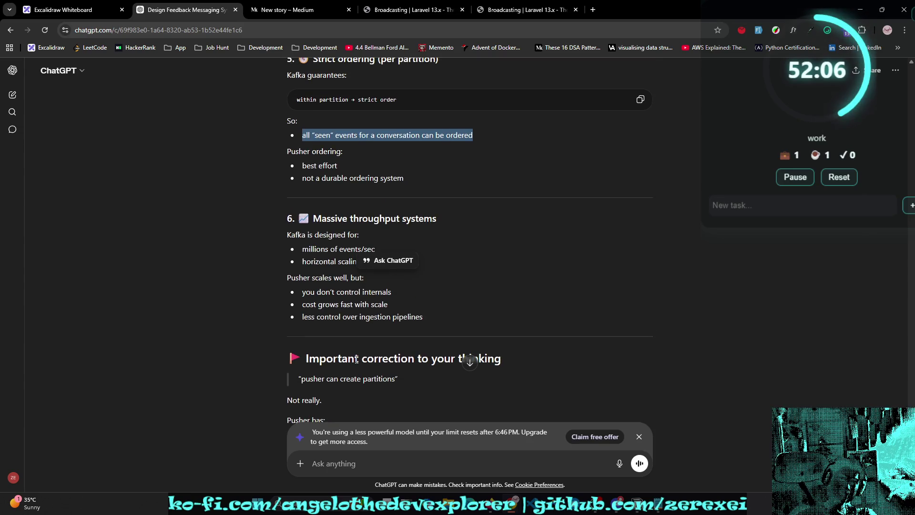
pyautogui.scroll(-1, 356, 359)
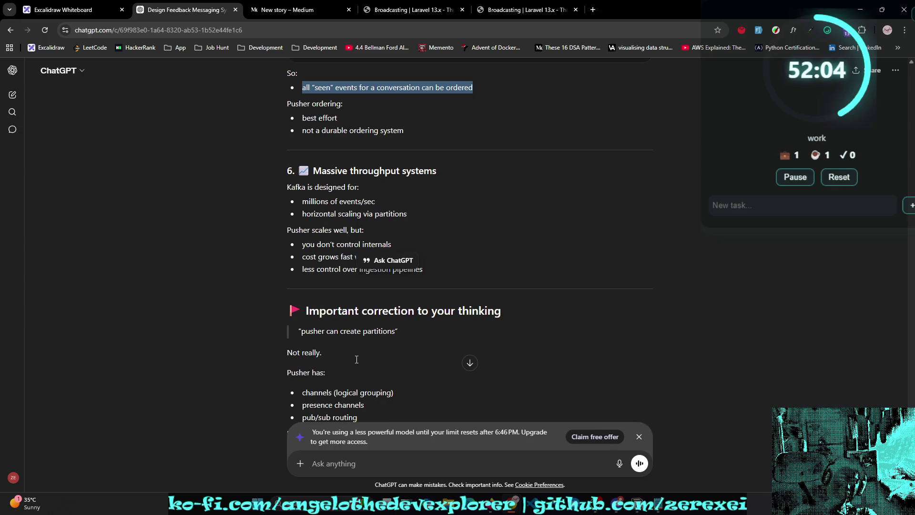
pyautogui.scroll(-1, 357, 359)
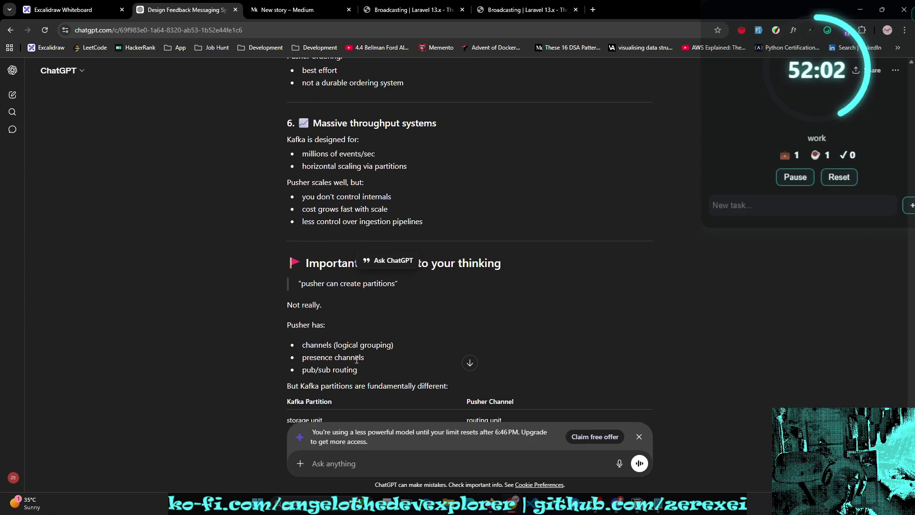
pyautogui.scroll(-1, 357, 359)
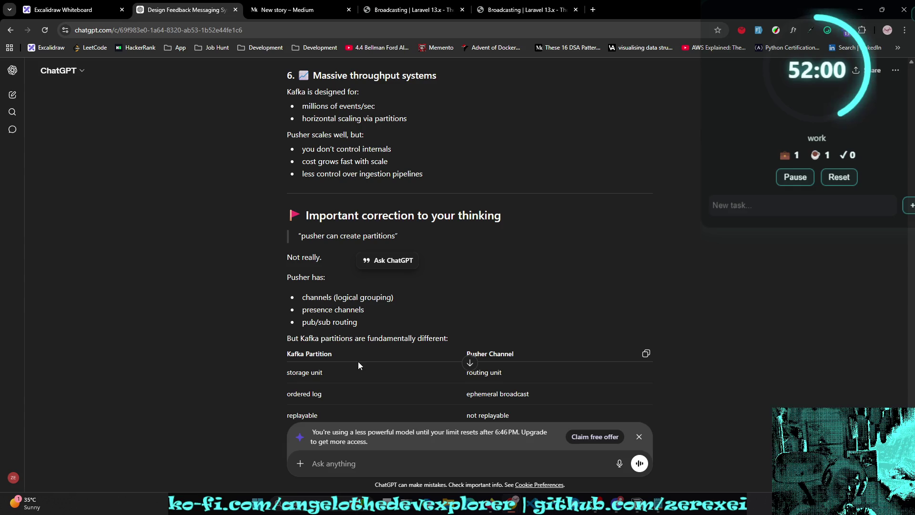
pyautogui.tripleClick(398, 296)
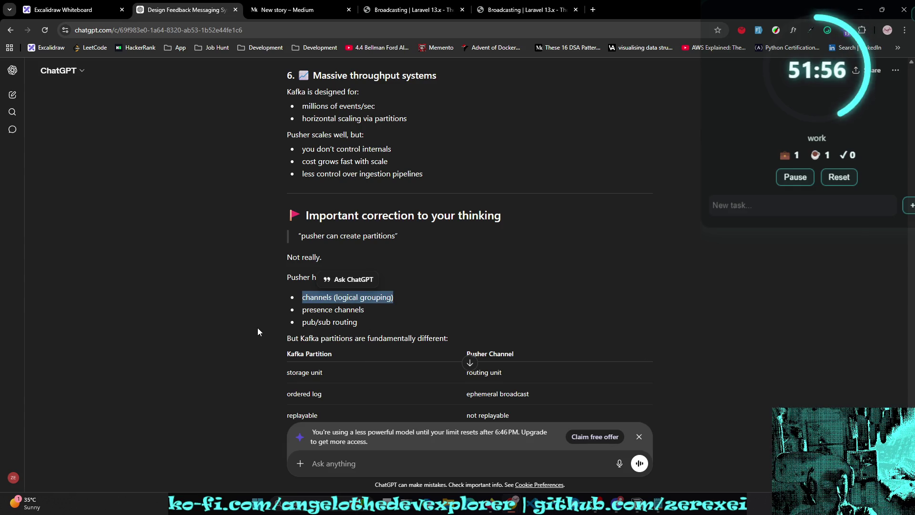
# Step: Search Google for 'ephemeral' from the comparison table, staying on the ChatGPT conversation
pyautogui.scroll(-1, 326, 340)
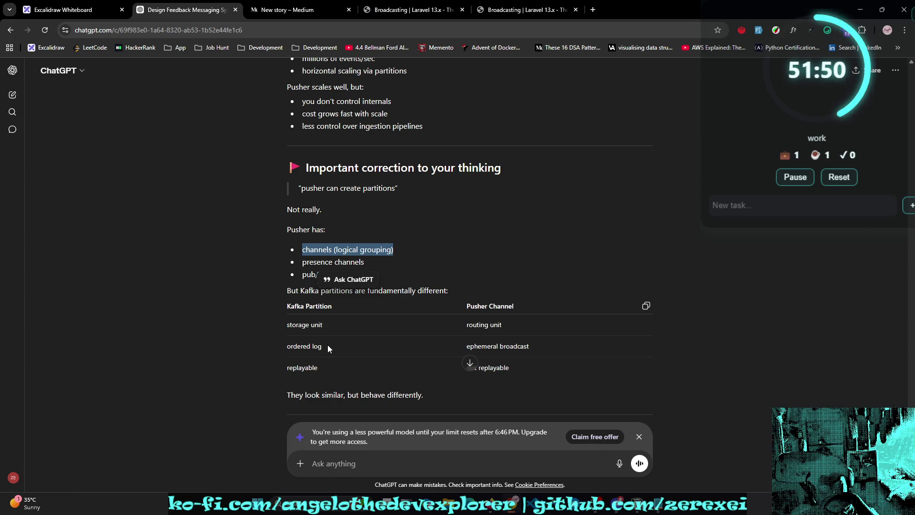
pyautogui.scroll(-1, 327, 349)
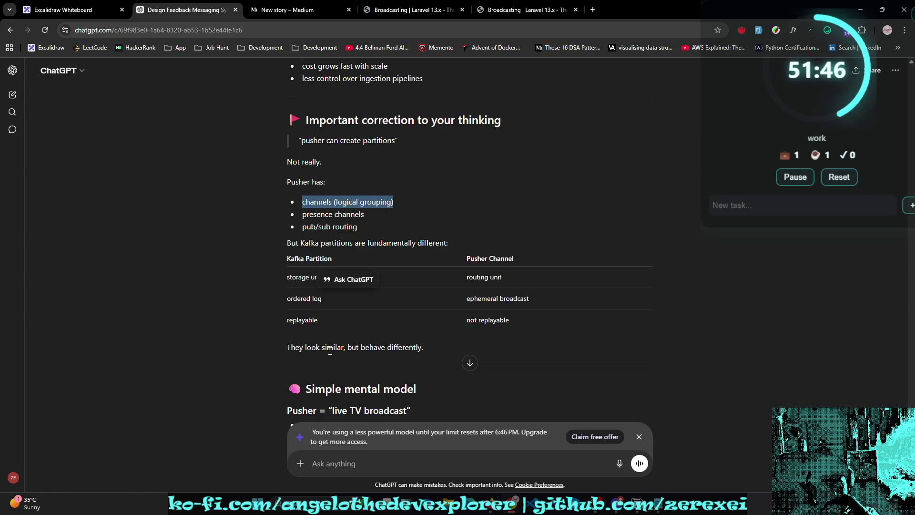
pyautogui.doubleClick(481, 302)
pyautogui.rightClick(481, 305)
pyautogui.click(528, 342)
pyautogui.hotkey('ctrl', 'shift', 'Tab')
# Step: Read on to the architecture view (API servers→Kafka→WebSocket layer→client) and the final answer
pyautogui.click(545, 310)
pyautogui.scroll(-1, 545, 310)
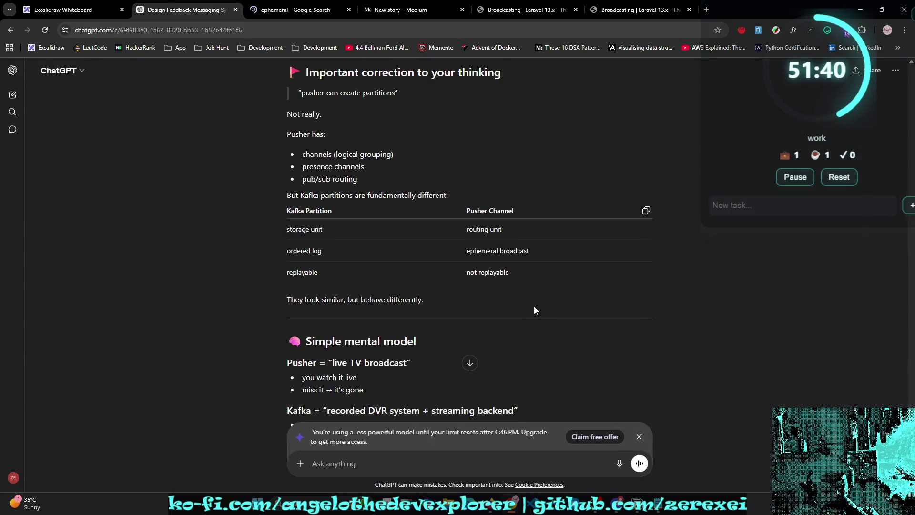
pyautogui.scroll(-1, 523, 309)
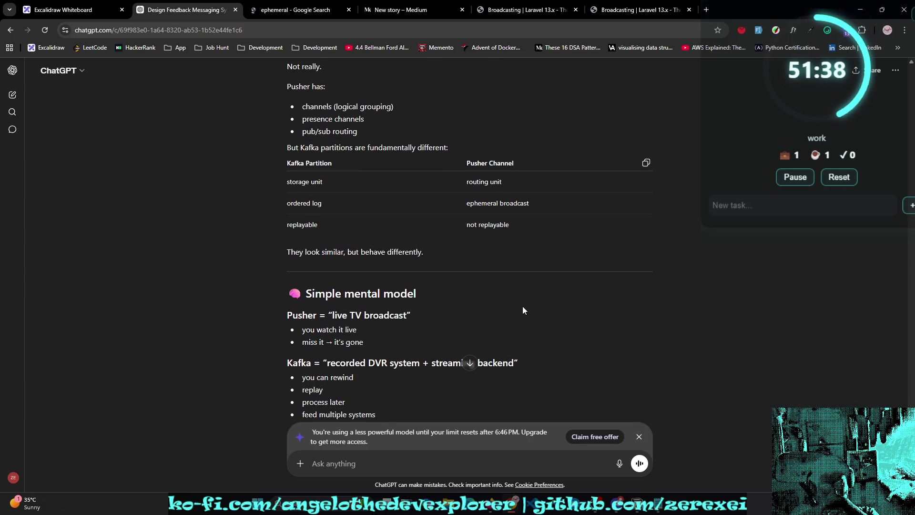
pyautogui.scroll(-1, 523, 309)
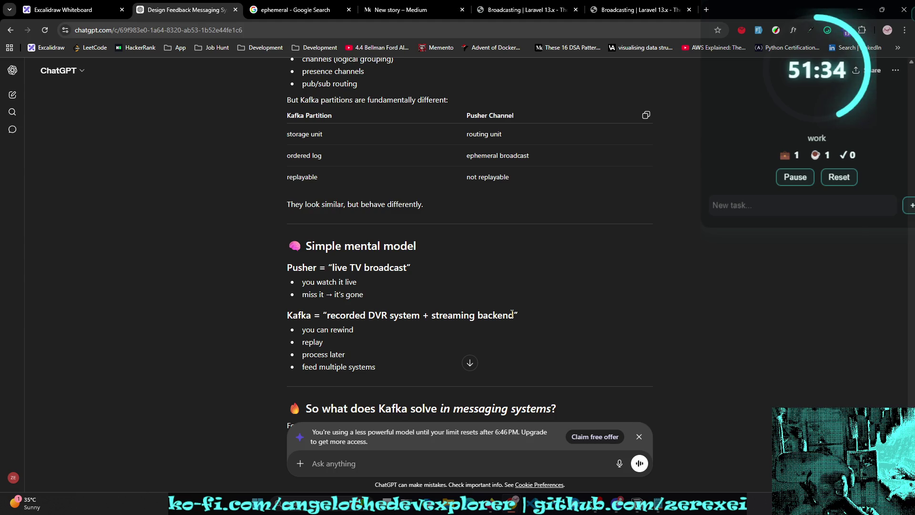
pyautogui.scroll(-1, 513, 314)
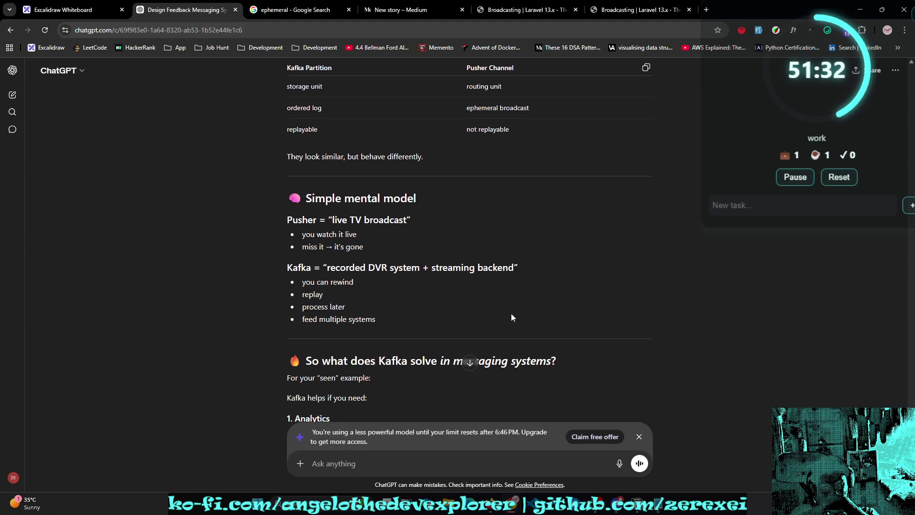
pyautogui.scroll(-1, 512, 313)
pyautogui.scroll(-1, 513, 314)
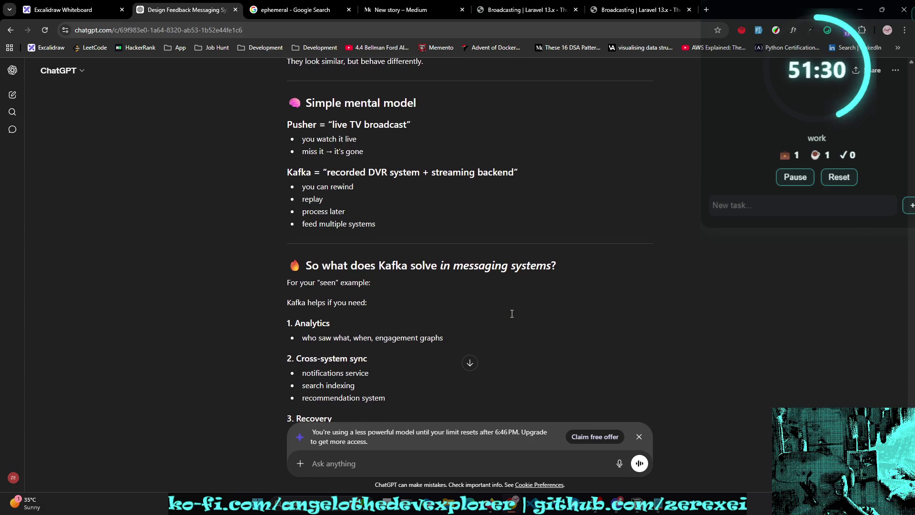
pyautogui.scroll(-1, 512, 314)
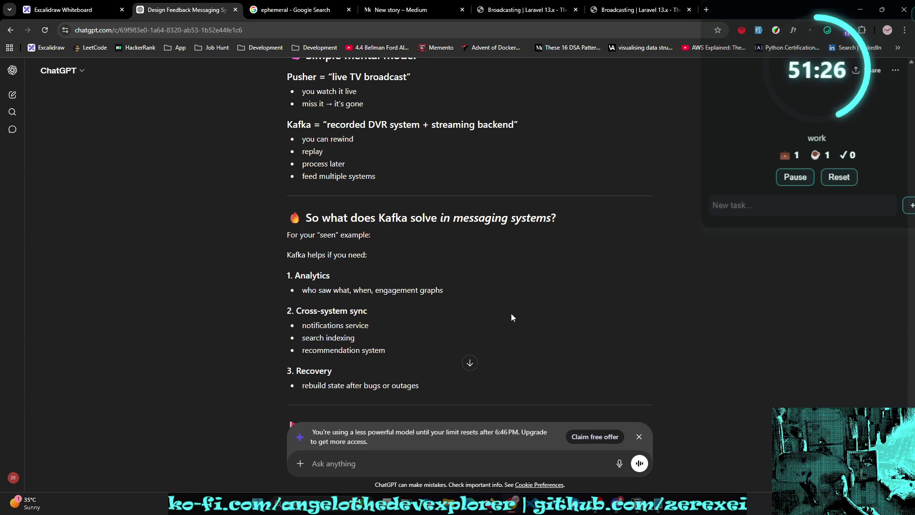
pyautogui.scroll(-1, 511, 315)
pyautogui.scroll(-3, 512, 313)
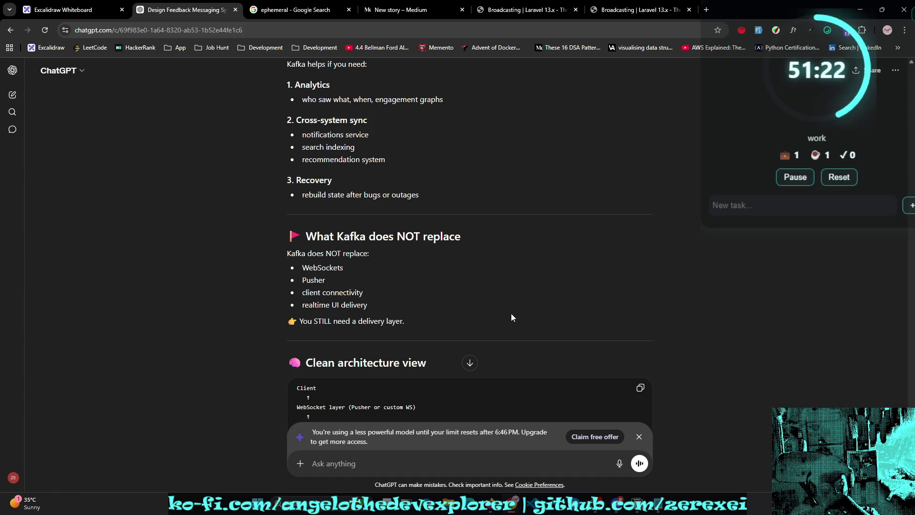
pyautogui.scroll(-1, 511, 317)
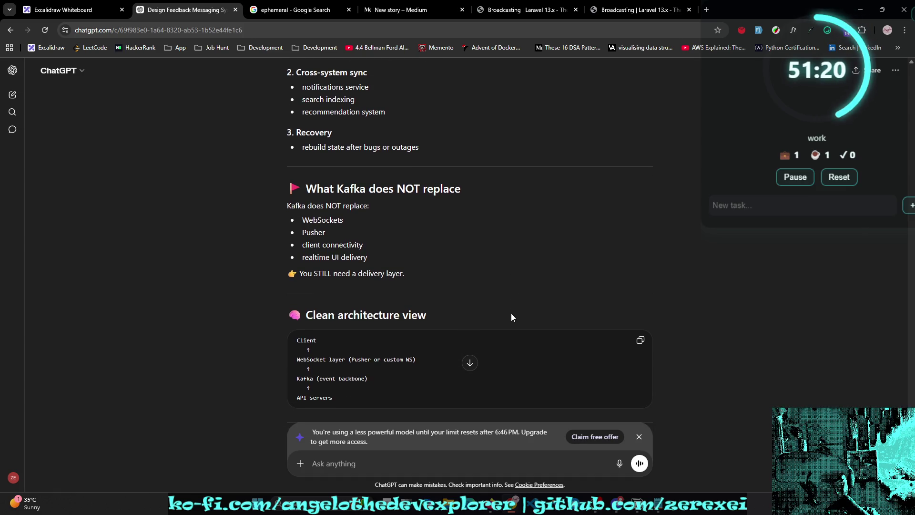
pyautogui.scroll(-1, 511, 314)
pyautogui.moveTo(245, 167); pyautogui.dragTo(311, 248)
pyautogui.scroll(-1, 311, 251)
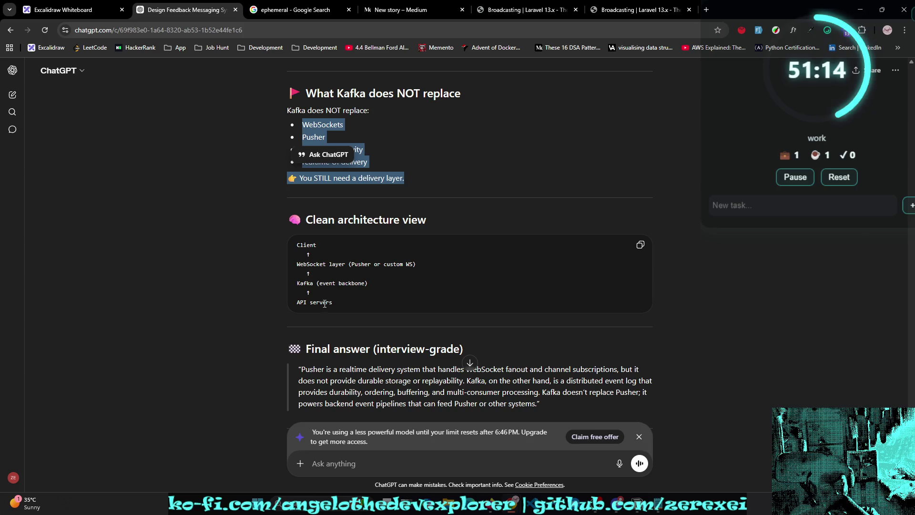
pyautogui.scroll(-2, 297, 246)
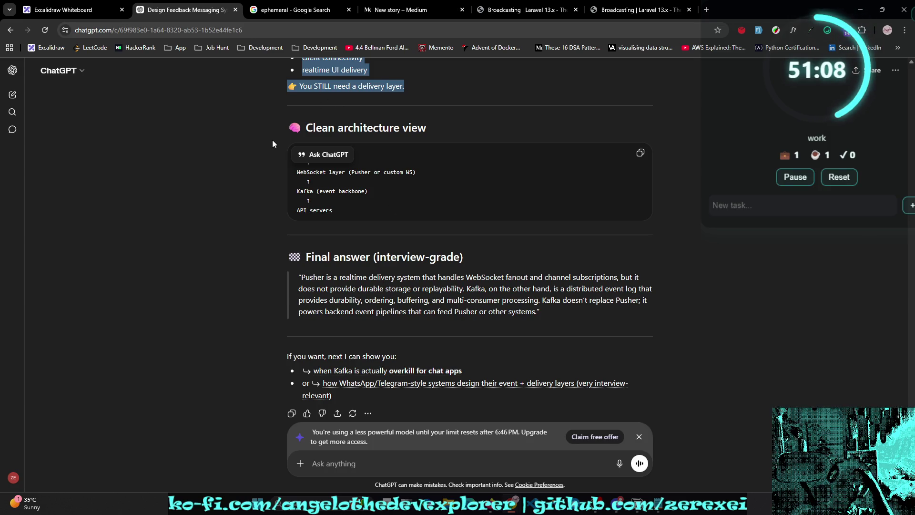
pyautogui.hotkey('ctrl', 'Tab')
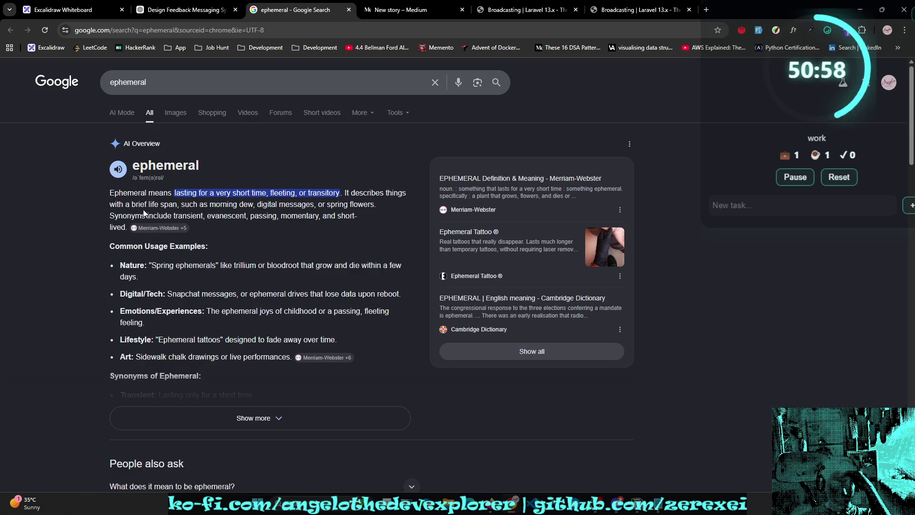
# Step: Highlight part of the ephemeral definition, then close the Google search tab
pyautogui.moveTo(132, 204); pyautogui.dragTo(193, 205)
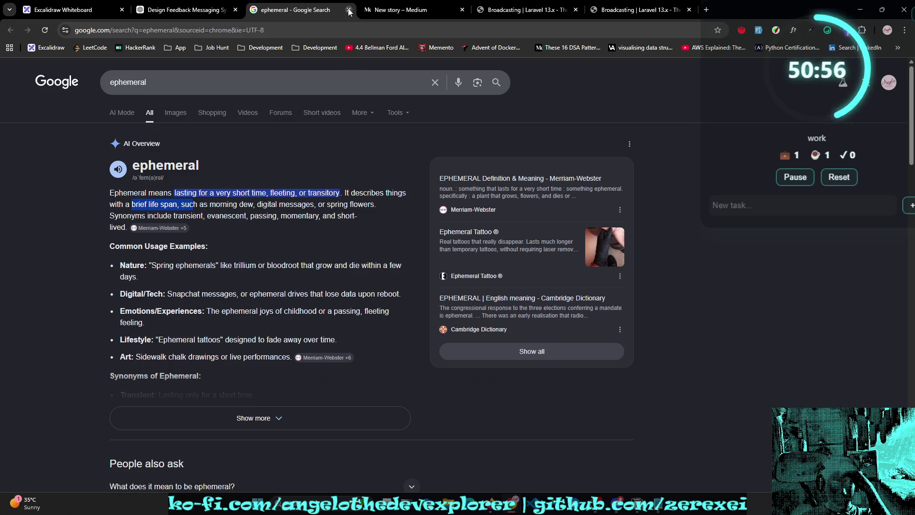
pyautogui.click(350, 10)
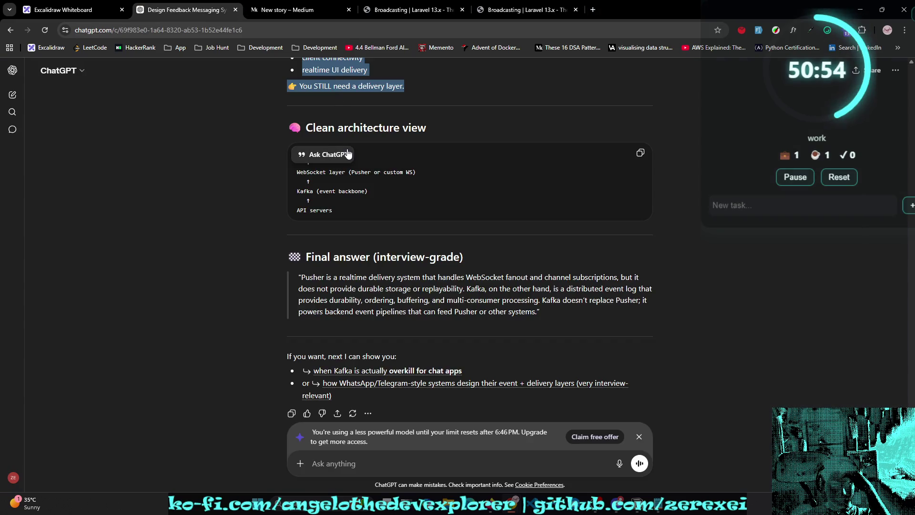
# Step: Scroll back to the Kafka Partition vs Pusher Channel table and highlight the 'ephemeral broadcast' rows
pyautogui.scroll(2, 536, 190)
pyautogui.click(587, 193)
pyautogui.scroll(15, 585, 190)
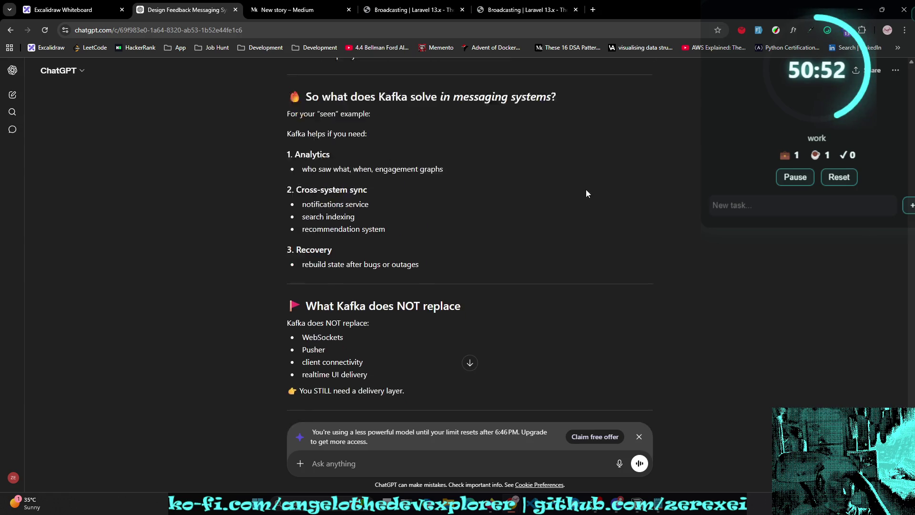
pyautogui.scroll(2, 580, 185)
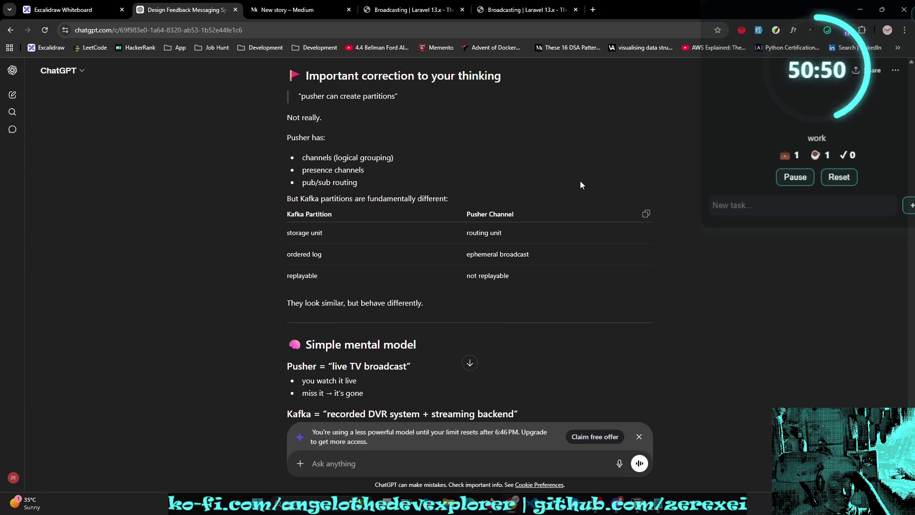
pyautogui.moveTo(545, 214); pyautogui.dragTo(444, 219)
pyautogui.moveTo(466, 254); pyautogui.dragTo(610, 257)
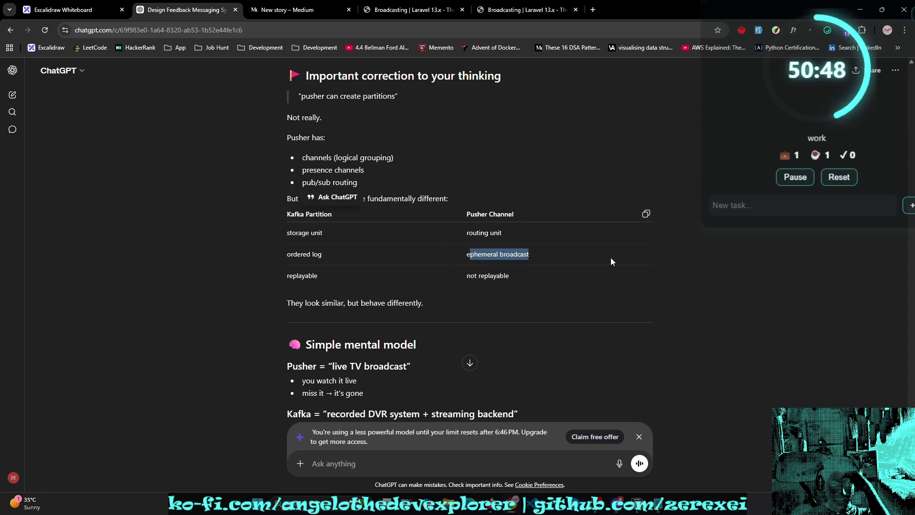
pyautogui.click(611, 258)
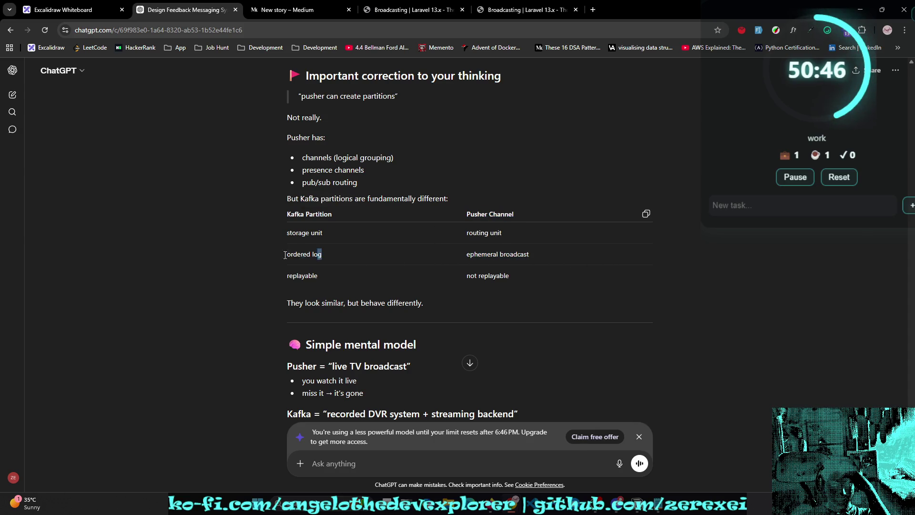
pyautogui.moveTo(287, 254); pyautogui.dragTo(187, 261)
pyautogui.click(188, 261)
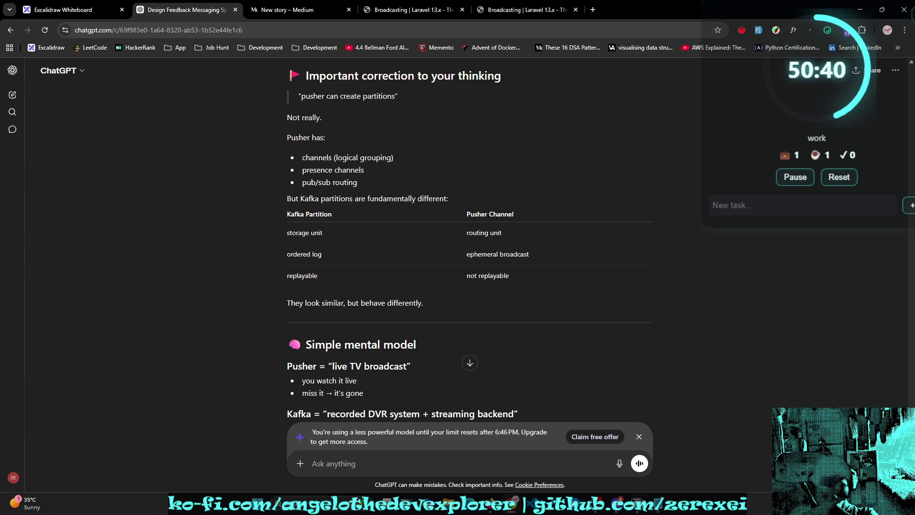
# Step: Glance at the Notion requirements, then cycle browser tabs to the Excalidraw whiteboard
pyautogui.hotkey('alt', 'Tab')
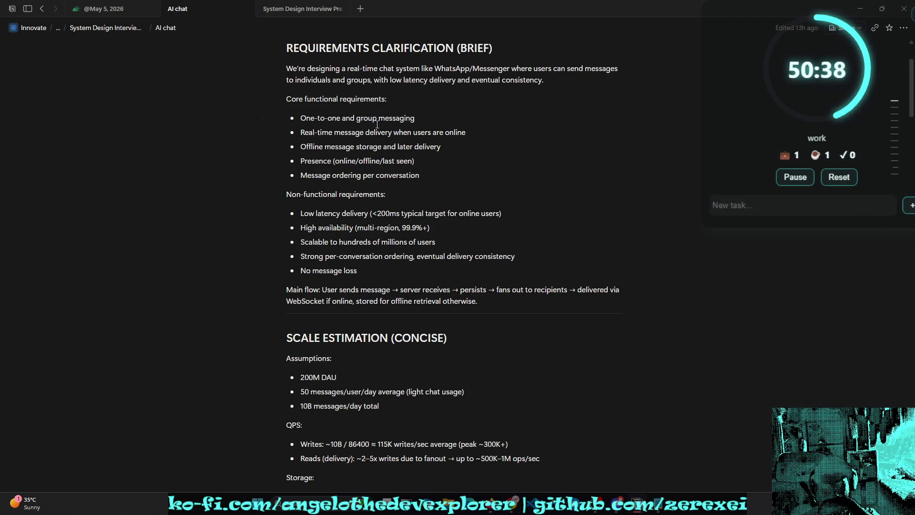
pyautogui.hotkey('alt', 'Tab')
pyautogui.hotkey('ctrl', 'shift', 'Tab')
pyautogui.hotkey('ctrl', 'Tab')
pyautogui.click(279, 9)
pyautogui.click(415, 9)
pyautogui.hotkey('ctrl', 'shift', 'Tab')
pyautogui.hotkey('ctrl', 'shift', 'Tab')
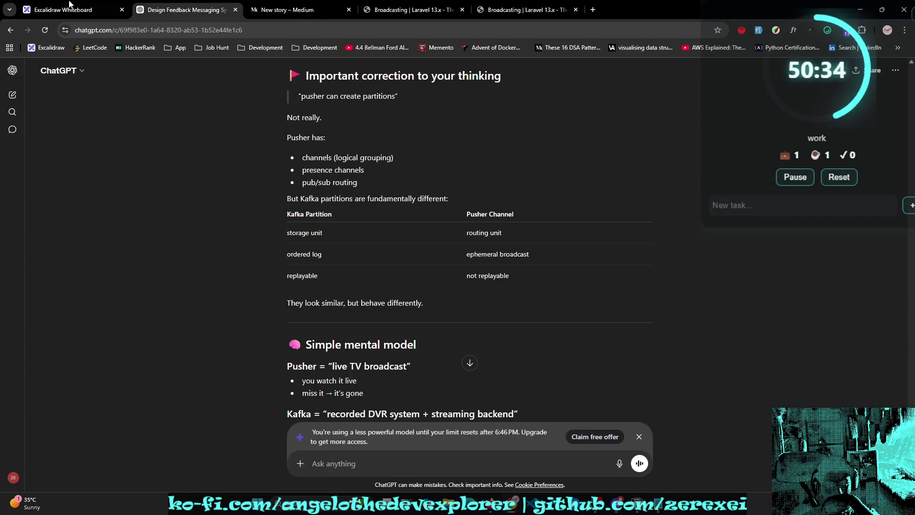
pyautogui.hotkey('ctrl', 'shift', 'Tab')
# Step: Center the seen-event diagram and change the middle label to 'user2 receive seen event'
pyautogui.moveTo(233, 236)
pyautogui.mouseDown()
pyautogui.moveTo(379, 168)
pyautogui.moveTo(431, 205)
pyautogui.mouseUp()
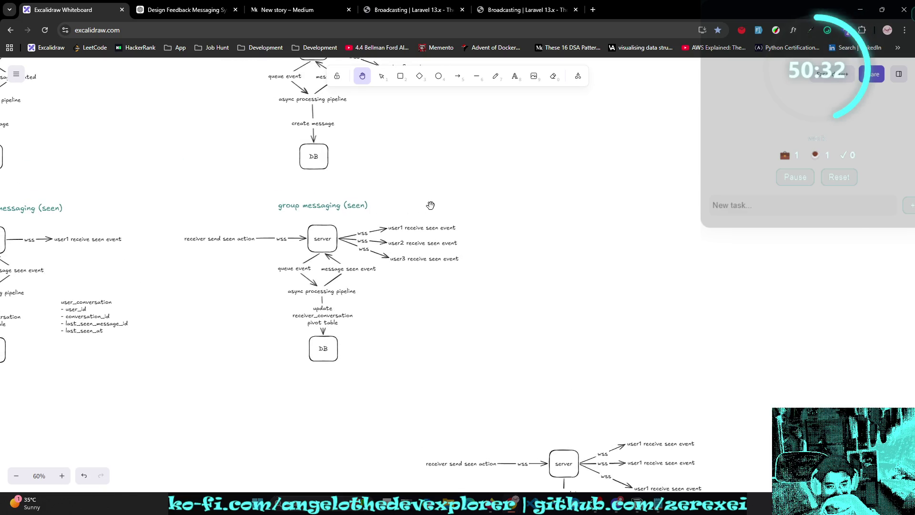
pyautogui.moveTo(497, 302)
pyautogui.mouseDown()
pyautogui.moveTo(380, 188)
pyautogui.moveTo(546, 322)
pyautogui.mouseUp()
pyautogui.moveTo(521, 276)
pyautogui.mouseDown()
pyautogui.moveTo(623, 341)
pyautogui.moveTo(563, 268)
pyautogui.moveTo(470, 280)
pyautogui.moveTo(333, 178)
pyautogui.mouseUp()
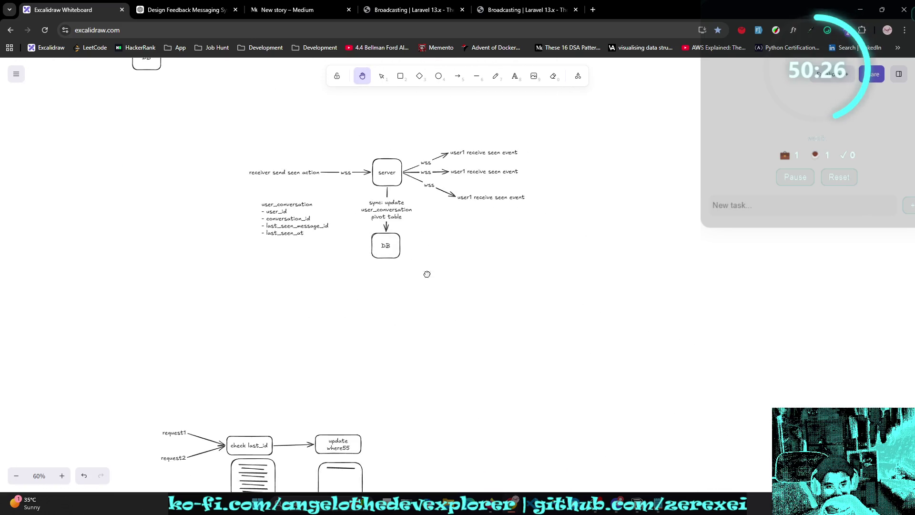
pyautogui.moveTo(425, 271); pyautogui.dragTo(454, 301)
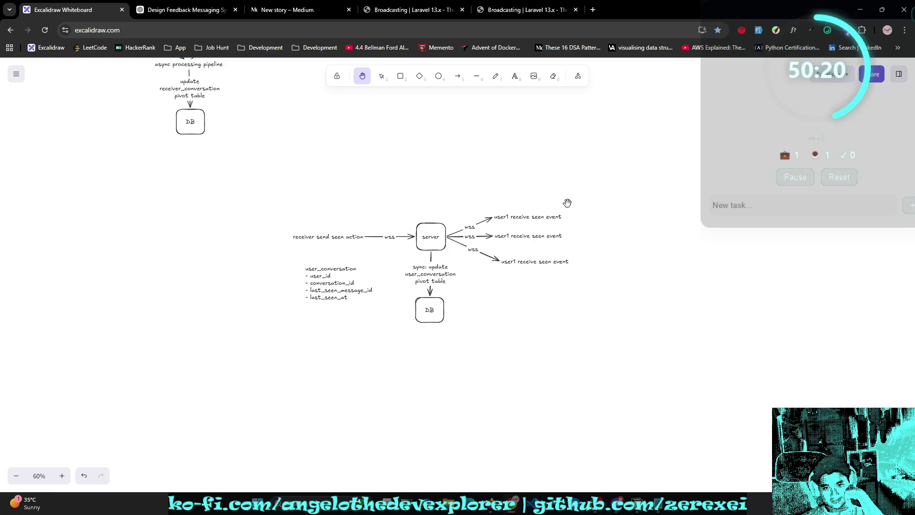
pyautogui.moveTo(555, 250); pyautogui.dragTo(535, 236)
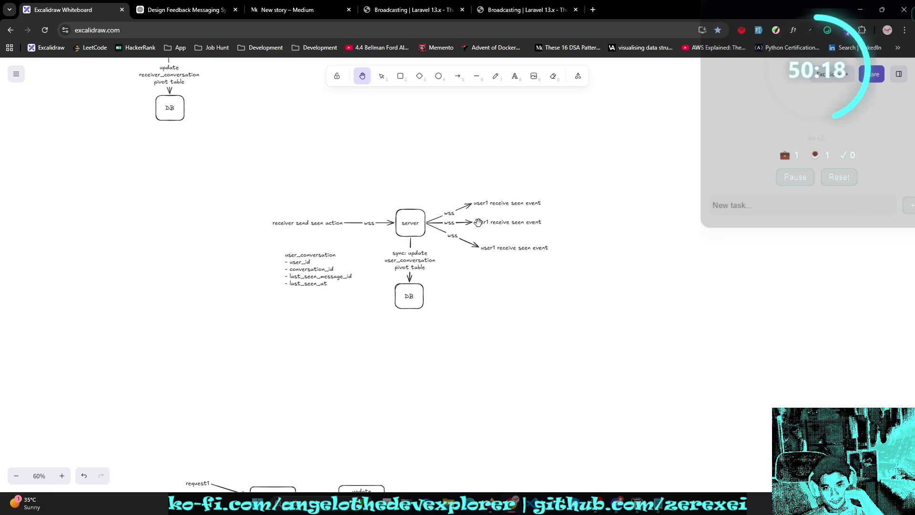
pyautogui.press('v')
pyautogui.doubleClick(487, 221)
pyautogui.click(488, 221)
pyautogui.press('BackSpace')
pyautogui.write('2')
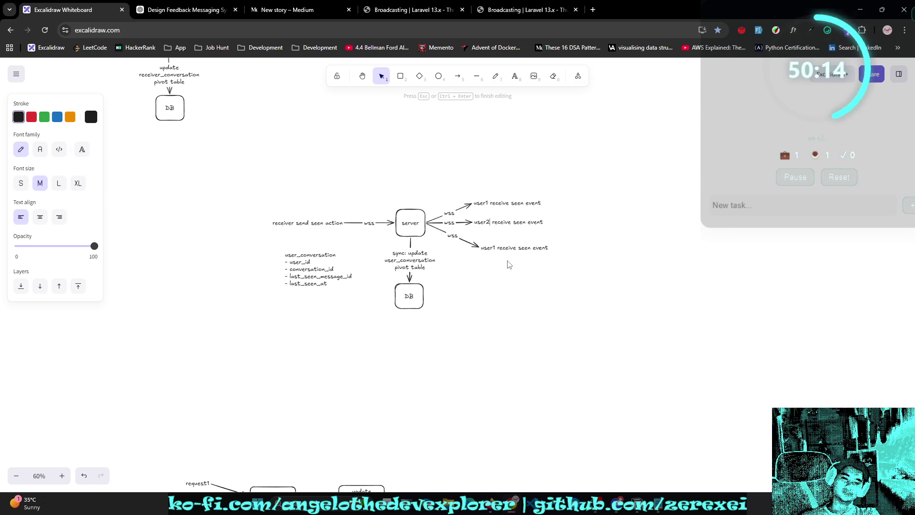
pyautogui.click(496, 248)
# Step: Change the bottom receiver label from user1 to 'user2 receive seen event'
pyautogui.press('Return')
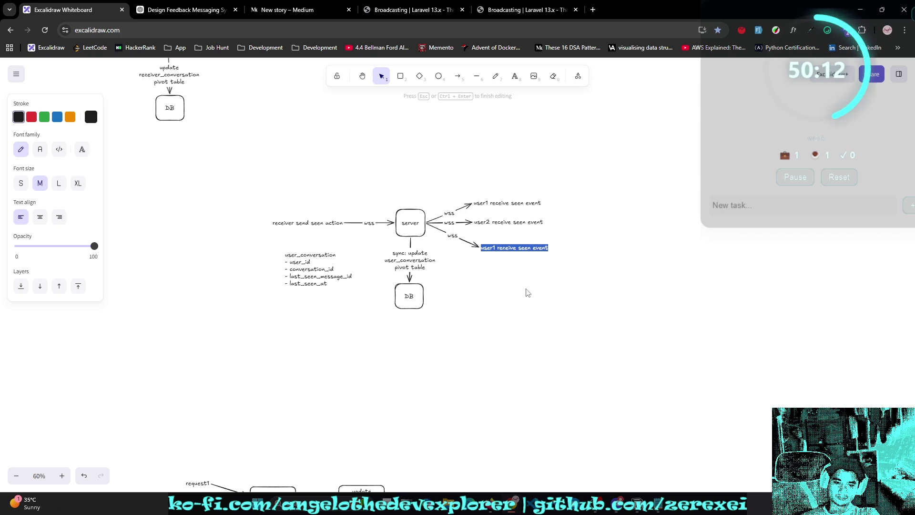
pyautogui.press('Left')
pyautogui.hotkey('ctrl', 'Right')
pyautogui.press('BackSpace')
pyautogui.write('2')
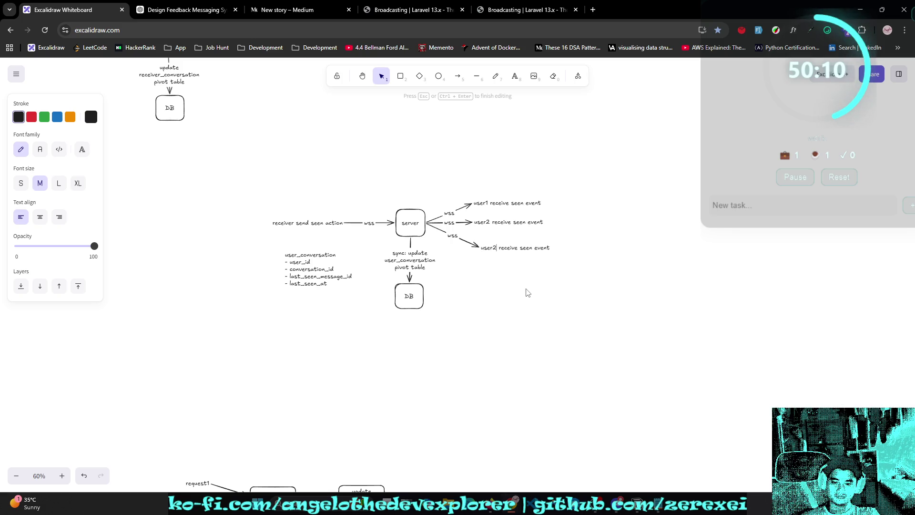
pyautogui.click(527, 292)
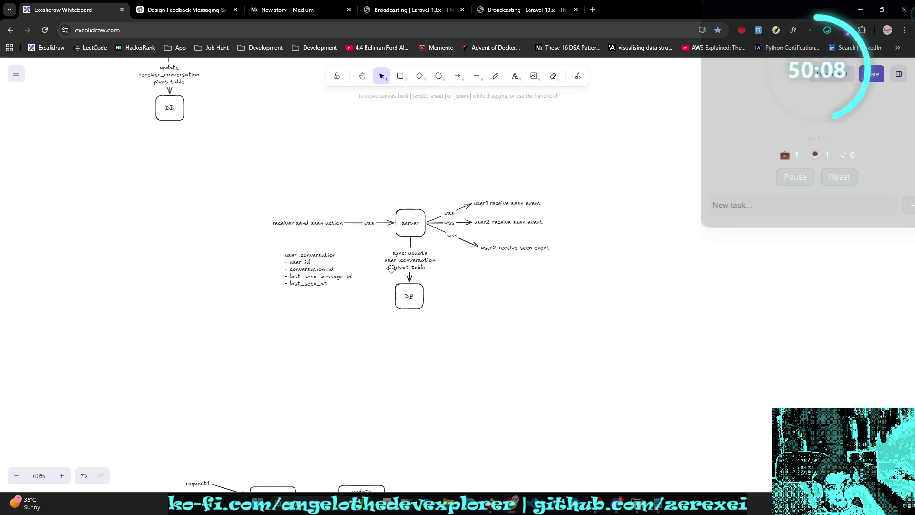
# Step: Add a two-line '{ }' text note right of the DB box, then bring up Medium
pyautogui.doubleClick(505, 284)
pyautogui.write('{')
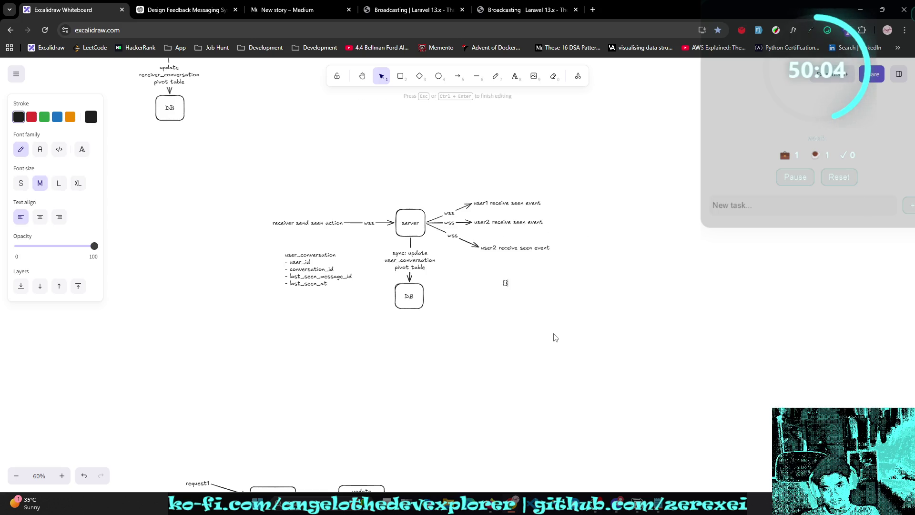
pyautogui.press('Return')
pyautogui.write('}')
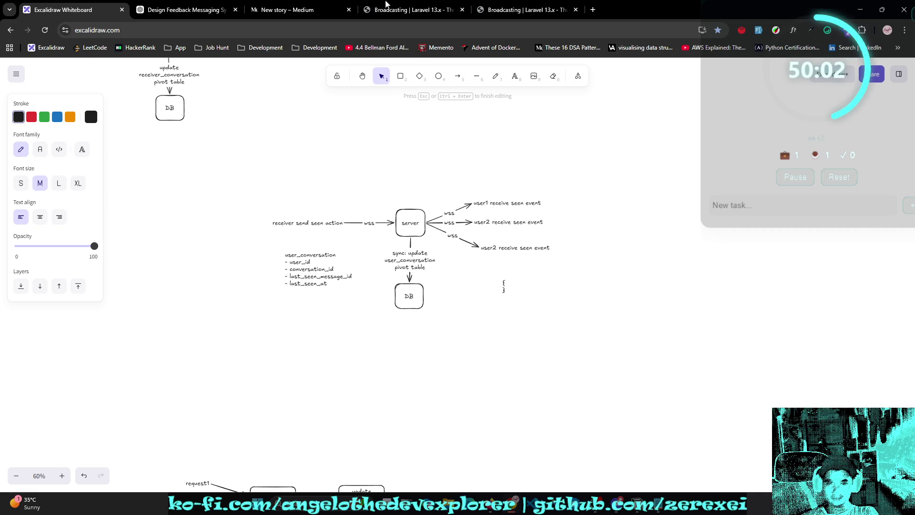
pyautogui.click(296, 10)
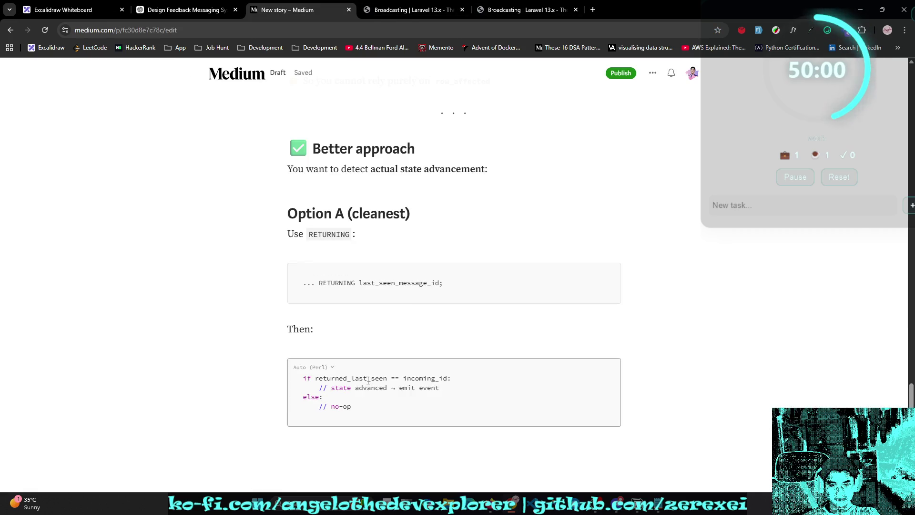
# Step: Scroll through the Medium draft's 'Better approach' notes, then return to the ChatGPT conversation
pyautogui.scroll(10, 414, 328)
pyautogui.scroll(12, 387, 356)
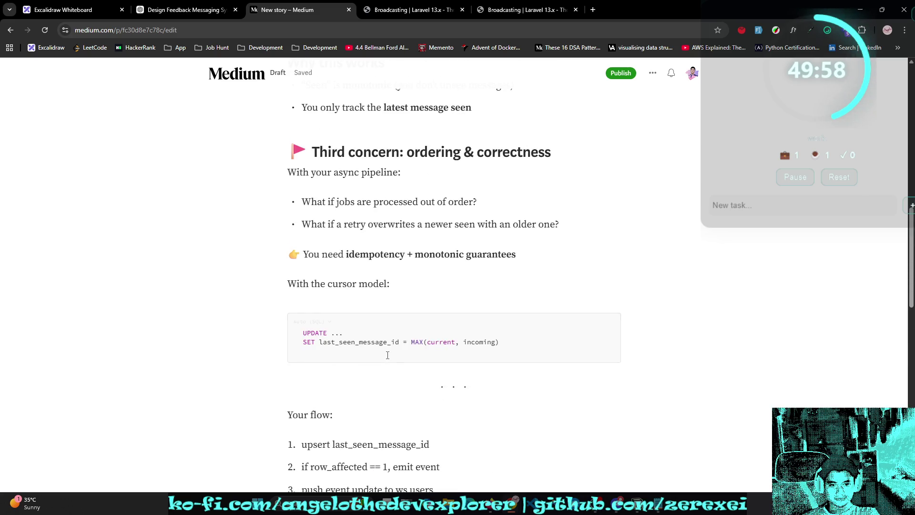
pyautogui.scroll(-13, 389, 352)
pyautogui.scroll(-10, 398, 341)
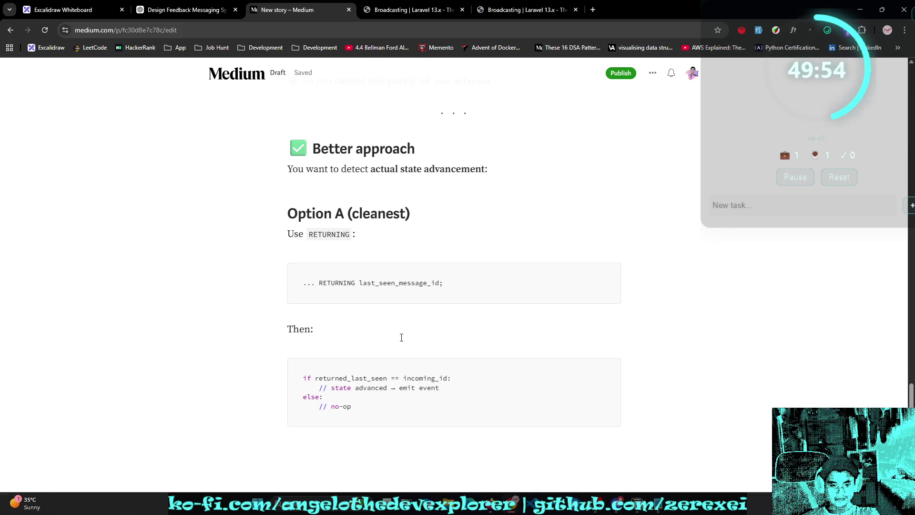
pyautogui.hotkey('ctrl', 'shift', 'Tab')
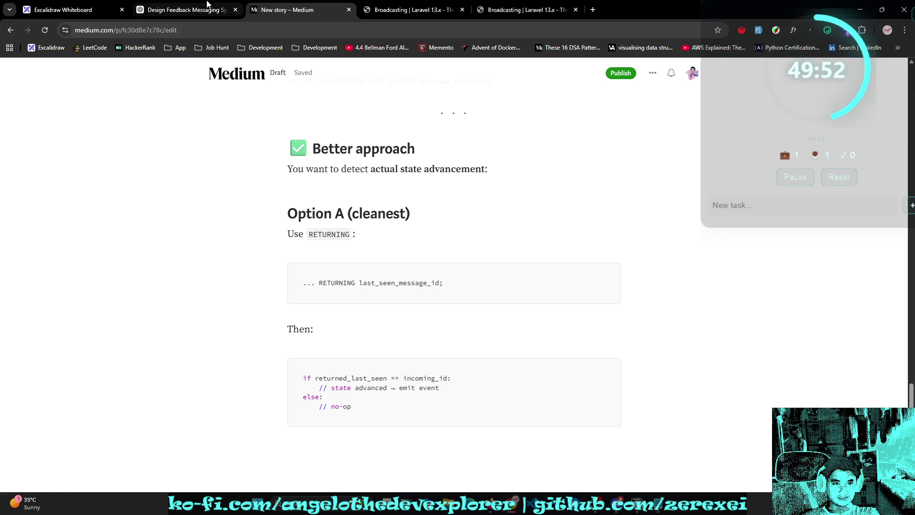
pyautogui.scroll(20, 428, 261)
# Step: Scroll the ChatGPT conversation to the POST /pusher-channel-event code block
pyautogui.scroll(-7, 443, 245)
pyautogui.scroll(3, 447, 244)
pyautogui.scroll(-10, 448, 238)
pyautogui.scroll(20, 450, 237)
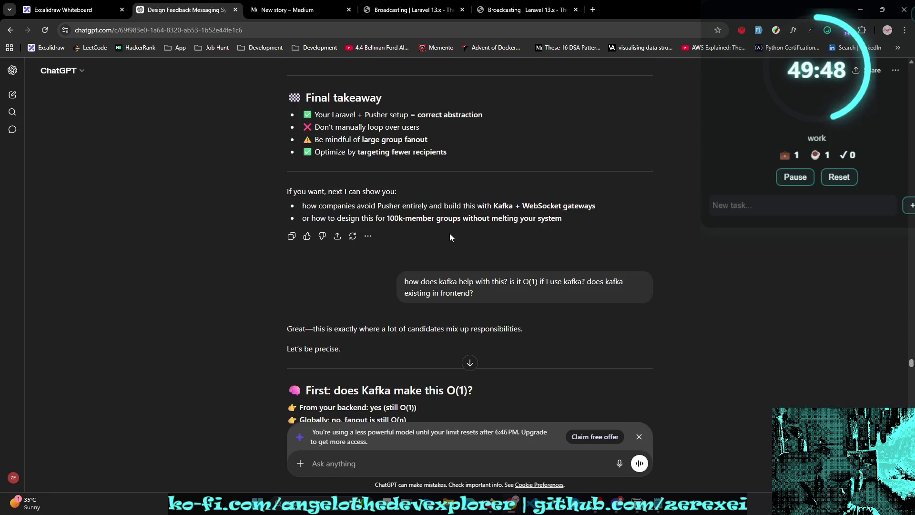
pyautogui.scroll(7, 450, 237)
pyautogui.scroll(5, 450, 233)
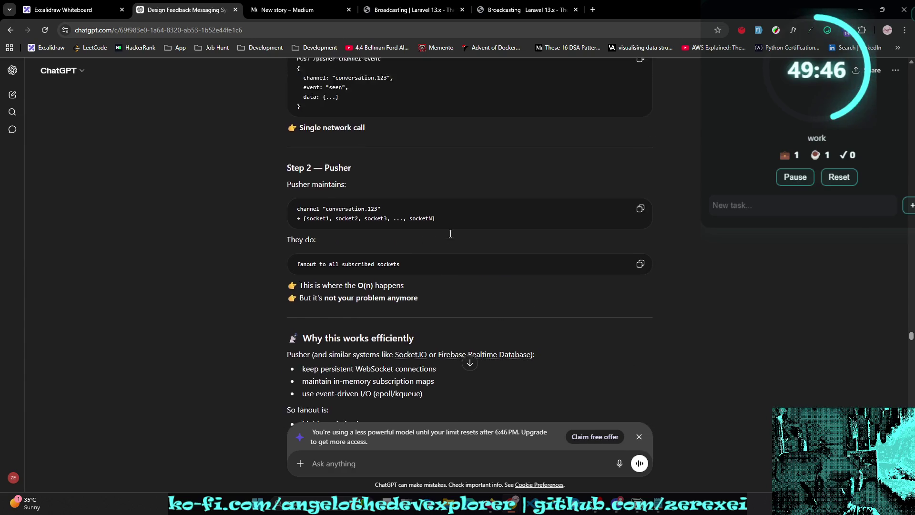
pyautogui.scroll(1, 450, 235)
pyautogui.scroll(-1, 425, 253)
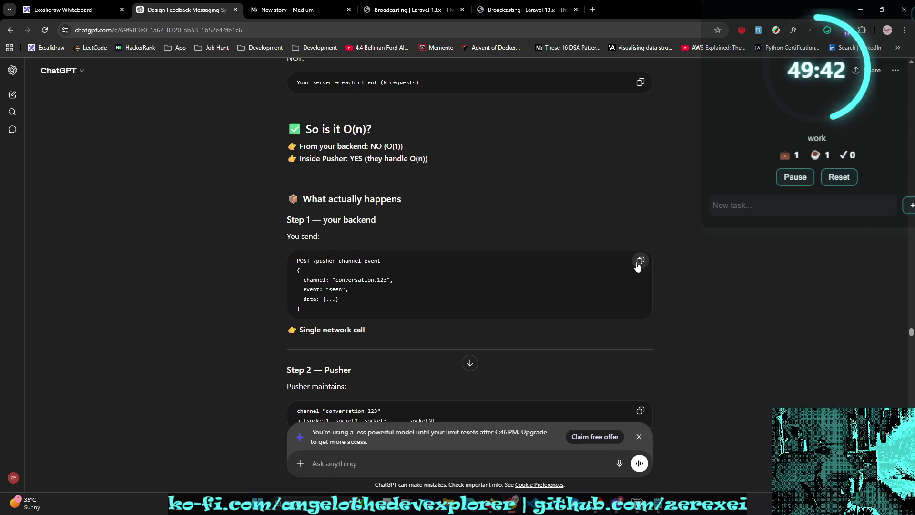
# Step: Replace the '{ }' note beside DB with the pasted POST /pusher-channel-event snippet and nudge it left
pyautogui.hotkey('ctrl', '1')
pyautogui.doubleClick(500, 299)
pyautogui.press('BackSpace')
pyautogui.write('POST /pusher-channel-event {   channel: "conversation.123",   event: "seen",   data: {...} }')
pyautogui.click(525, 370)
pyautogui.moveTo(530, 305); pyautogui.dragTo(499, 304)
# Step: Reselect the POST snippet beside DB, then scroll up through ChatGPT's async fanout answer
pyautogui.click(609, 300)
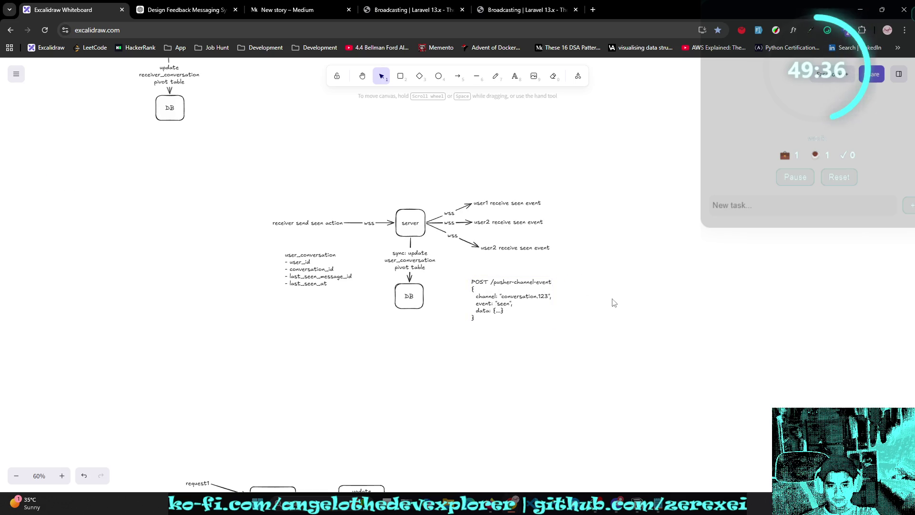
pyautogui.click(502, 324)
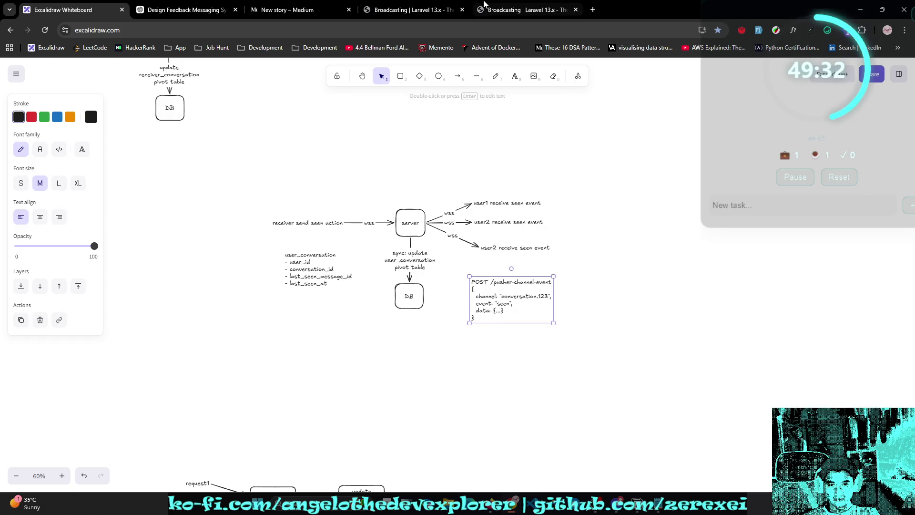
pyautogui.click(172, 10)
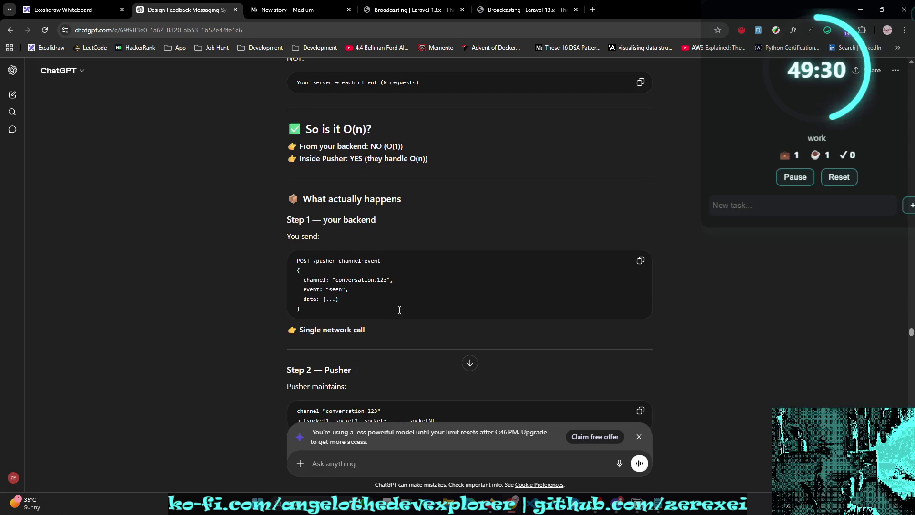
pyautogui.scroll(10, 425, 310)
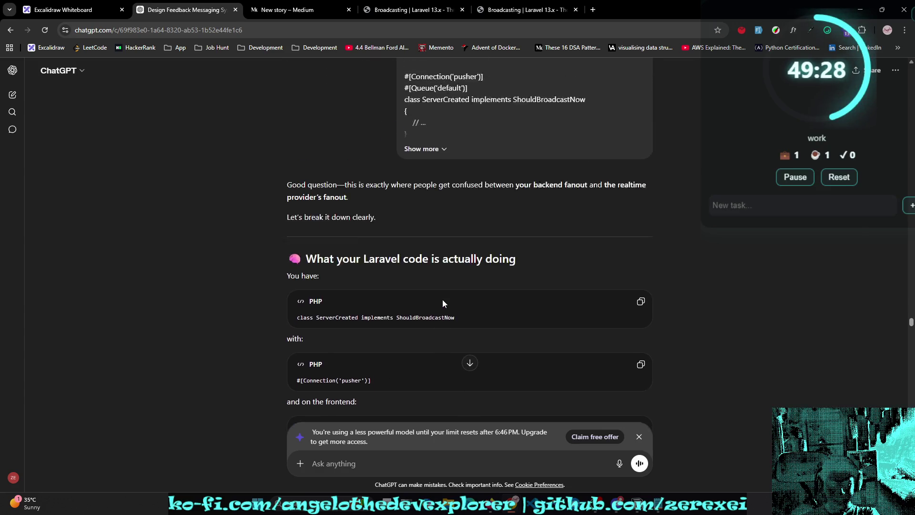
pyautogui.scroll(15, 445, 298)
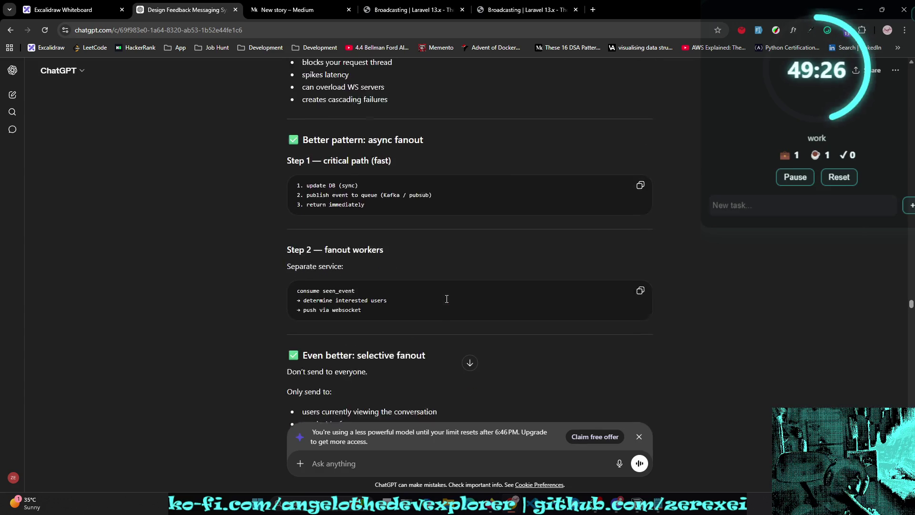
# Step: Paste ChatGPT's seen-event JSON (user_id, conversation_id, last_seen_message_id 120) into the note beside DB
pyautogui.scroll(15, 446, 299)
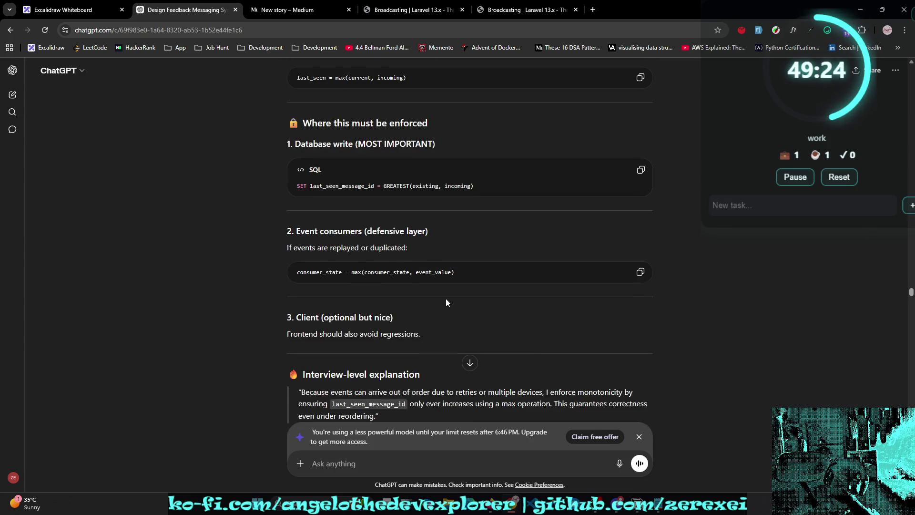
pyautogui.scroll(4, 446, 302)
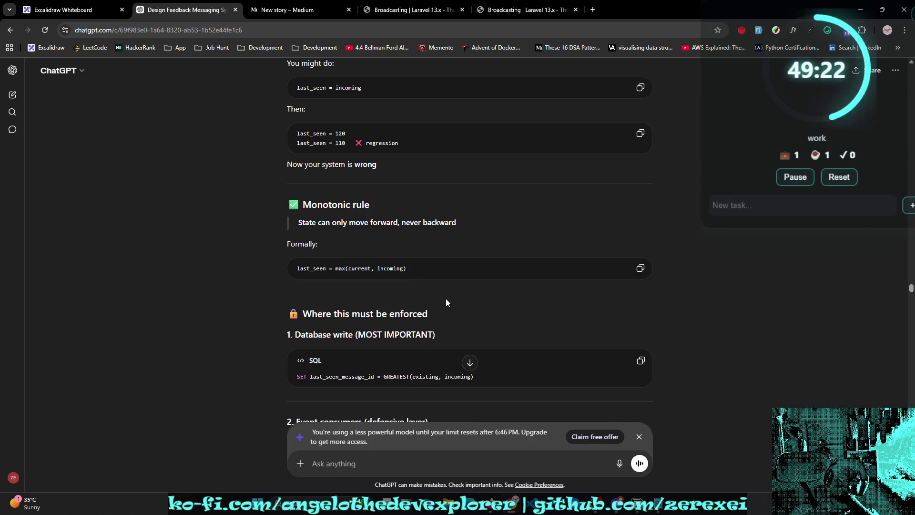
pyautogui.scroll(10, 447, 302)
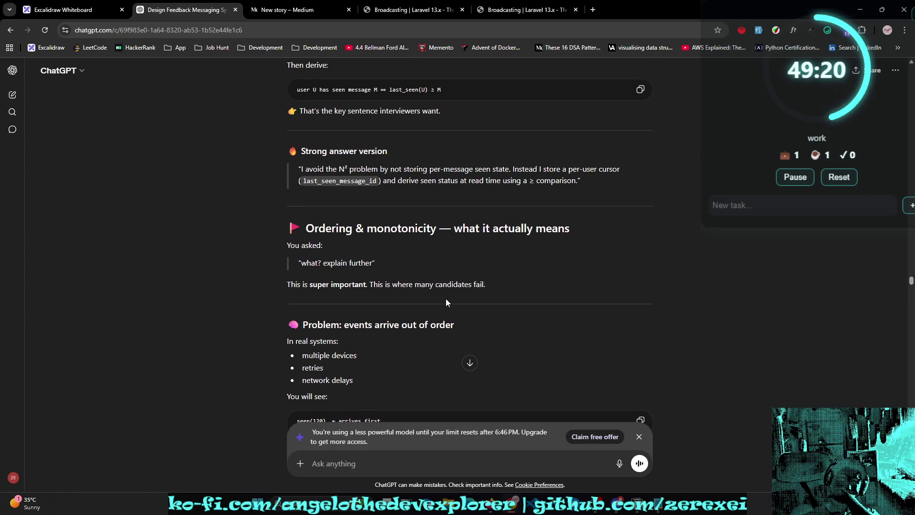
pyautogui.scroll(10, 446, 303)
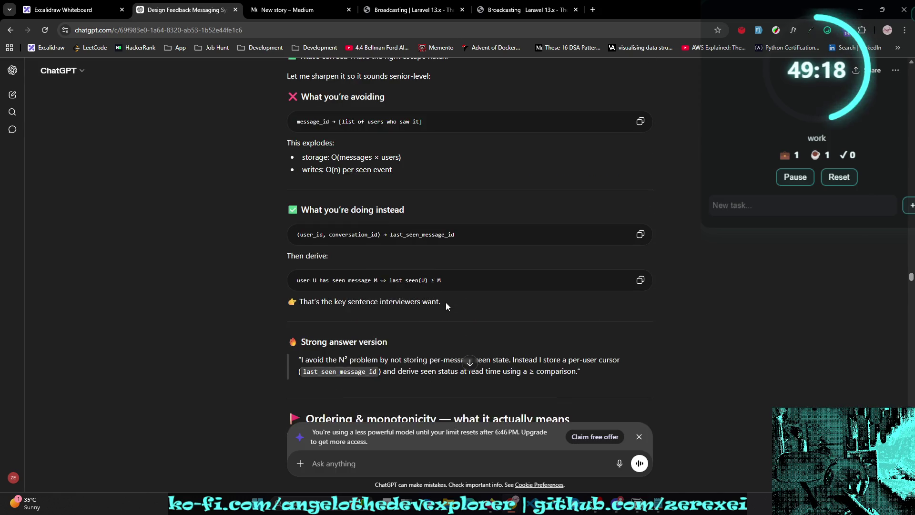
pyautogui.scroll(18, 447, 305)
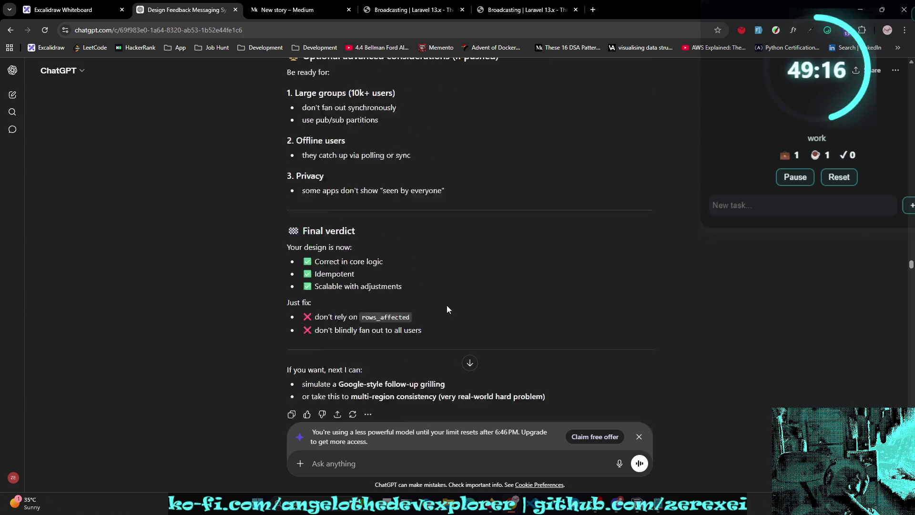
pyautogui.scroll(20, 447, 308)
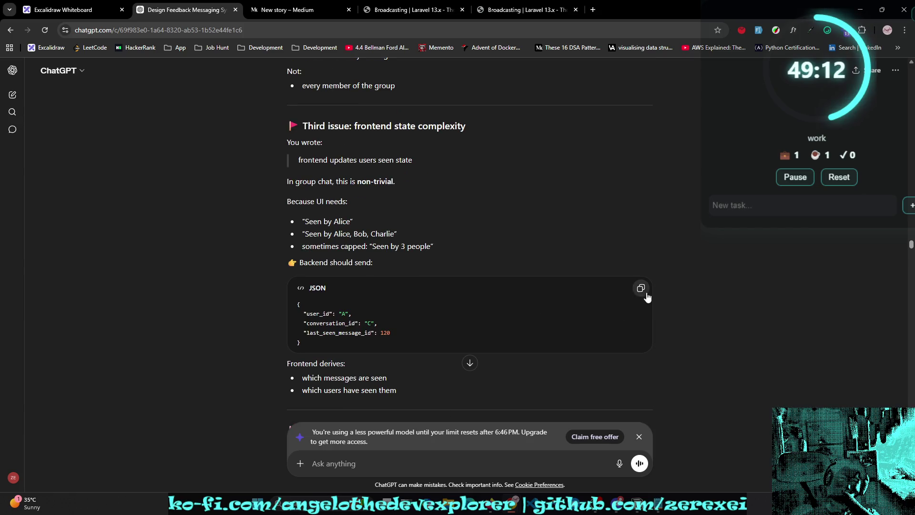
pyautogui.click(72, 9)
pyautogui.hotkey('ctrl', 'v')
pyautogui.doubleClick(499, 287)
# Step: Undo and redo the edit so the JSON payload stays below the POST block
pyautogui.click(522, 335)
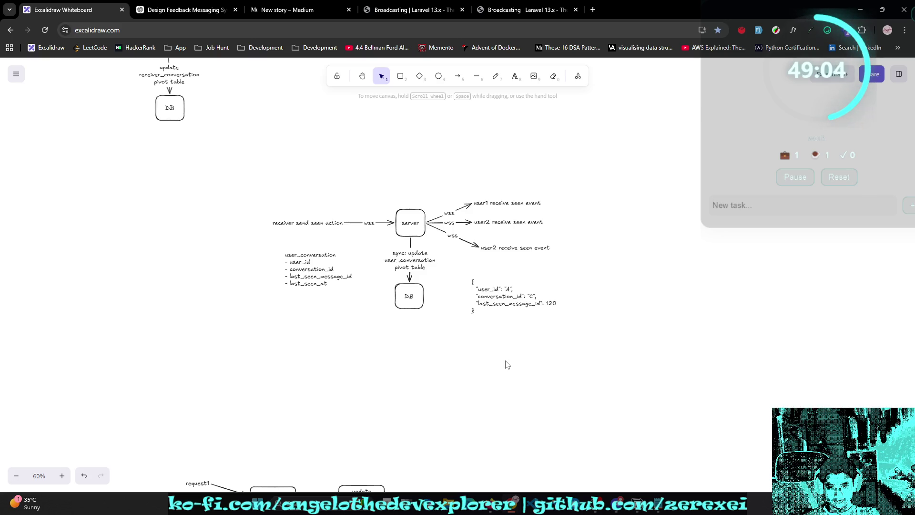
pyautogui.hotkey('ctrl', 'z')
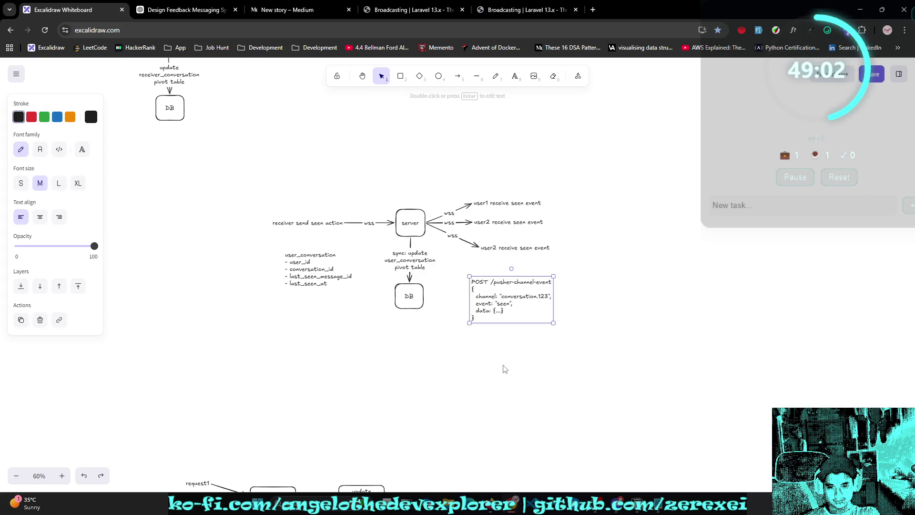
pyautogui.hotkey('ctrl', 'shift', 'z')
# Step: Insert a '---' separator line between the POST request block and the JSON payload
pyautogui.click(518, 325)
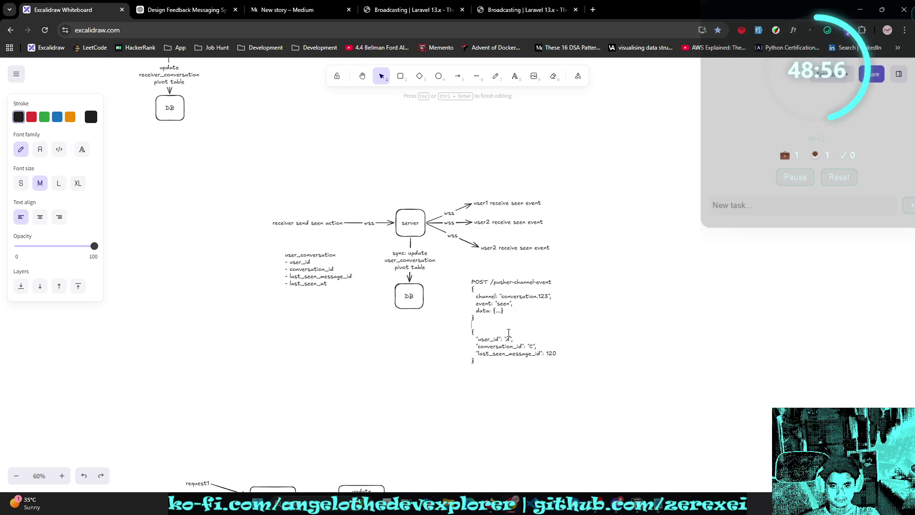
pyautogui.press('Return')
pyautogui.write('---')
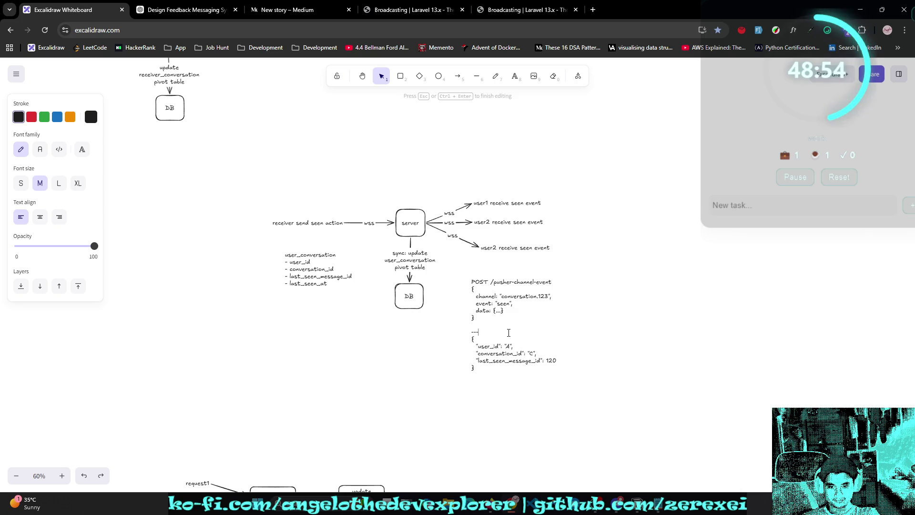
pyautogui.press('Return')
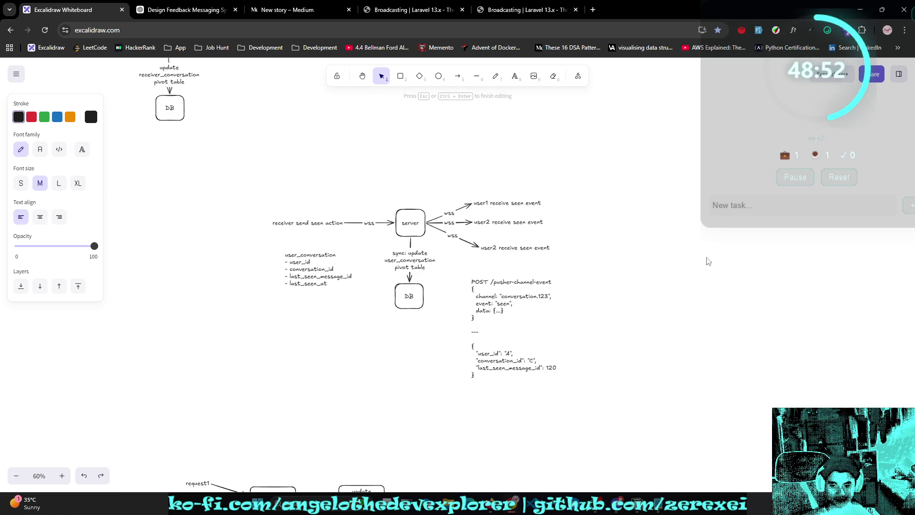
pyautogui.click(709, 261)
pyautogui.scroll(-2, 719, 329)
pyautogui.scroll(3, 730, 315)
pyautogui.scroll(-1, 730, 312)
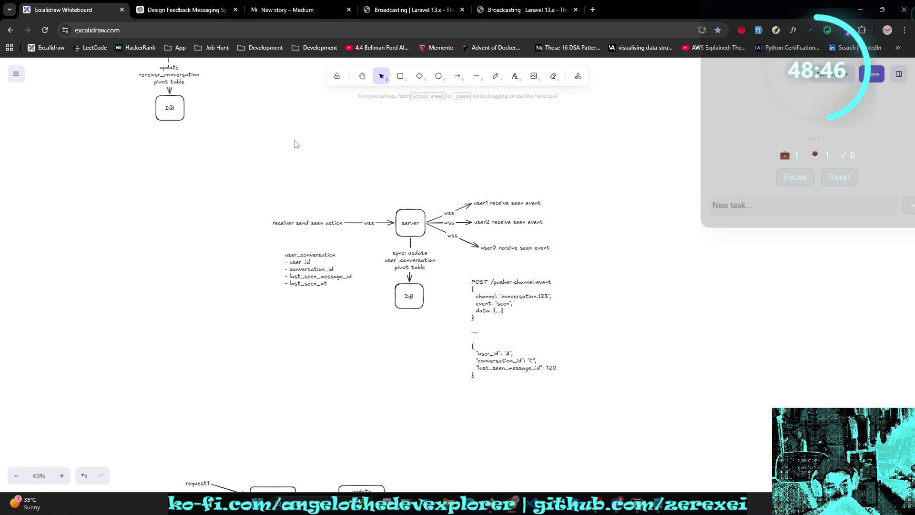
pyautogui.press('h')
pyautogui.moveTo(393, 204)
pyautogui.mouseDown()
pyautogui.moveTo(415, 241)
pyautogui.moveTo(463, 244)
pyautogui.moveTo(585, 337)
pyautogui.moveTo(477, 339)
pyautogui.moveTo(453, 313)
pyautogui.moveTo(462, 300)
pyautogui.mouseUp()
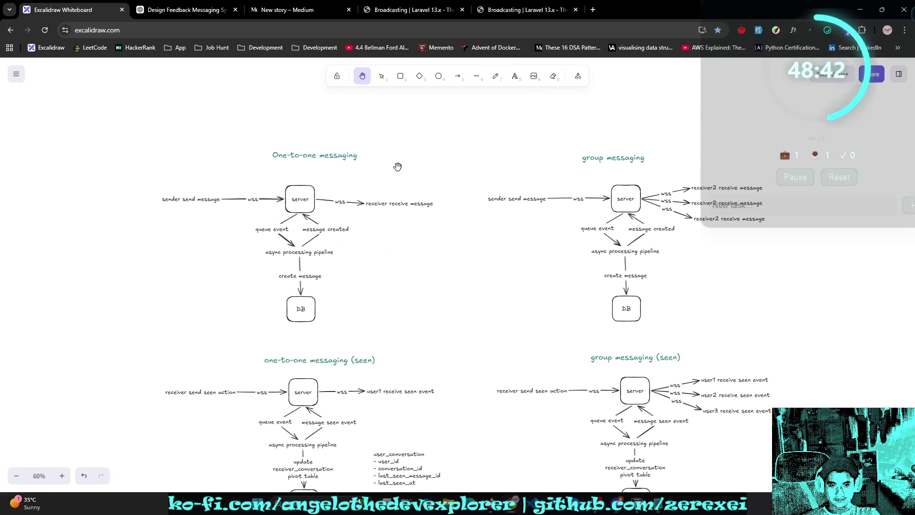
pyautogui.scroll(-4, 484, 403)
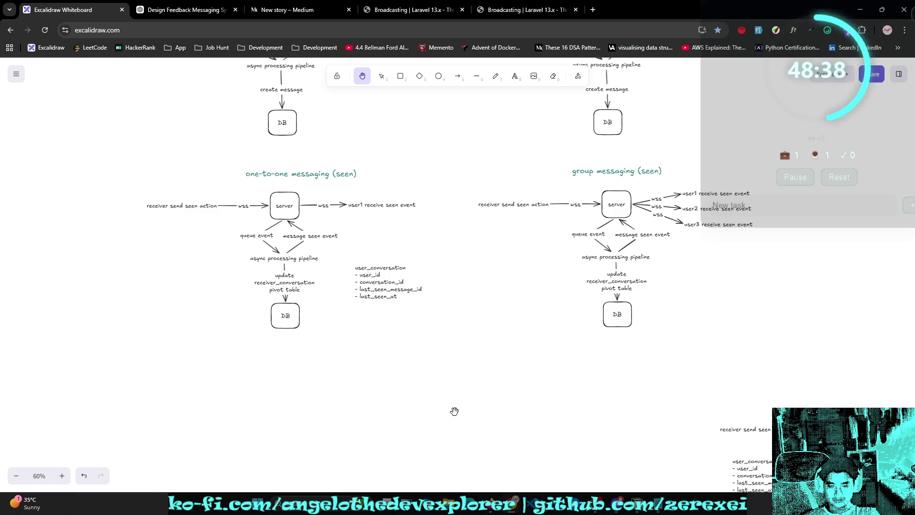
pyautogui.scroll(-10, 482, 233)
pyautogui.hscroll(2, 447, 252)
pyautogui.scroll(2, 307, 296)
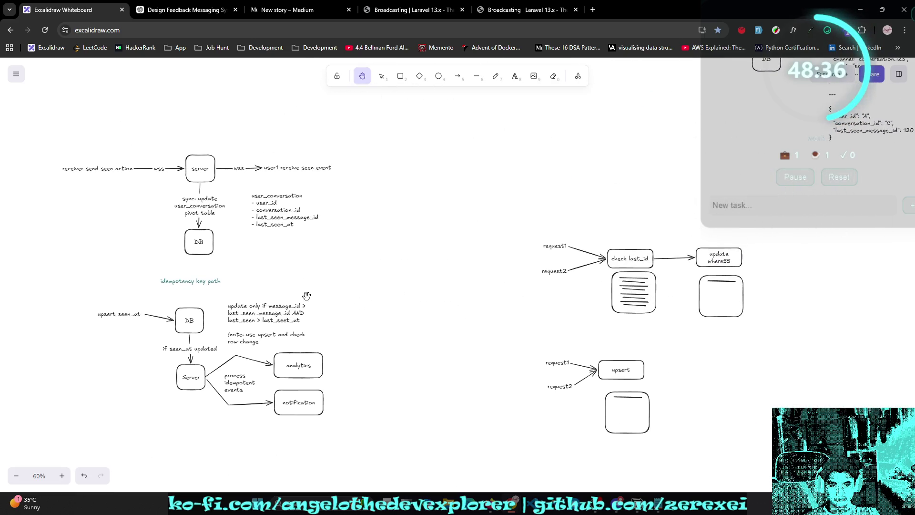
pyautogui.moveTo(409, 336); pyautogui.dragTo(183, 379)
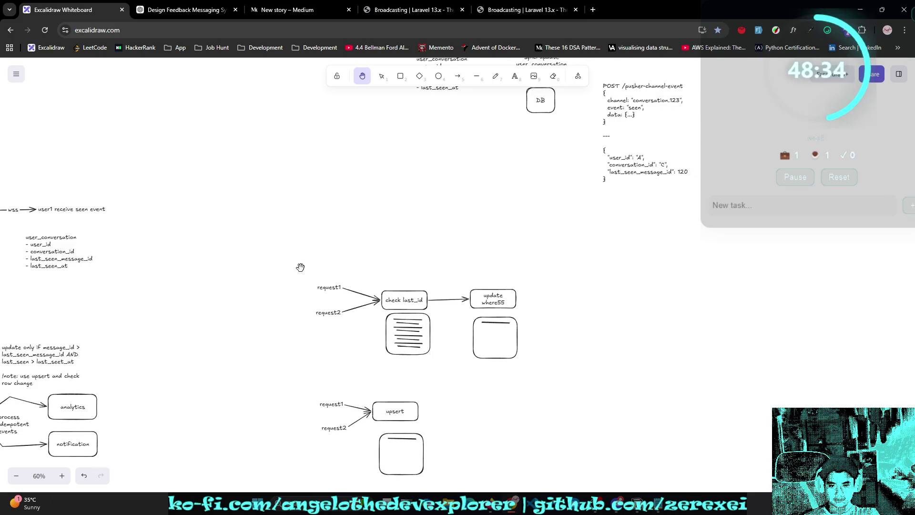
pyautogui.moveTo(377, 291)
pyautogui.mouseDown()
pyautogui.moveTo(343, 351)
pyautogui.moveTo(352, 417)
pyautogui.mouseUp()
pyautogui.hscroll(2, 391, 284)
pyautogui.scroll(1, 348, 259)
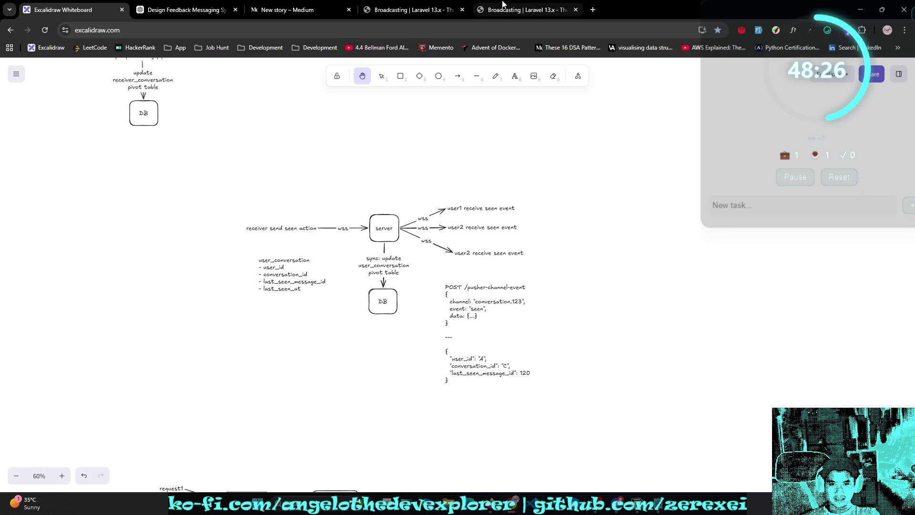
pyautogui.click(191, 10)
# Step: Scroll up the ChatGPT conversation and discard an accidentally opened bookmark dialog
pyautogui.scroll(10, 408, 303)
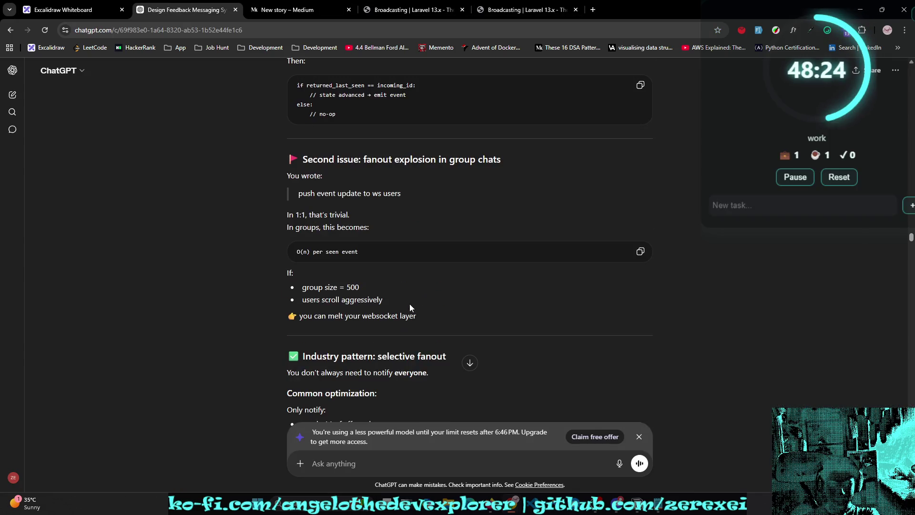
pyautogui.scroll(10, 410, 304)
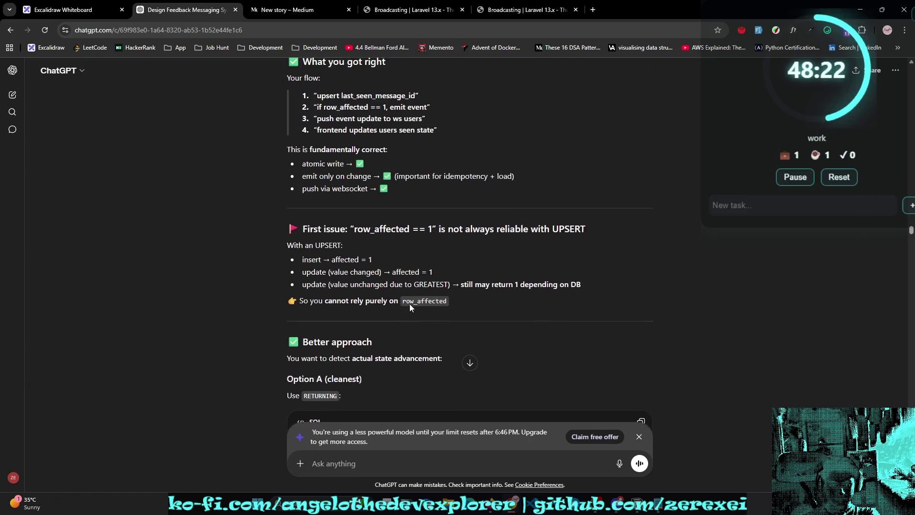
pyautogui.scroll(3, 410, 305)
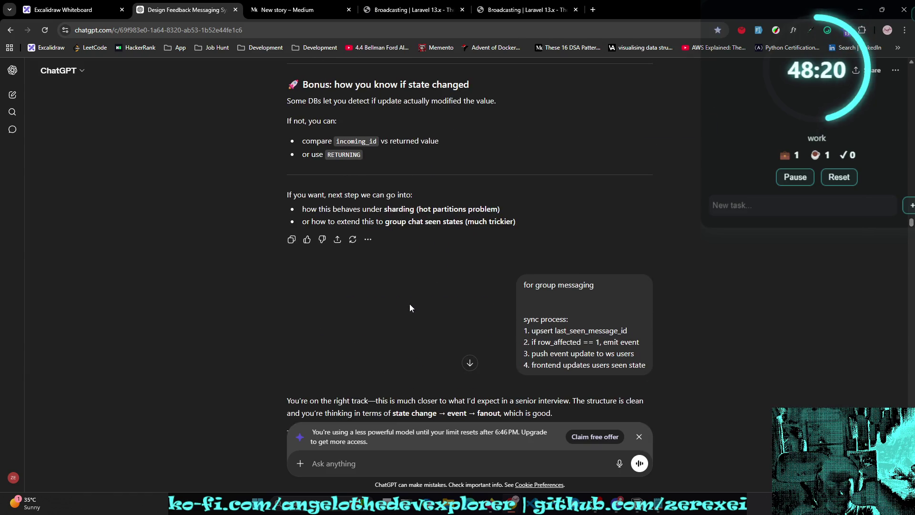
pyautogui.hotkey('ctrl', 'd')
pyautogui.write('user_')
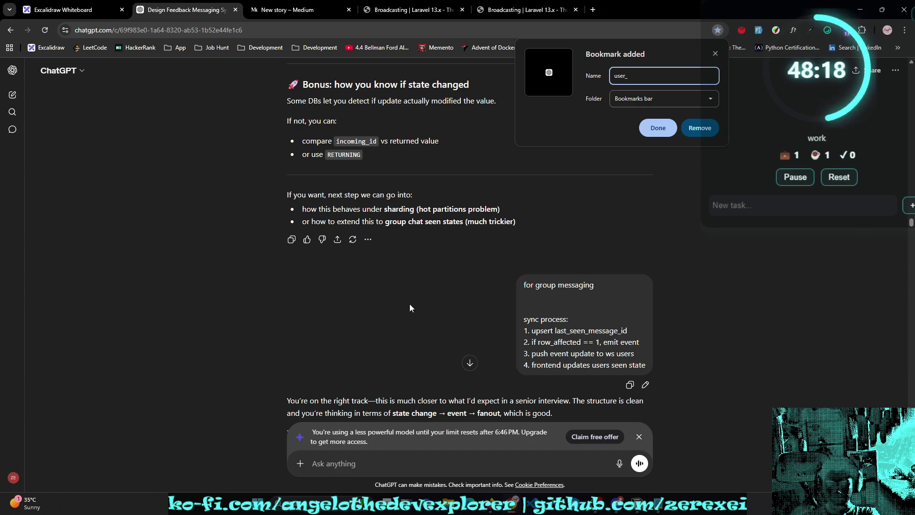
pyautogui.click(715, 125)
# Step: Search the conversation for 'user_seen' and select the second match's user_seen[user_id] = last_seen_message_id line
pyautogui.hotkey('ctrl', 'f')
pyautogui.write('yus')
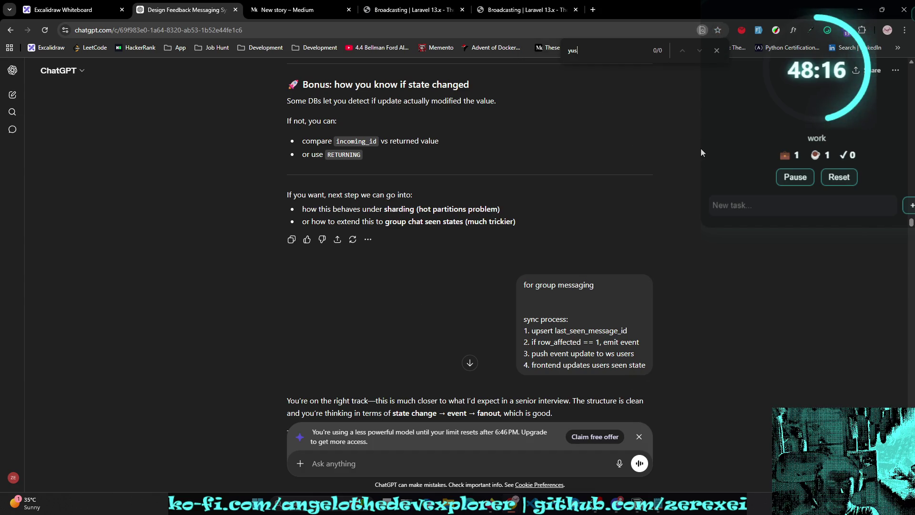
pyautogui.press('BackSpace')
pyautogui.press('BackSpace')
pyautogui.press('BackSpace')
pyautogui.write('user_seen')
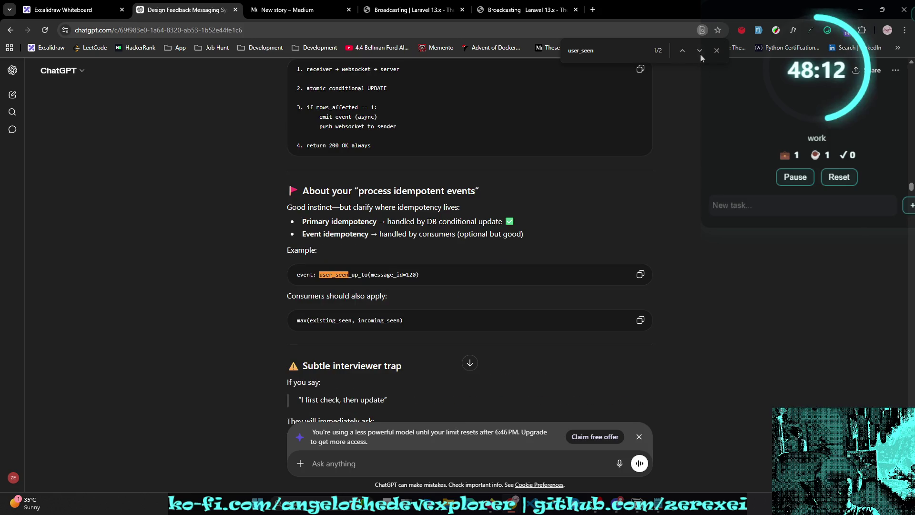
pyautogui.click(701, 55)
pyautogui.moveTo(468, 272)
pyautogui.mouseDown()
pyautogui.moveTo(315, 279)
pyautogui.moveTo(451, 275)
pyautogui.mouseUp()
# Step: Cycle through the browser tabs back to the Excalidraw whiteboard
pyautogui.click(396, 8)
pyautogui.click(325, 10)
pyautogui.click(199, 9)
pyautogui.click(84, 8)
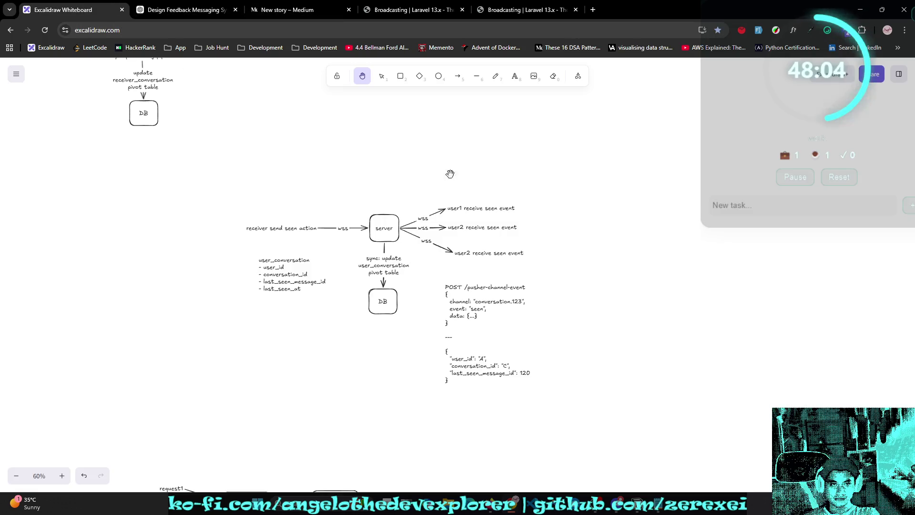
# Step: Append a '---' separator and 'user_seen[user_id] = last_seen_message_id' to the note beside DB
pyautogui.doubleClick(481, 351)
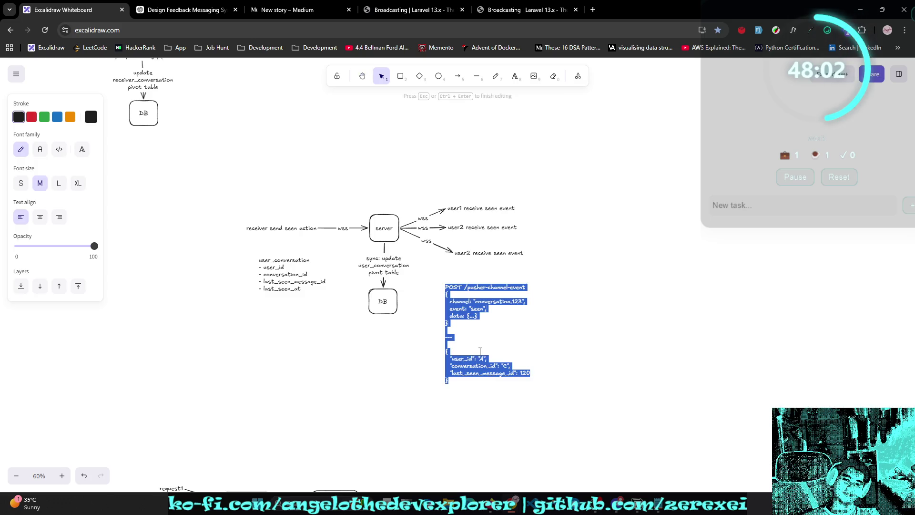
pyautogui.press('Right')
pyautogui.press('Return')
pyautogui.press('Return')
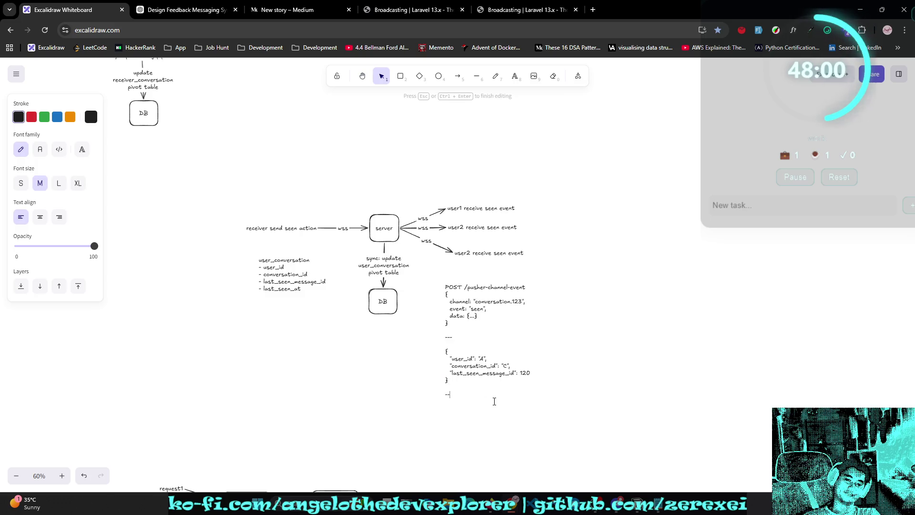
pyautogui.press('Return')
pyautogui.write('user_seen[user_id] = last_seen_message_id')
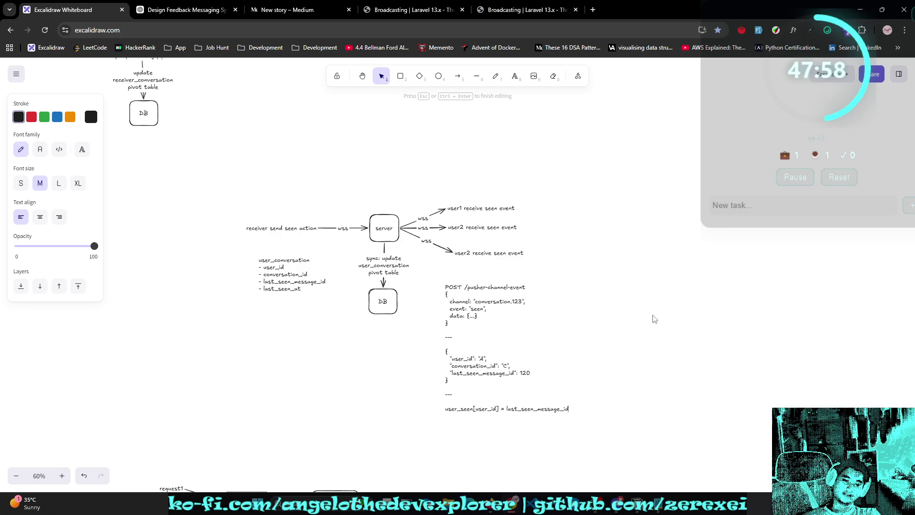
pyautogui.click(654, 317)
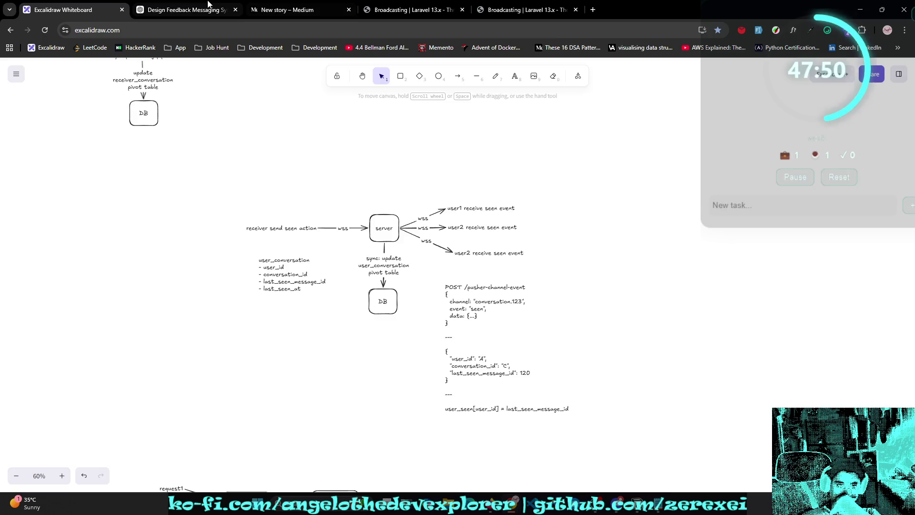
# Step: Flip through the ChatGPT and Medium tabs, then bring the Notion system-design notes forward
pyautogui.click(224, 10)
pyautogui.click(271, 7)
pyautogui.click(198, 3)
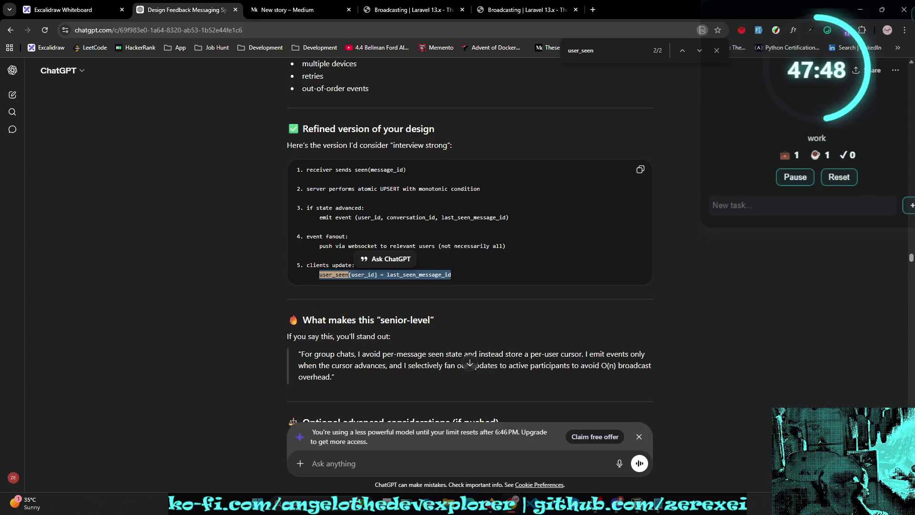
pyautogui.hotkey('alt', 'Tab')
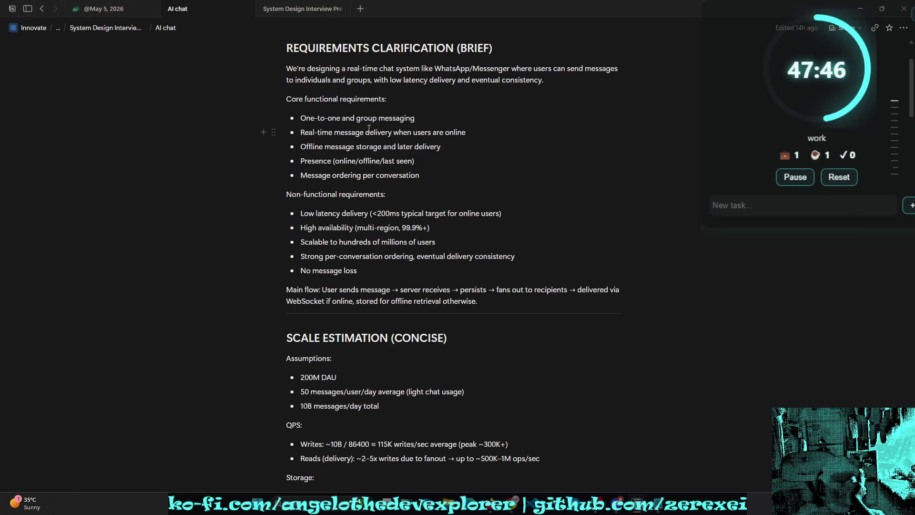
# Step: Review the first requirement bullets by selecting the messaging and Real-time message delivery lines
pyautogui.moveTo(298, 114); pyautogui.dragTo(435, 119)
pyautogui.click(433, 120)
pyautogui.hotkey('shift', 'Up')
pyautogui.hotkey('shift', 'Up')
pyautogui.hotkey('shift', 'Up')
pyautogui.press('Escape')
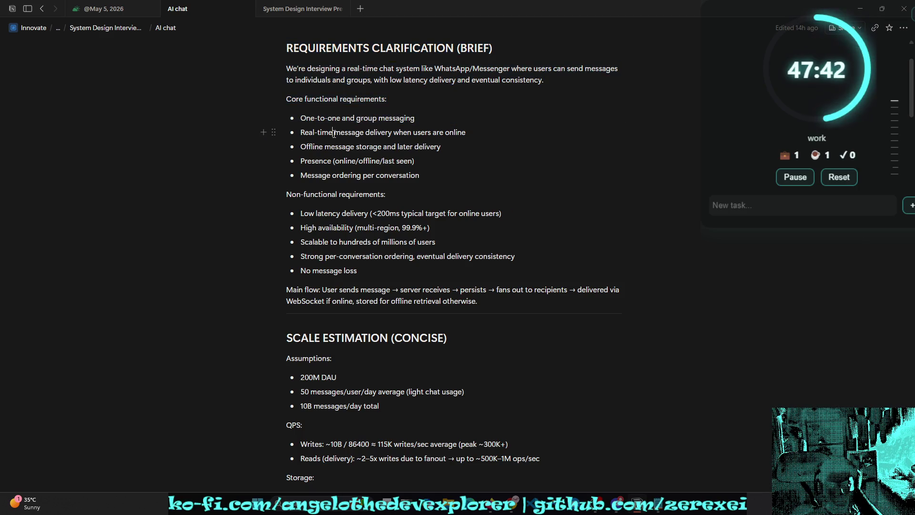
pyautogui.tripleClick(324, 122)
pyautogui.tripleClick(324, 132)
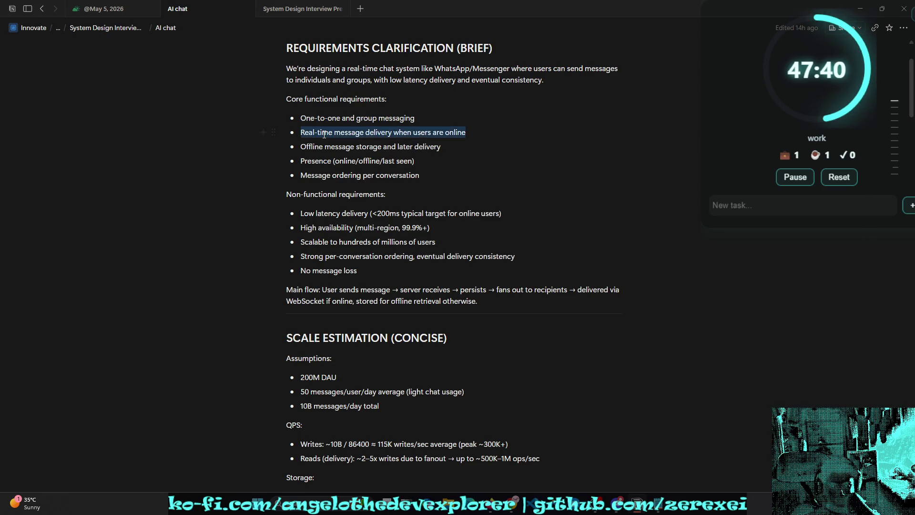
pyautogui.click(444, 129)
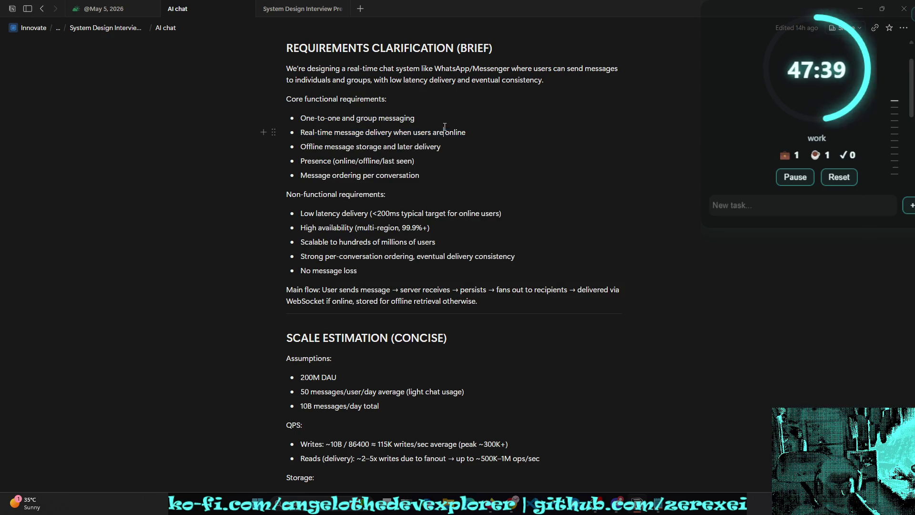
# Step: Review the Real-time delivery and Offline message storage requirements, ending at the Presence bullet
pyautogui.moveTo(465, 134); pyautogui.dragTo(284, 130)
pyautogui.rightClick(473, 142)
pyautogui.click(433, 136)
pyautogui.tripleClick(446, 148)
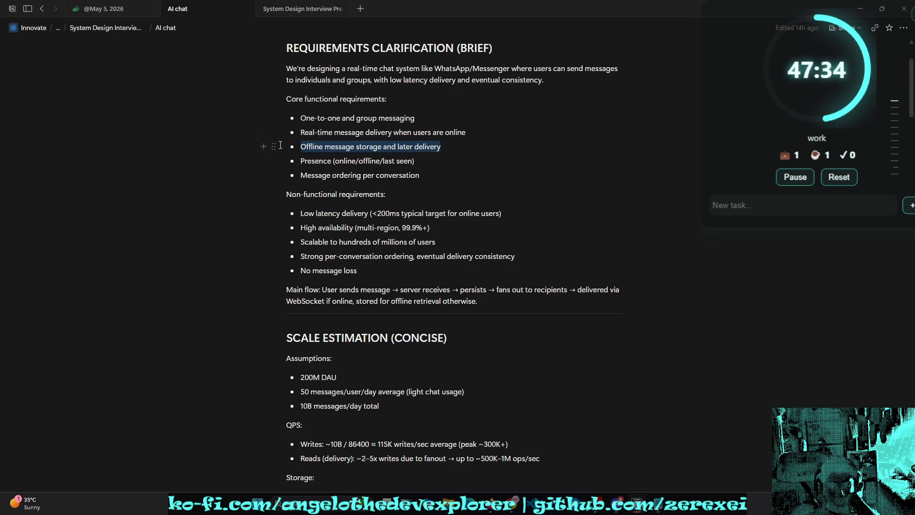
pyautogui.rightClick(447, 156)
pyautogui.click(437, 148)
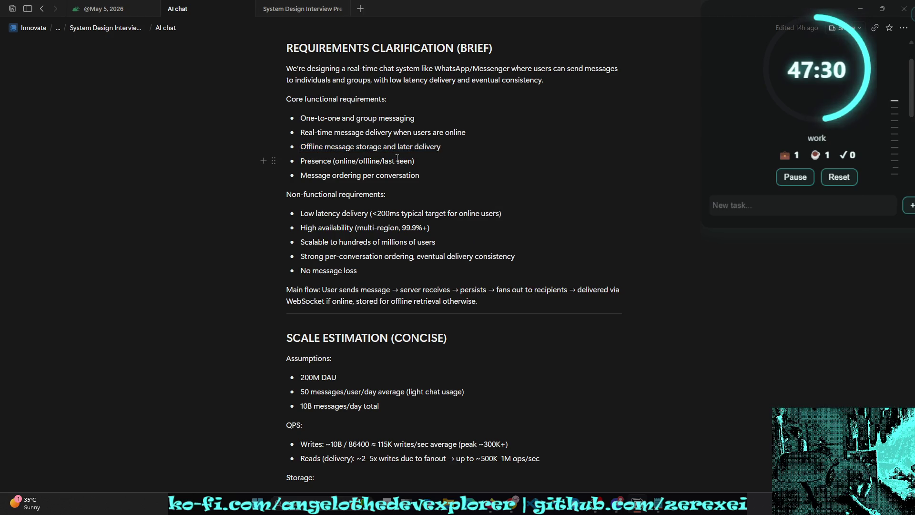
pyautogui.click(359, 162)
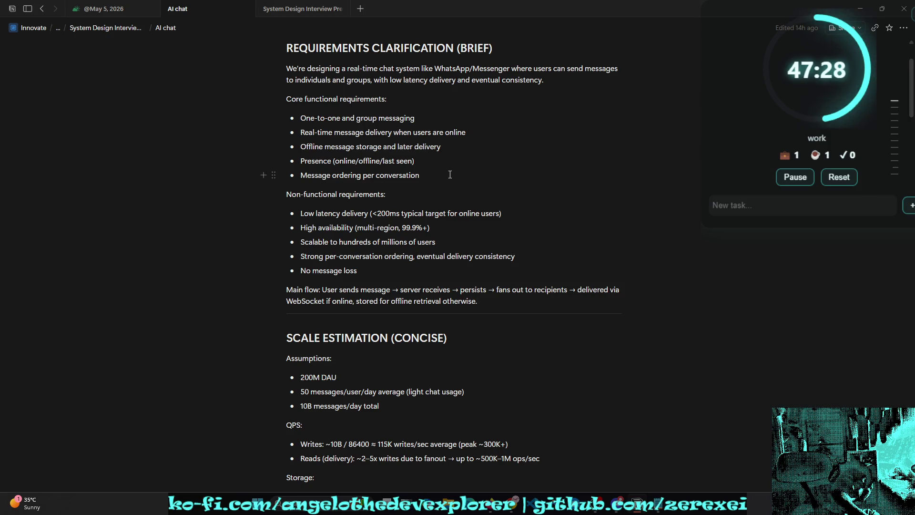
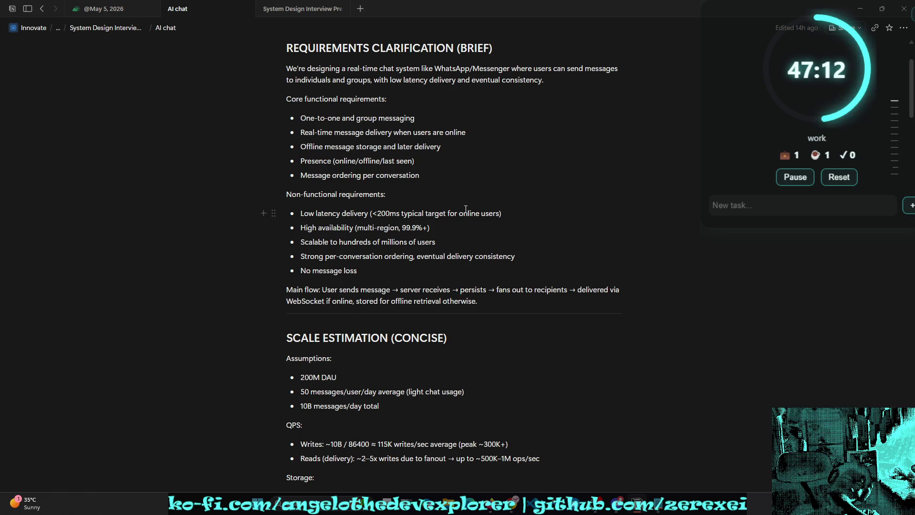
# Step: Copy the 'Message ordering per conversation' requirement from the Notion notes and switch to ChatGPT
pyautogui.scroll(-1, 466, 209)
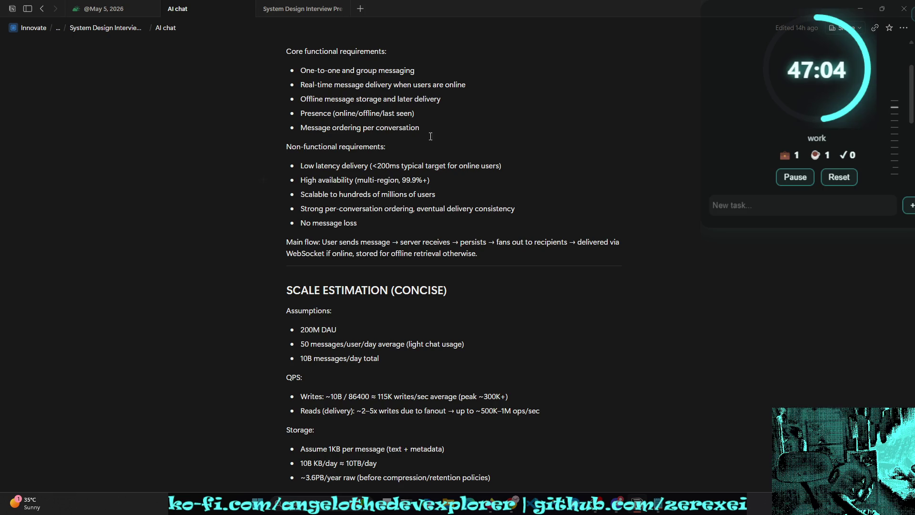
pyautogui.moveTo(419, 129); pyautogui.dragTo(299, 128)
pyautogui.hotkey('ctrl', 'c')
pyautogui.hotkey('alt', 'Tab')
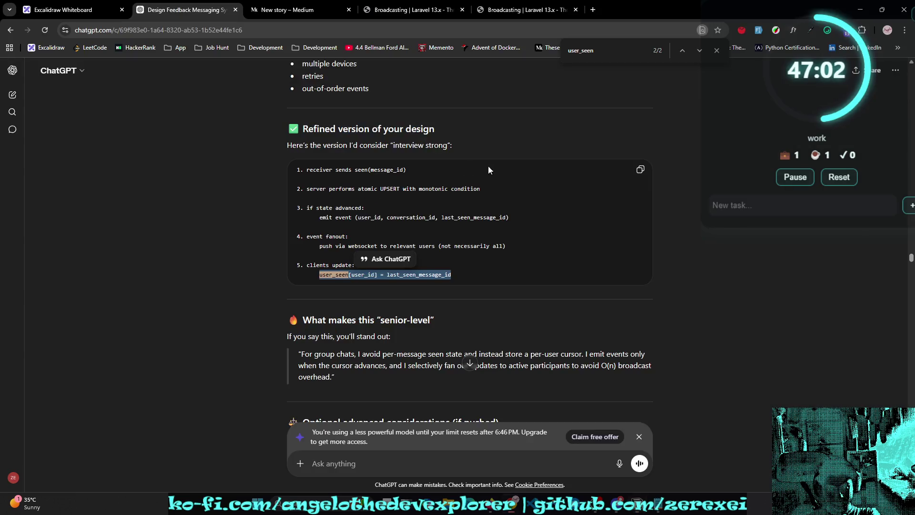
# Step: Ask whether 'Message ordering per conversation' should be async on creation, noting sync feels enough since there's no heavy task
pyautogui.click(428, 465)
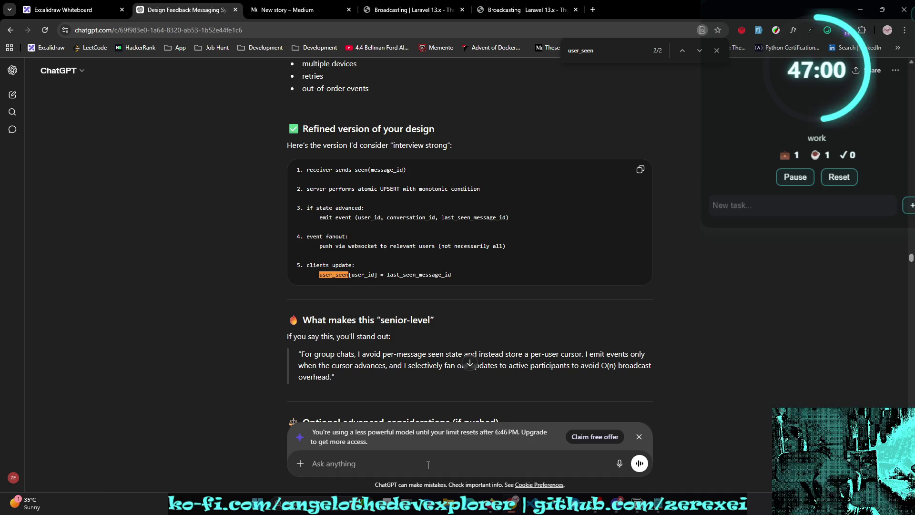
pyautogui.write('how about "')
pyautogui.hotkey('ctrl', 'v')
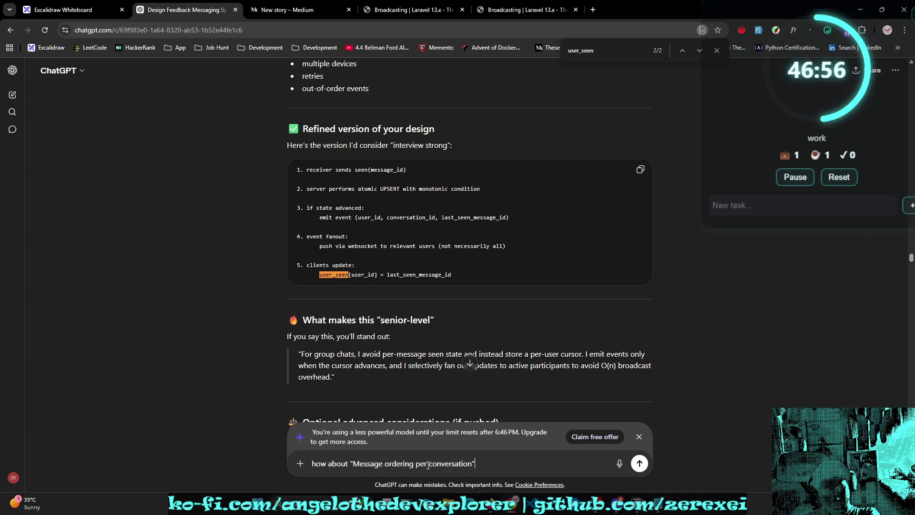
pyautogui.write('hould this be ')
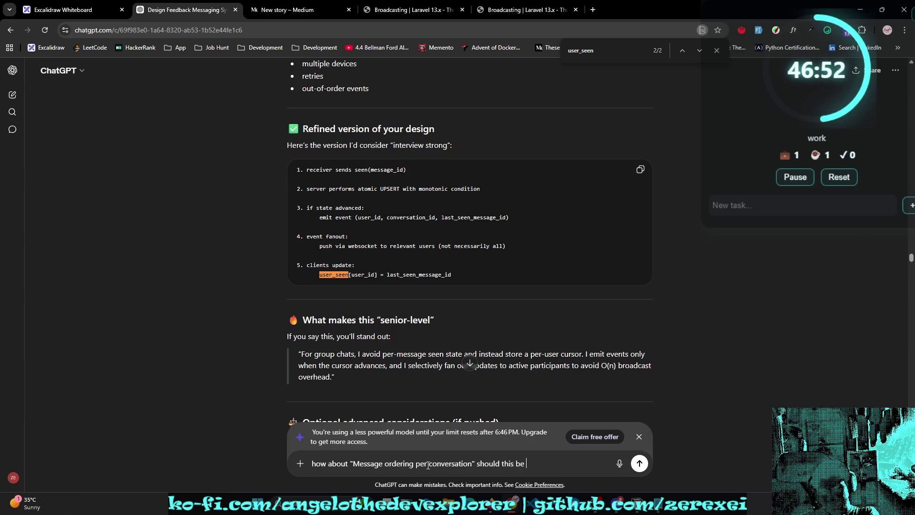
pyautogui.write('async')
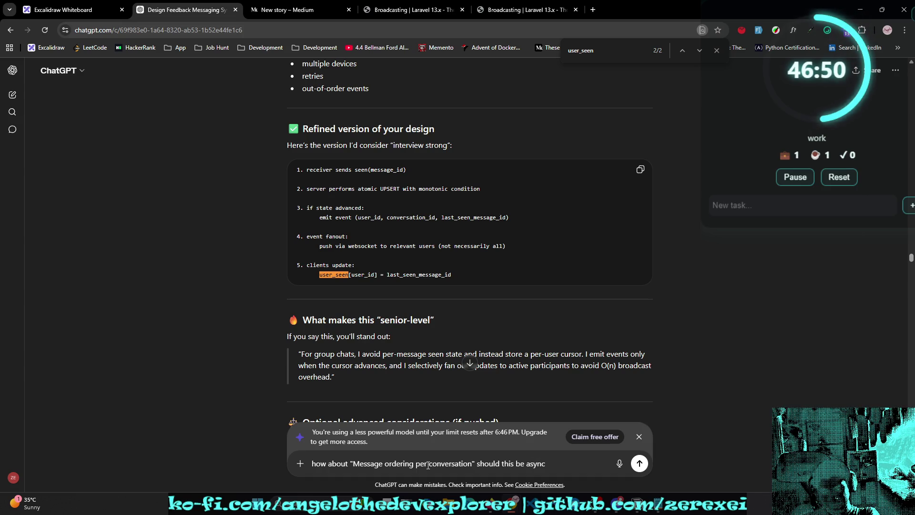
pyautogui.write(' on creation?')
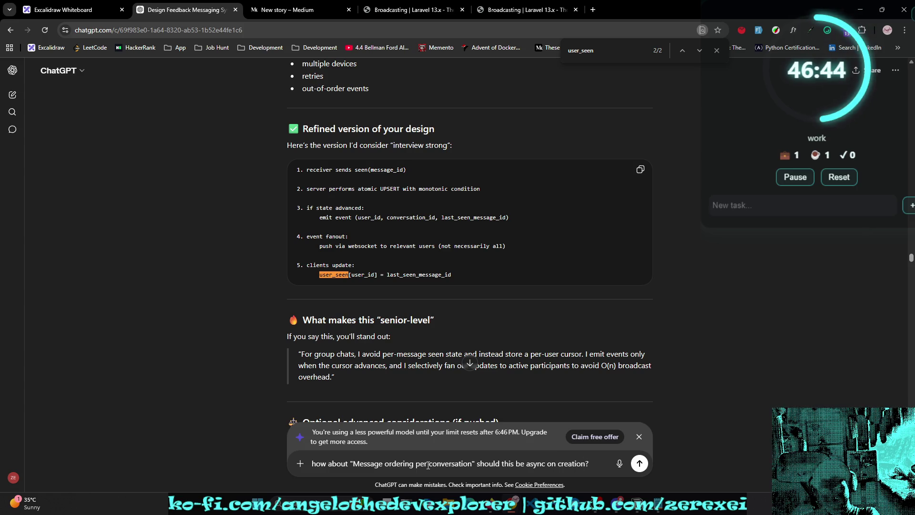
pyautogui.write(' feels')
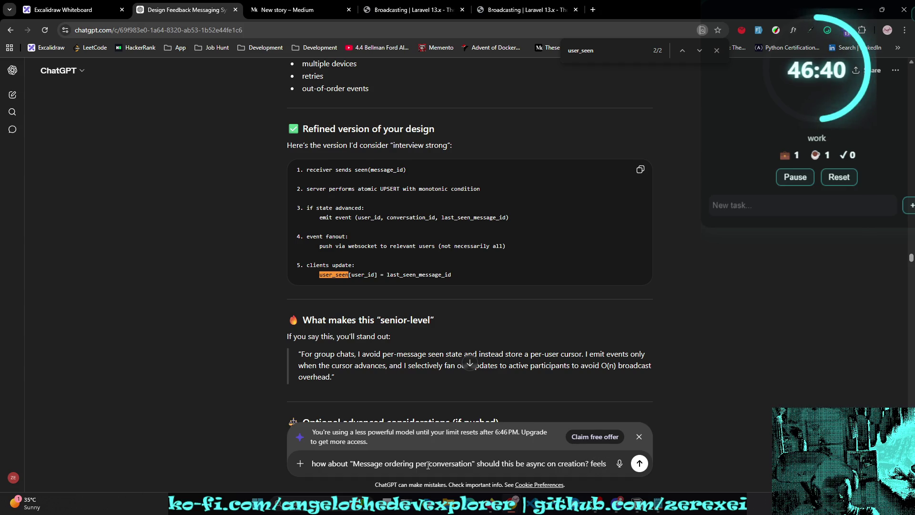
pyautogui.write(' like ')
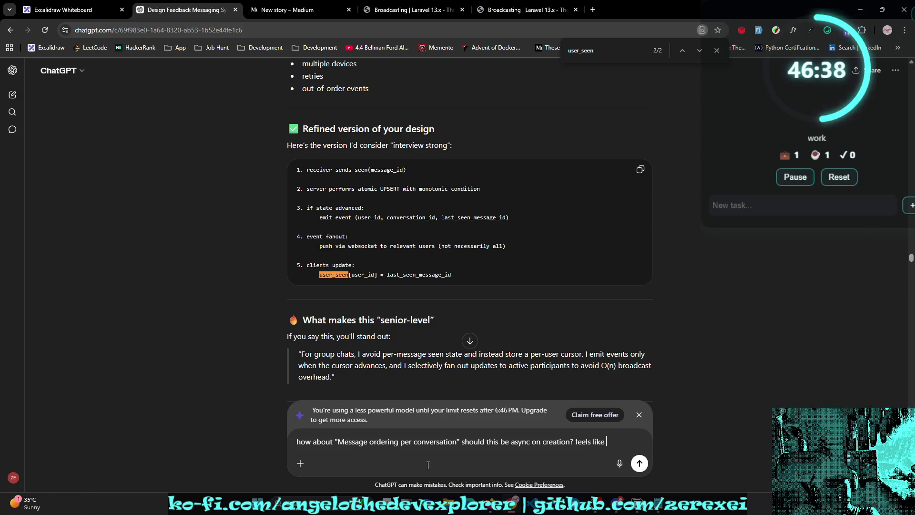
pyautogui.write('sync ')
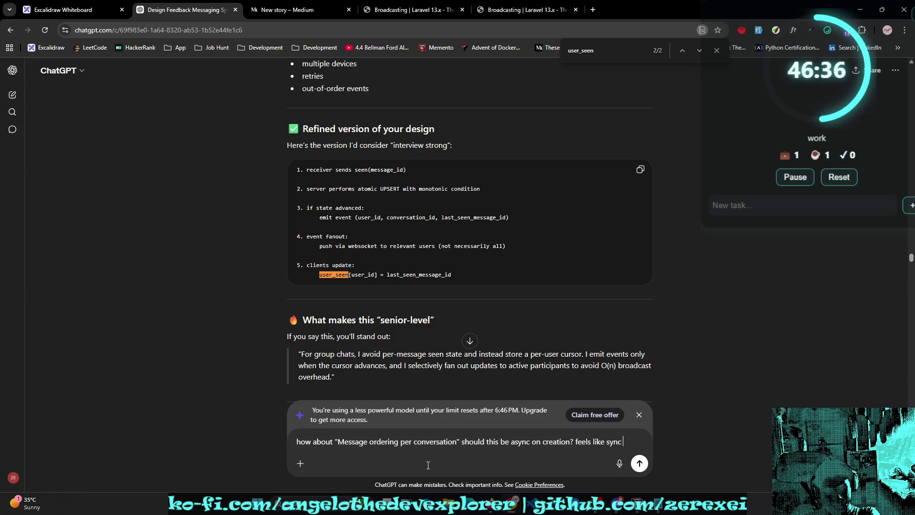
pyautogui.write('is eno')
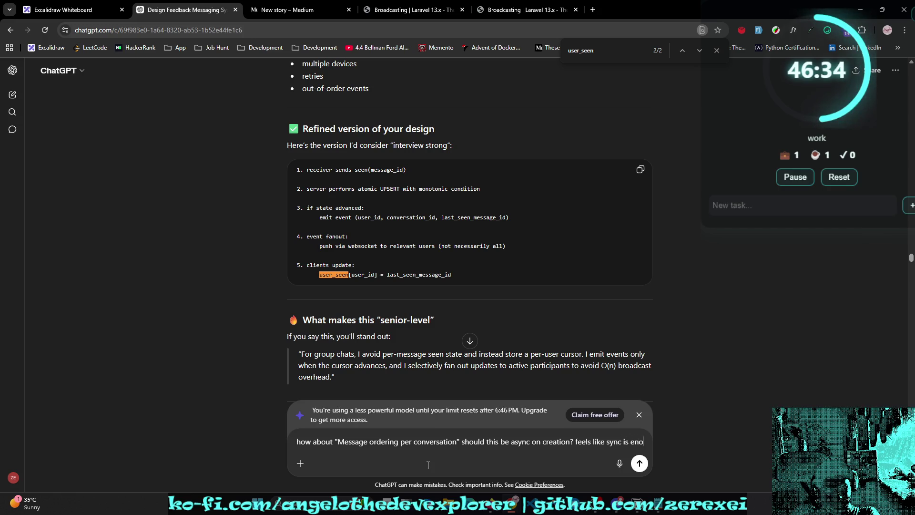
pyautogui.write('ugh since no heavy task')
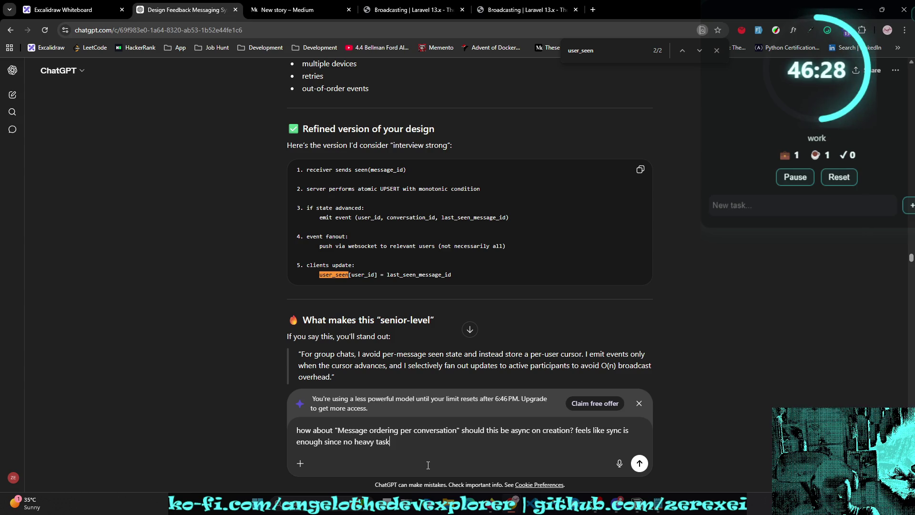
pyautogui.press('Return')
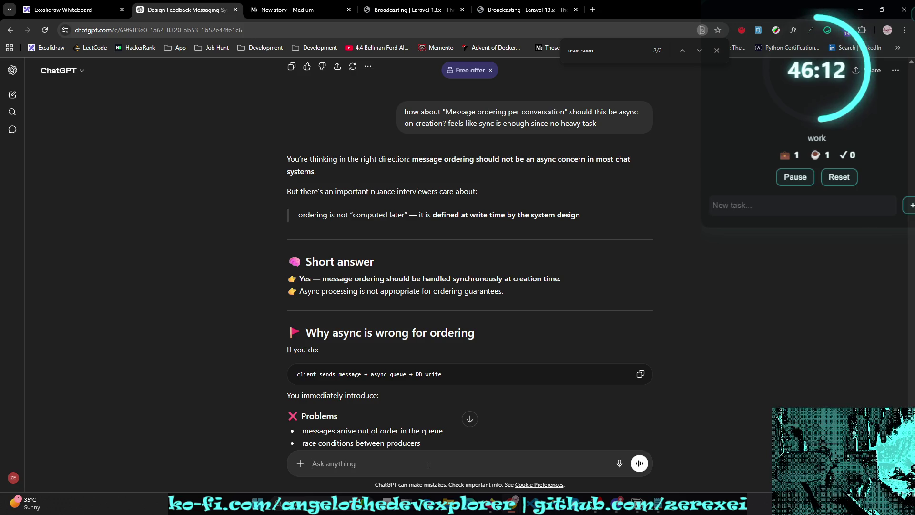
# Step: Read through the reply on synchronous ordering and the async-safe side effects like notifications and fanout
pyautogui.scroll(-1, 534, 358)
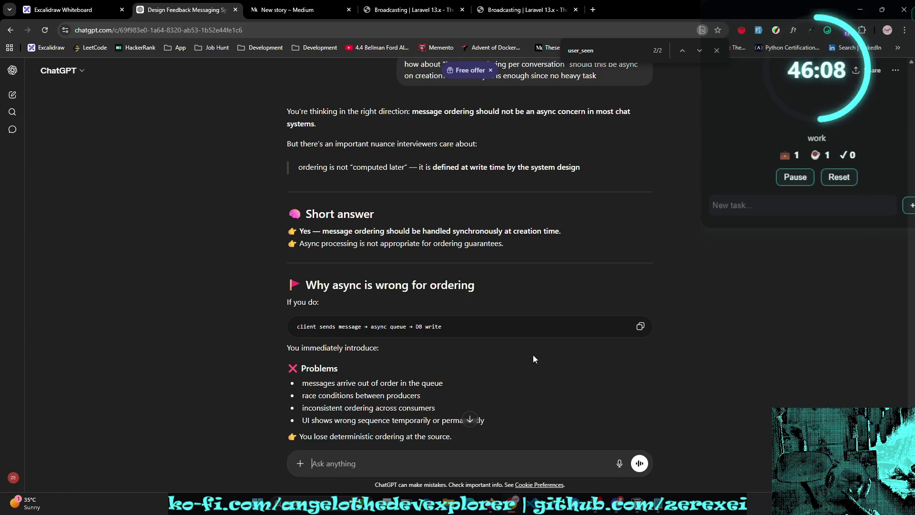
pyautogui.scroll(-2, 534, 358)
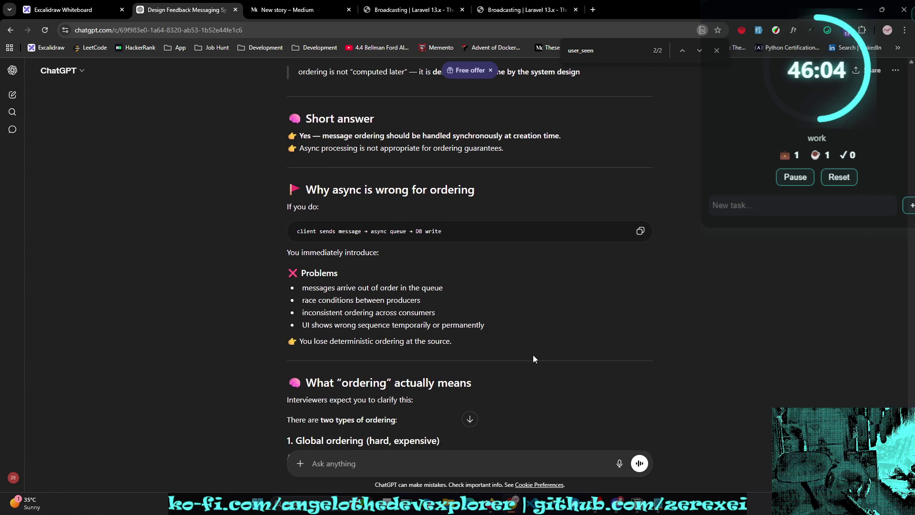
pyautogui.scroll(-2, 534, 358)
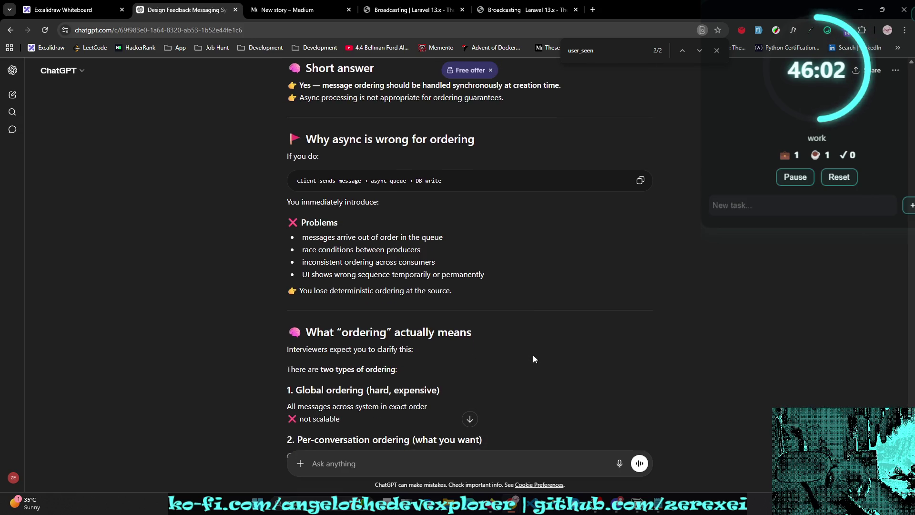
pyautogui.scroll(-6, 534, 358)
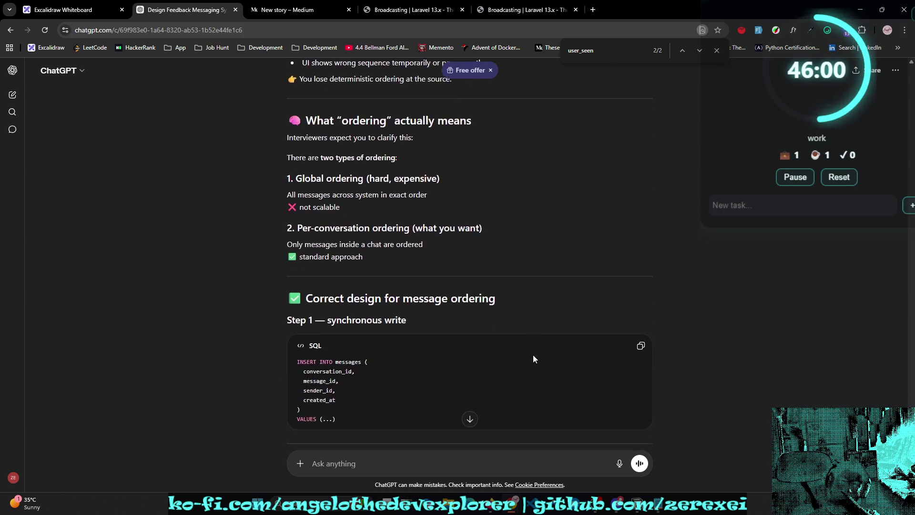
pyautogui.scroll(-1, 534, 359)
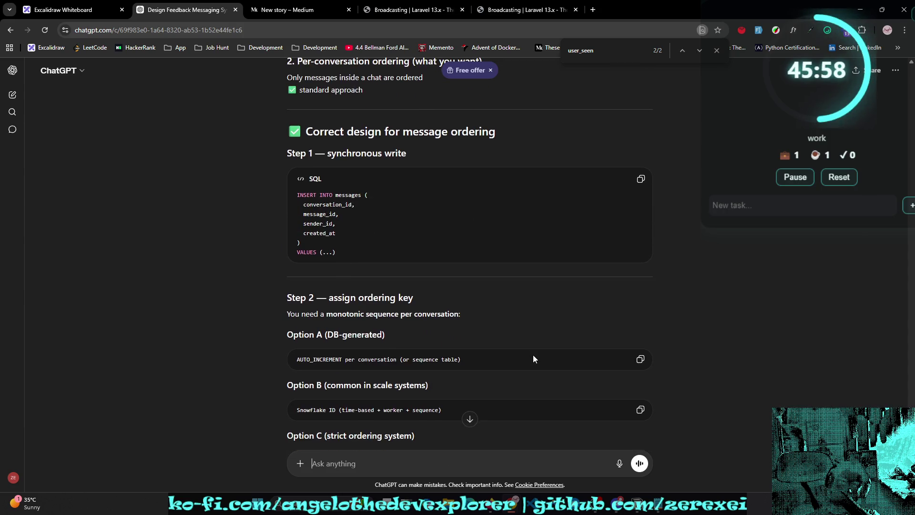
pyautogui.scroll(-1, 534, 358)
pyautogui.scroll(-5, 535, 357)
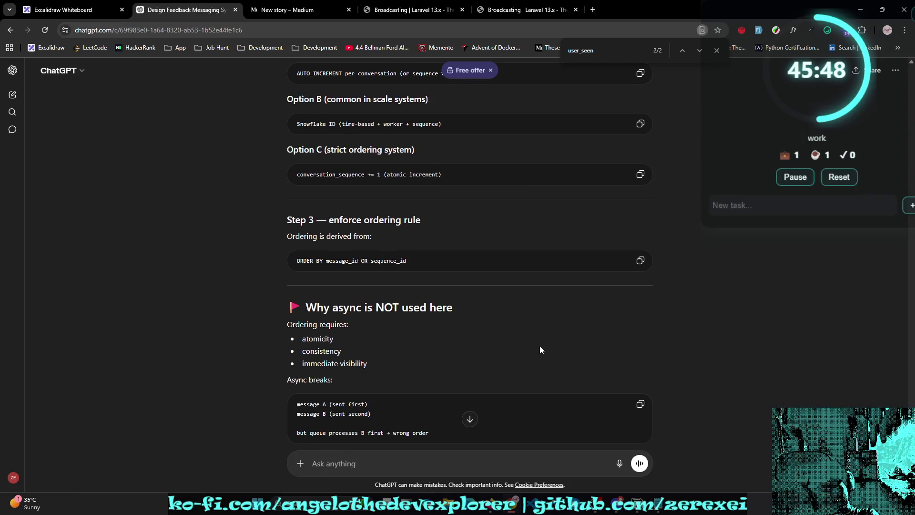
pyautogui.scroll(-1, 541, 347)
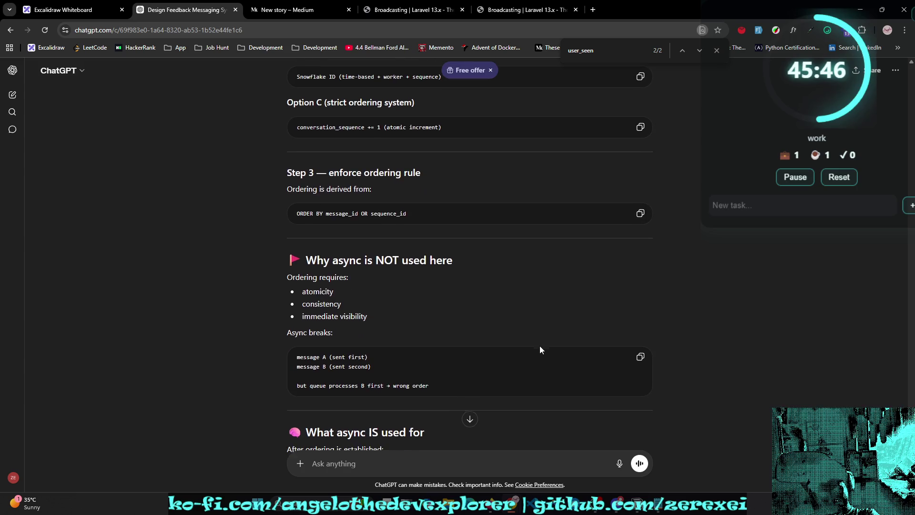
pyautogui.scroll(-4, 542, 345)
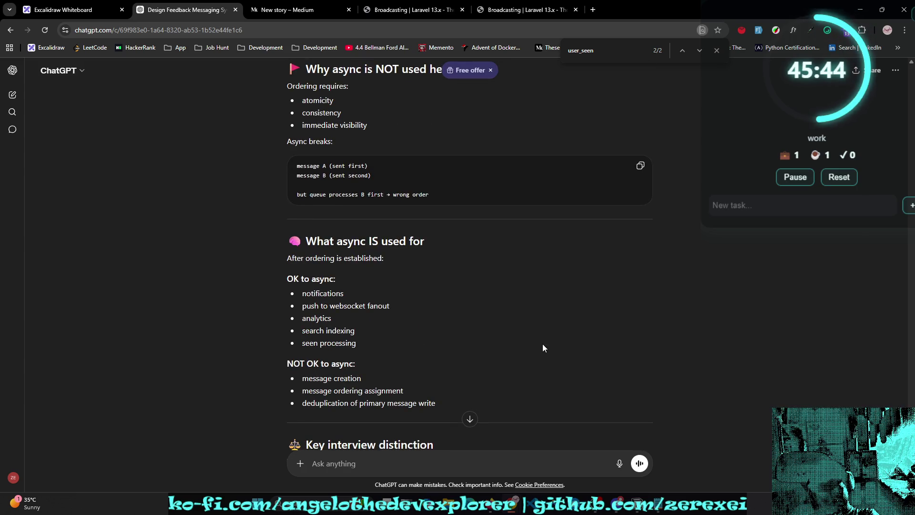
pyautogui.scroll(-1, 542, 347)
pyautogui.scroll(-1, 543, 347)
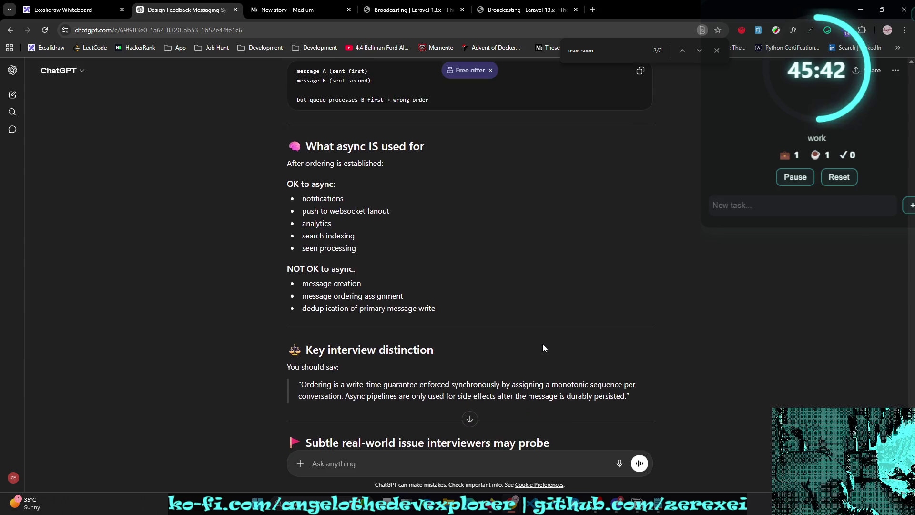
pyautogui.scroll(-1, 544, 347)
pyautogui.scroll(-1, 544, 346)
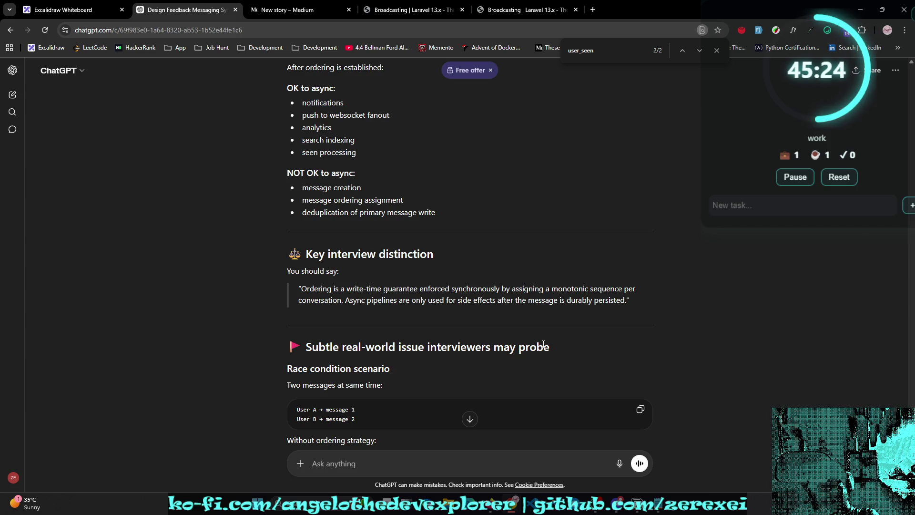
pyautogui.scroll(-1, 543, 344)
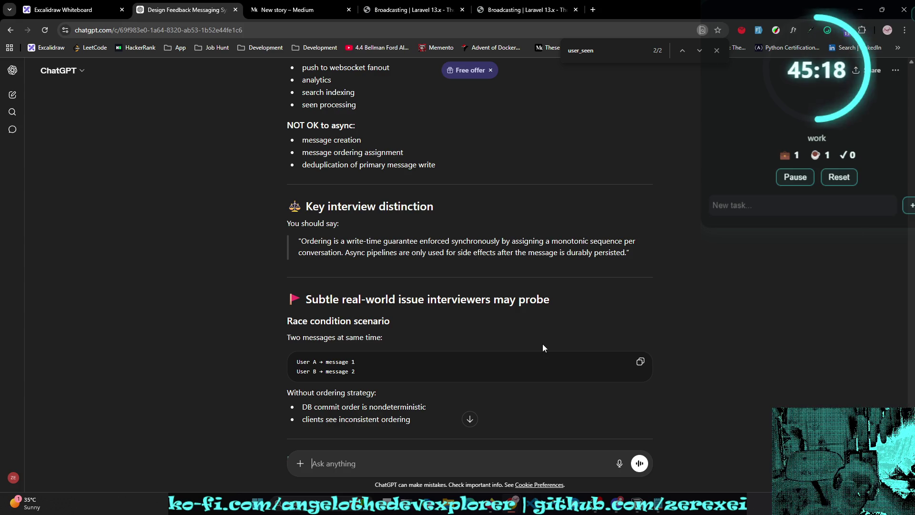
pyautogui.scroll(-4, 539, 303)
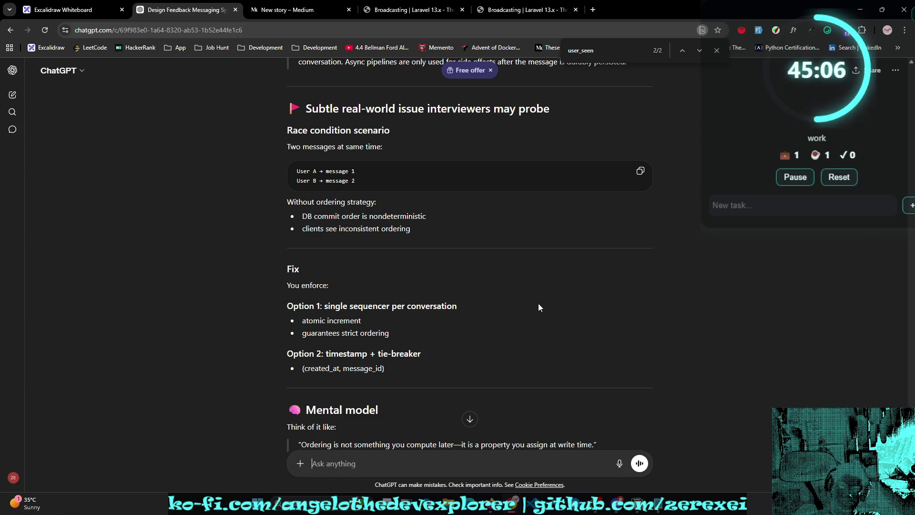
pyautogui.scroll(-2, 538, 257)
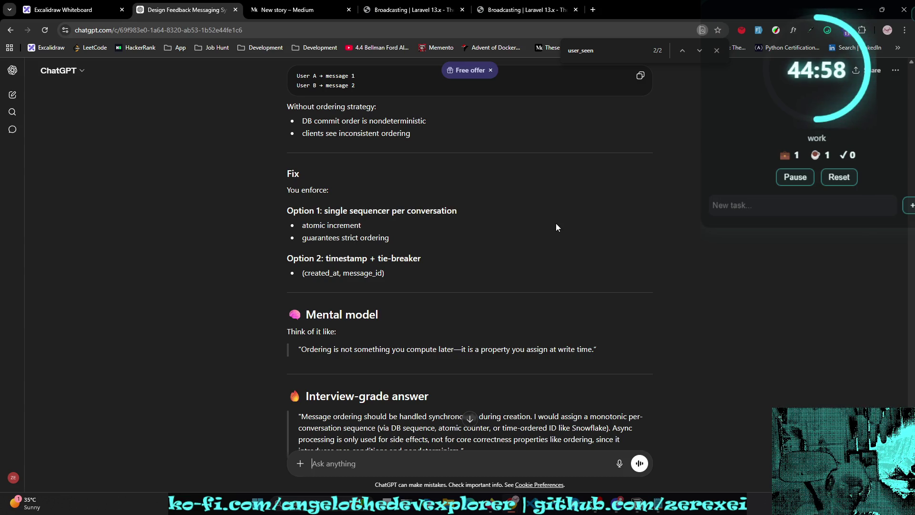
pyautogui.scroll(-2, 556, 228)
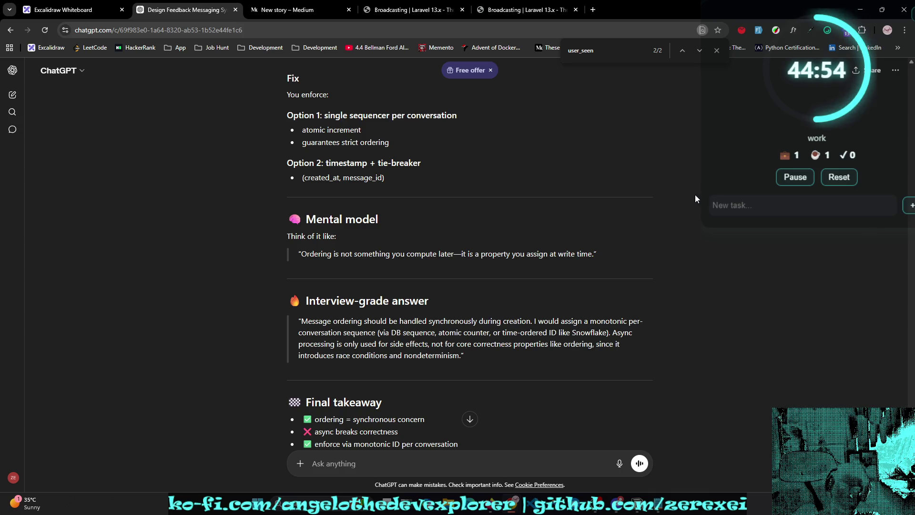
pyautogui.scroll(-2, 695, 199)
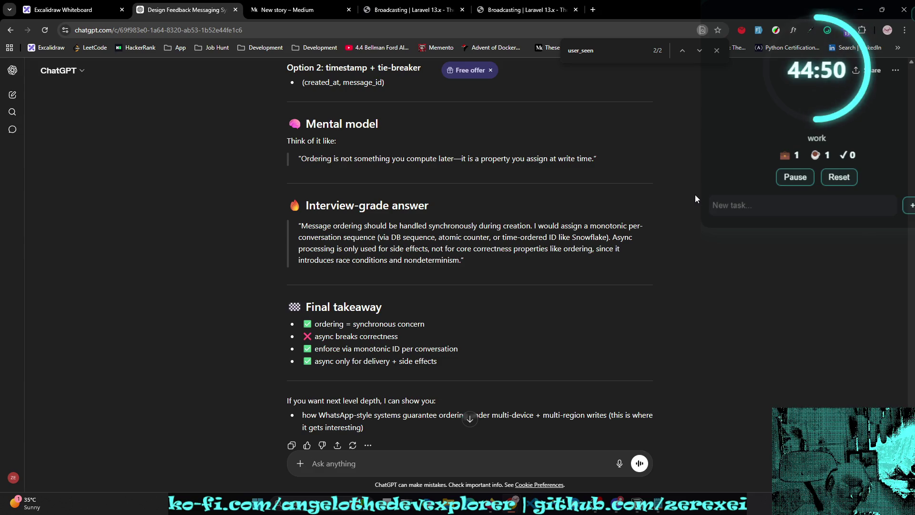
pyautogui.scroll(-1, 687, 201)
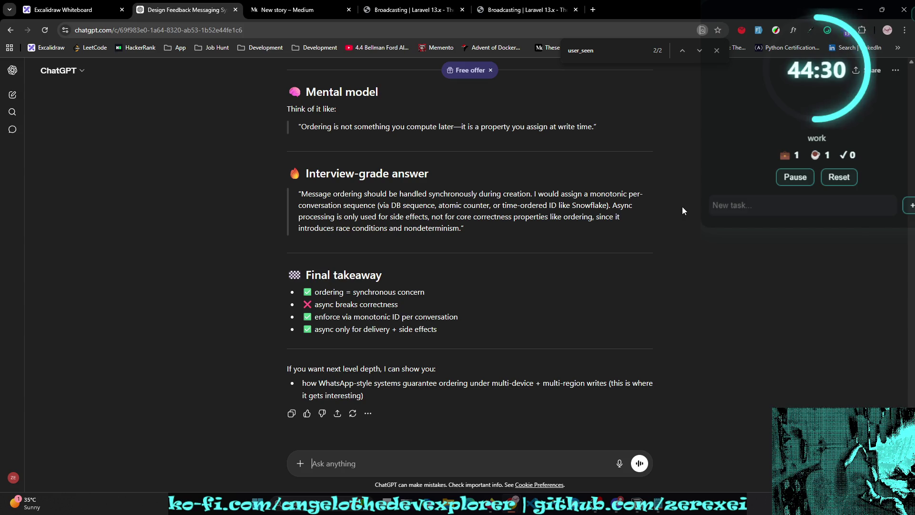
# Step: Reply 'yes please' to request the deeper explanation
pyautogui.write('yes p')
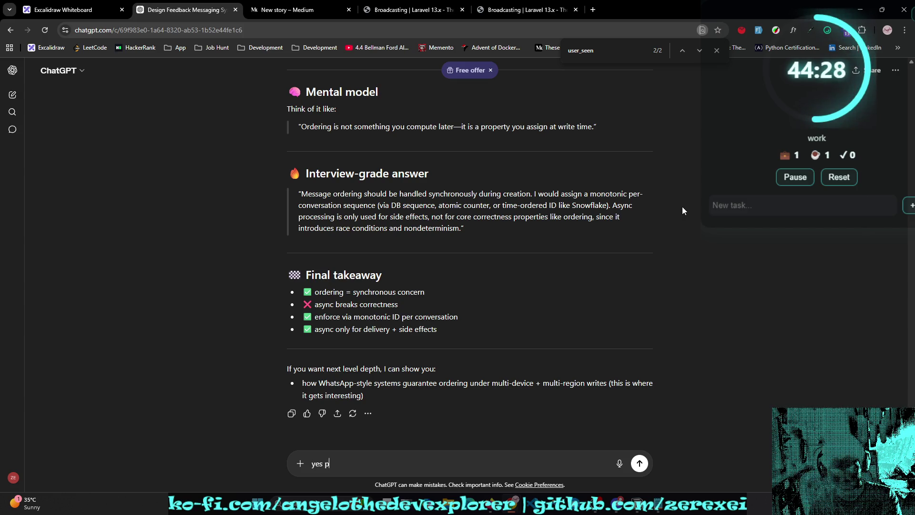
pyautogui.write('leas')
pyautogui.press('Return')
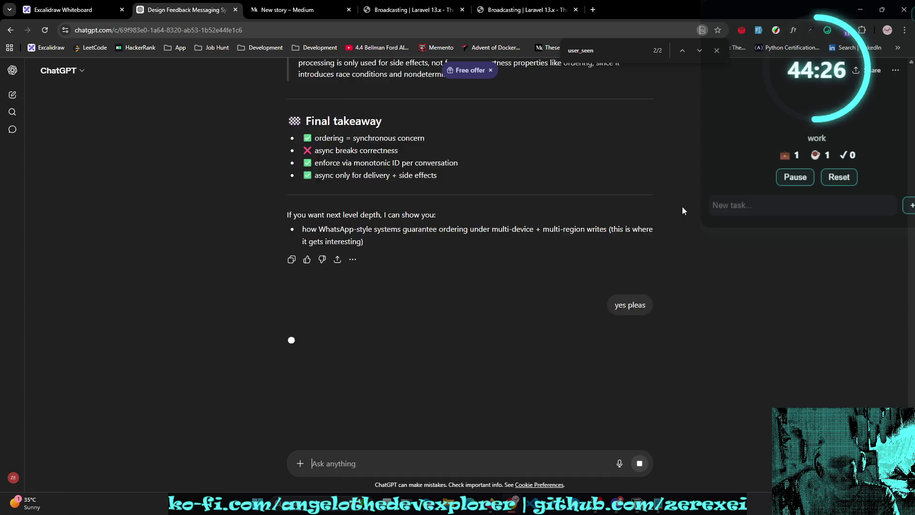
pyautogui.write('e')
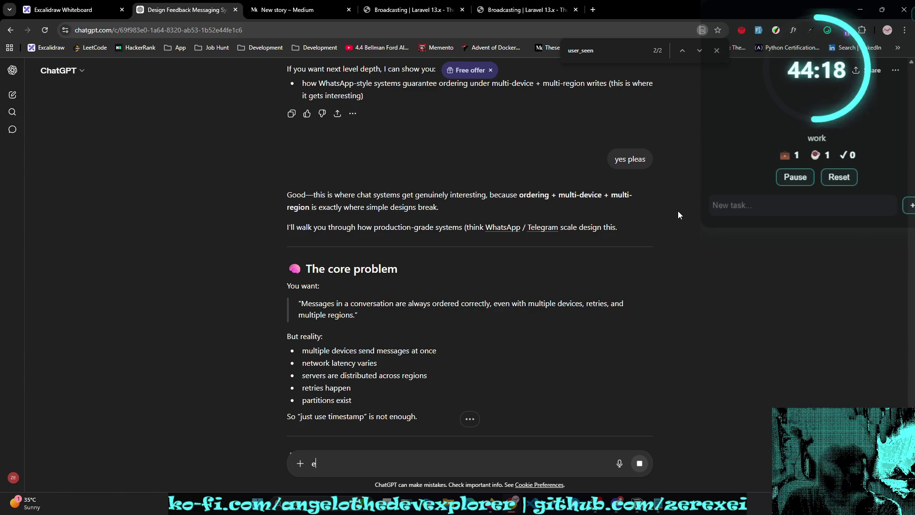
# Step: Read the generated explanation of per-conversation sequencing
pyautogui.scroll(-1, 699, 291)
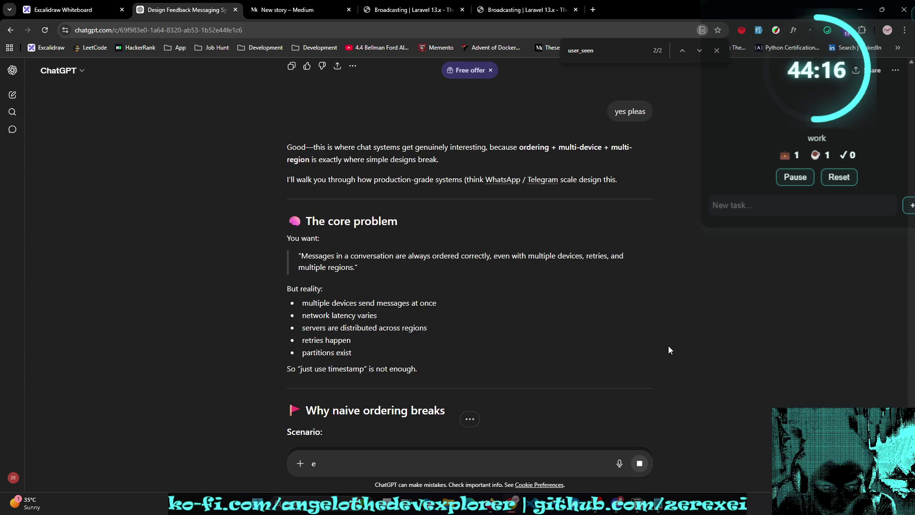
pyautogui.scroll(-3, 566, 369)
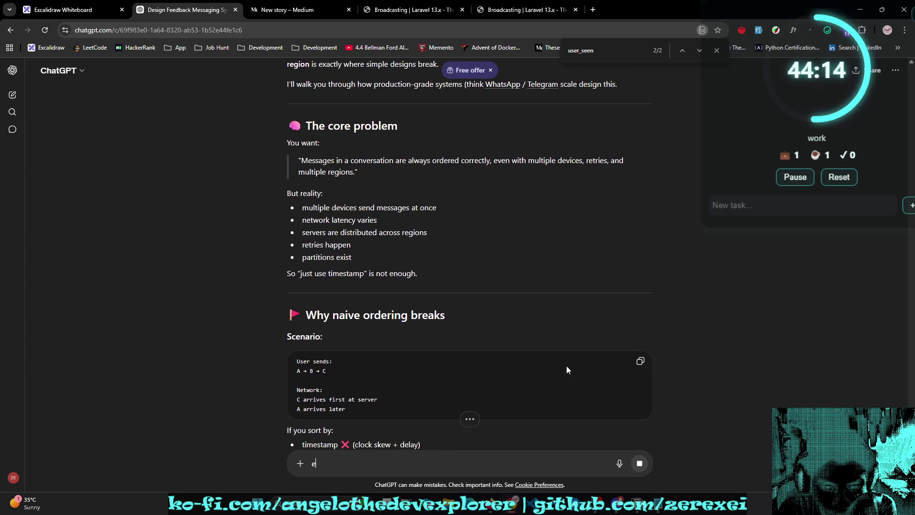
pyautogui.scroll(-1, 566, 369)
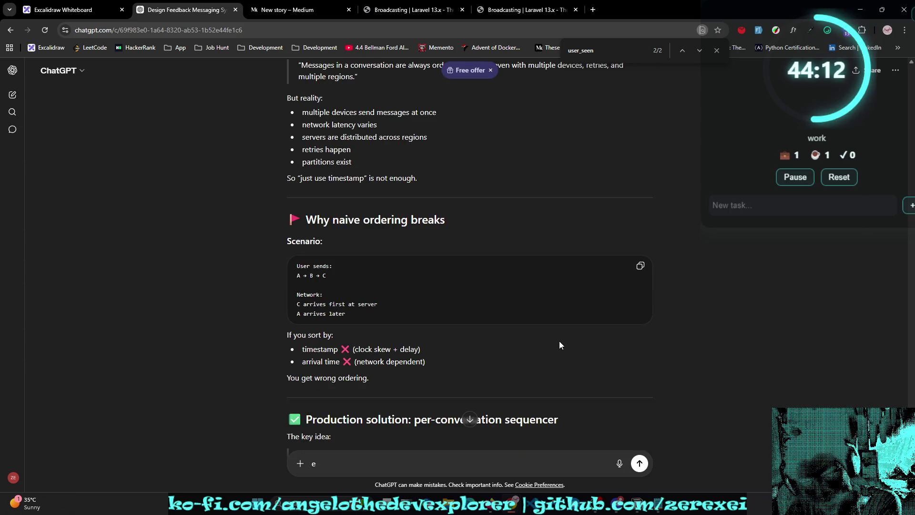
pyautogui.scroll(-1, 538, 288)
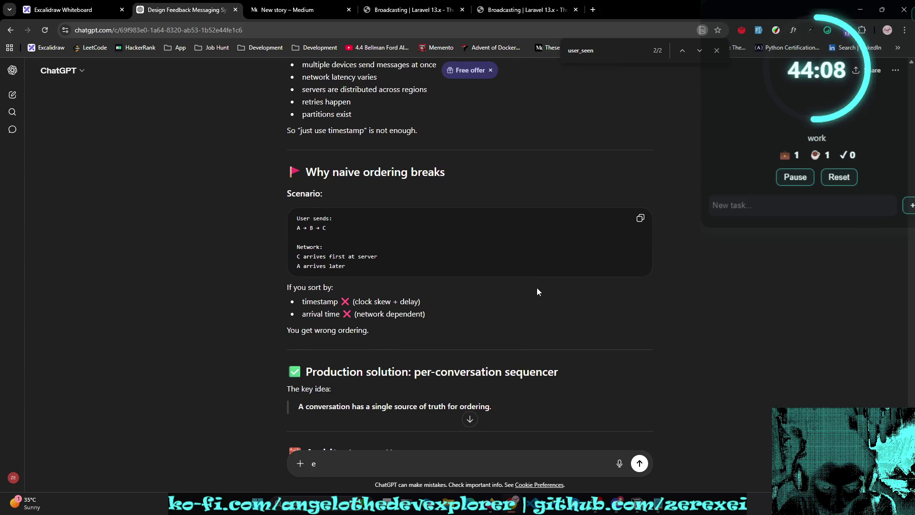
pyautogui.scroll(-1, 537, 289)
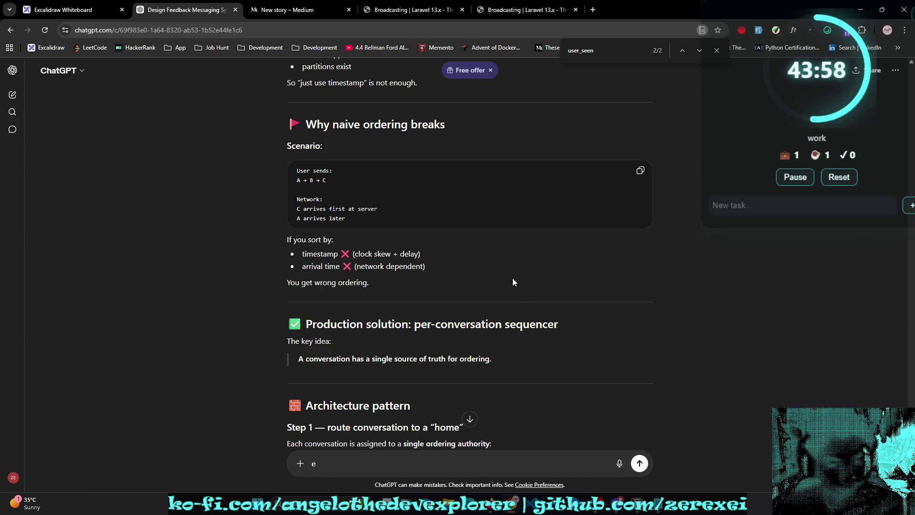
pyautogui.scroll(-1, 666, 305)
pyautogui.scroll(-2, 667, 305)
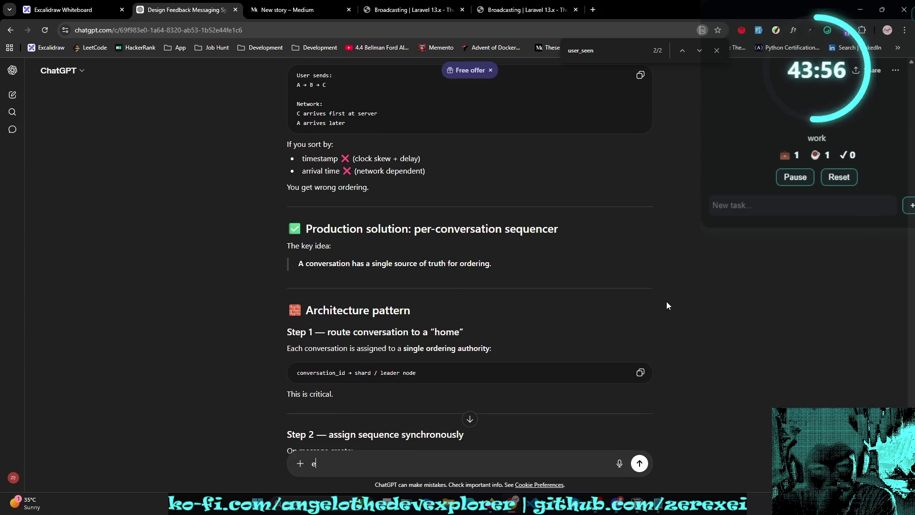
pyautogui.scroll(-1, 667, 302)
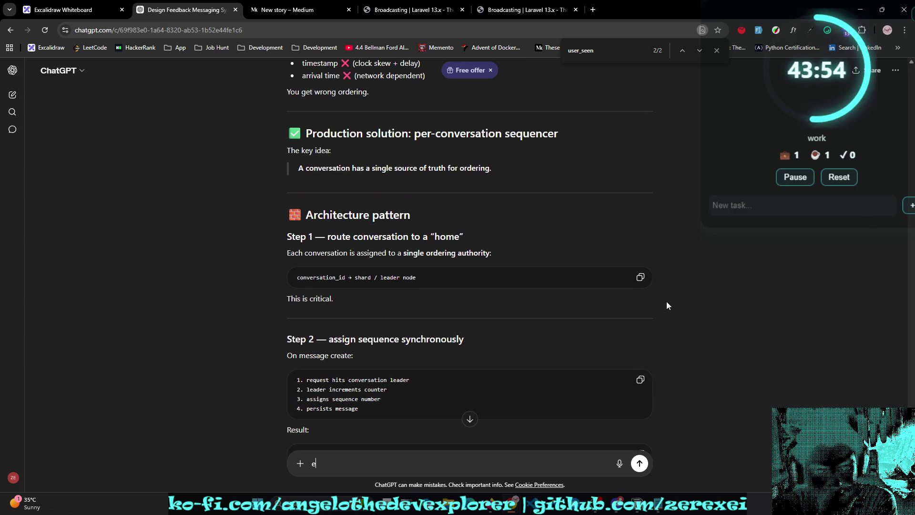
pyautogui.scroll(-1, 667, 302)
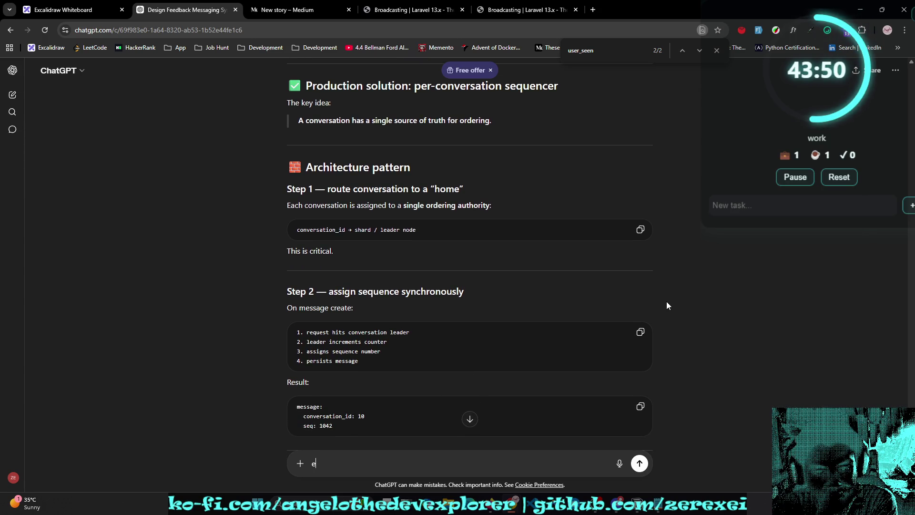
pyautogui.scroll(-1, 667, 305)
pyautogui.scroll(-1, 666, 305)
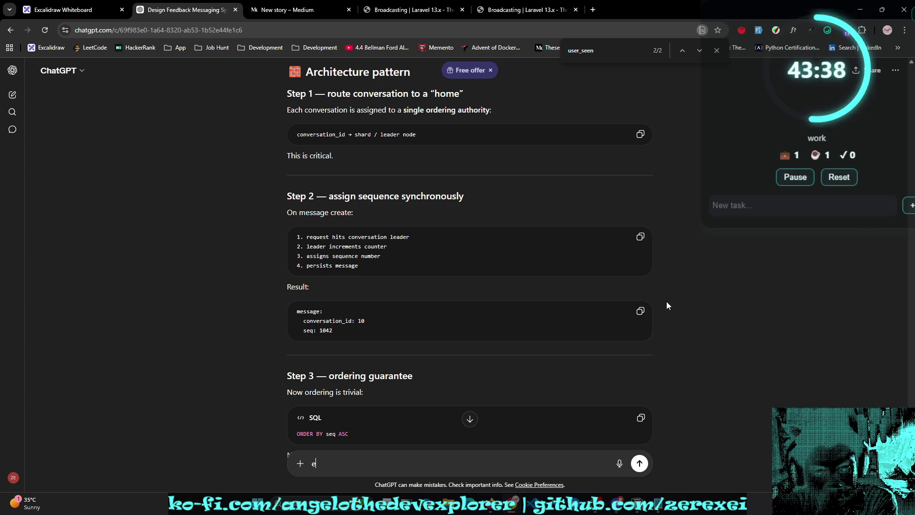
pyautogui.scroll(-1, 666, 305)
pyautogui.scroll(-1, 666, 305)
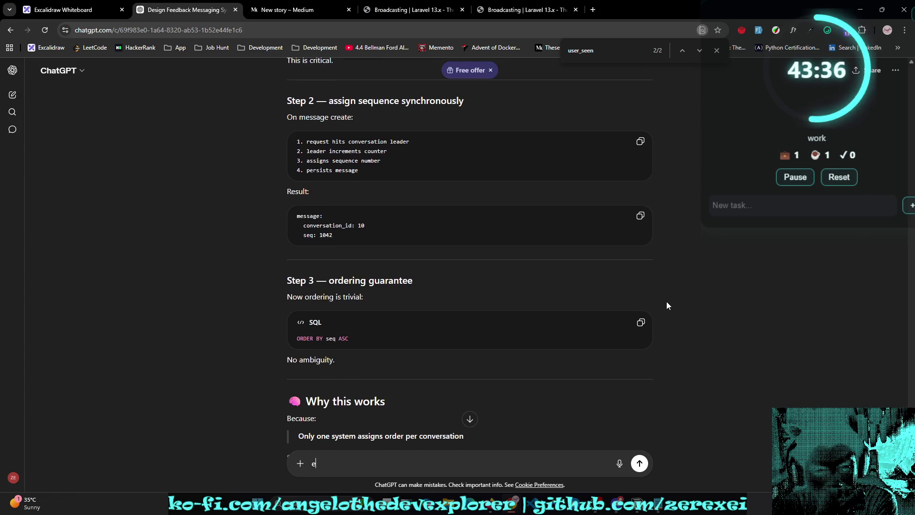
pyautogui.scroll(-1, 667, 306)
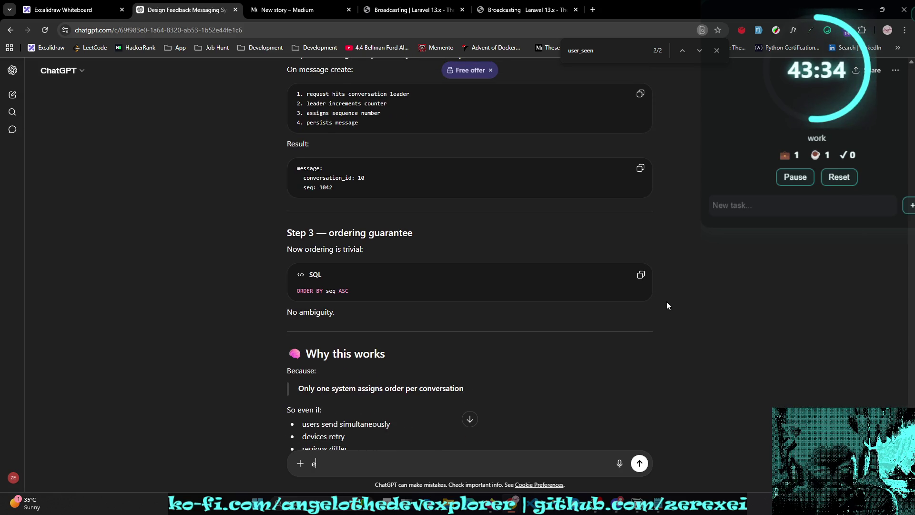
pyautogui.scroll(-1, 667, 302)
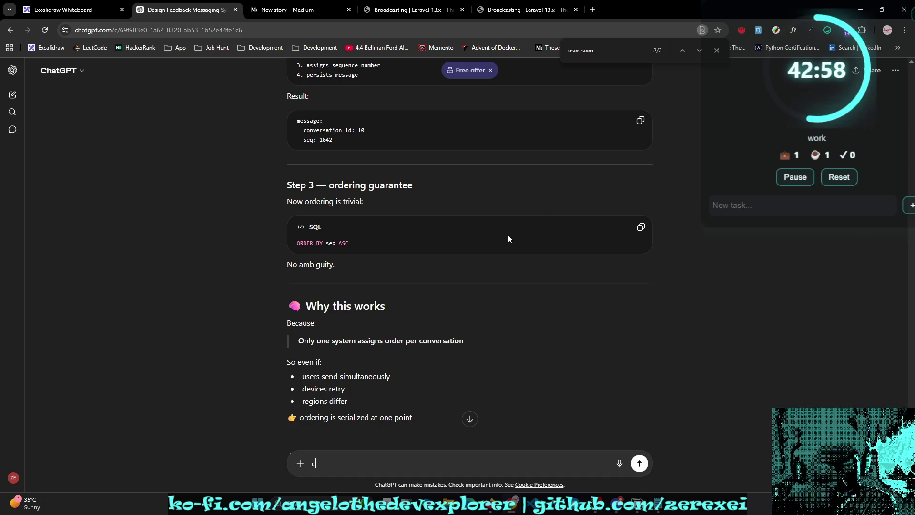
pyautogui.scroll(-1, 508, 235)
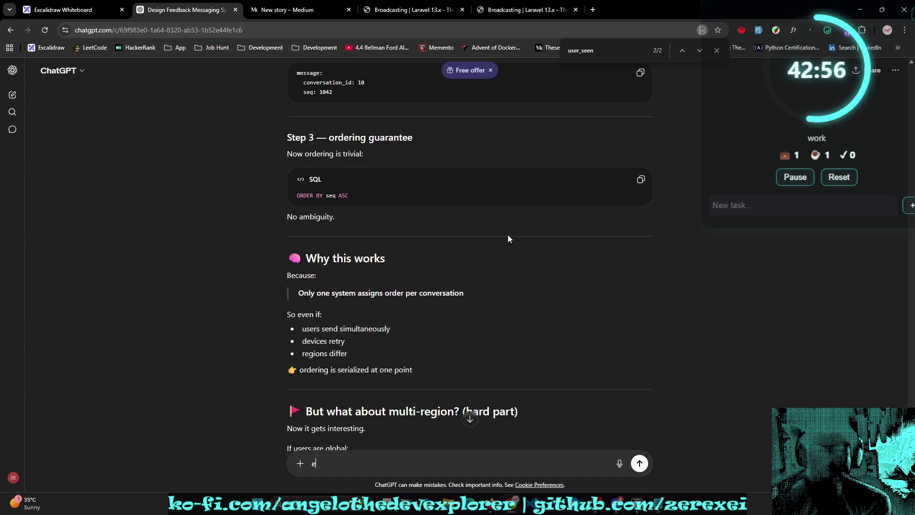
pyautogui.scroll(3, 508, 235)
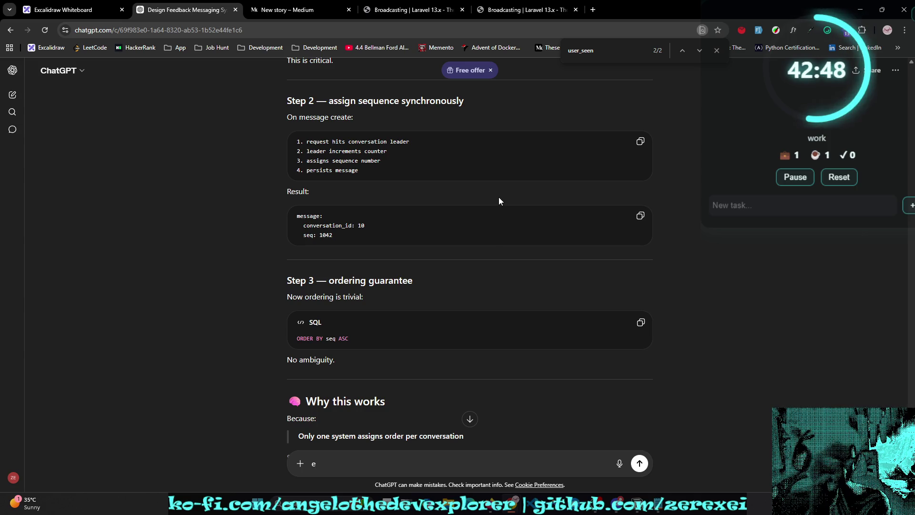
# Step: Copy a code block from the reply, then read the multi-region and Kafka partition ordering sections
pyautogui.click(640, 141)
pyautogui.scroll(-6, 611, 153)
pyautogui.scroll(3, 610, 154)
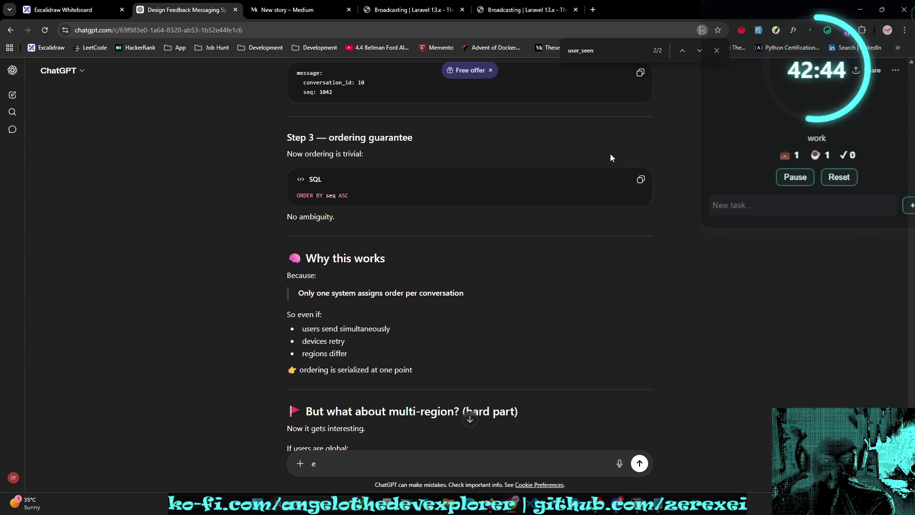
pyautogui.scroll(-2, 611, 154)
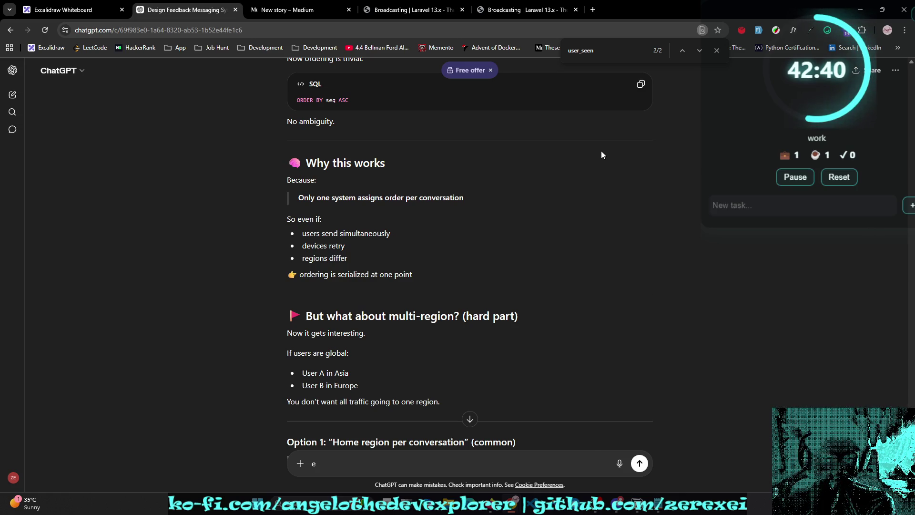
pyautogui.scroll(-2, 601, 151)
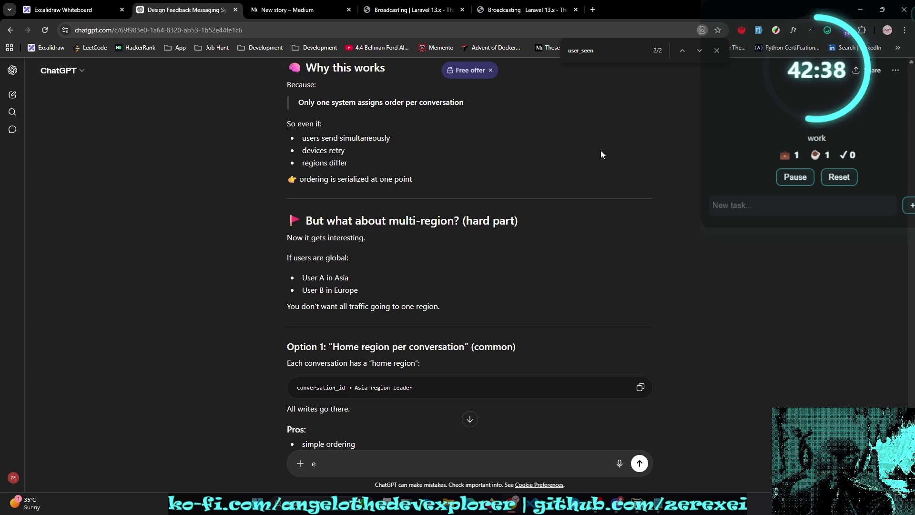
pyautogui.scroll(-1, 599, 150)
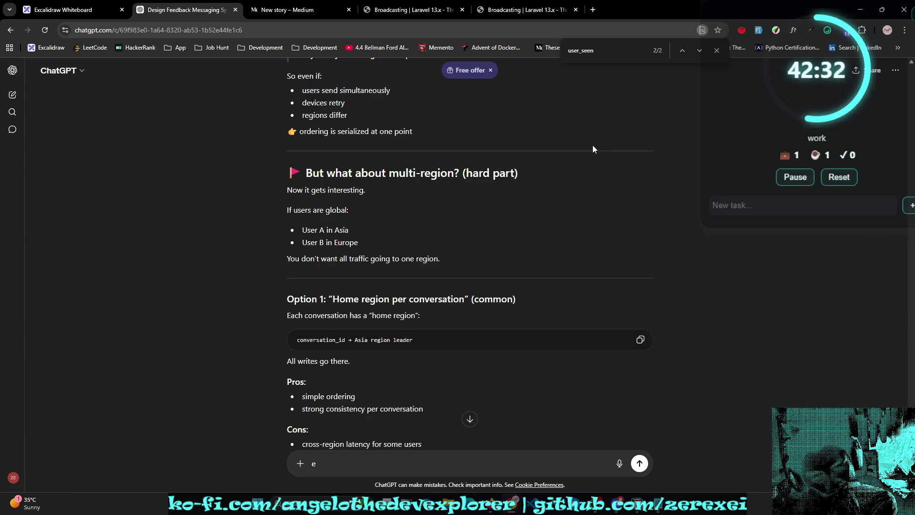
pyautogui.scroll(-1, 593, 149)
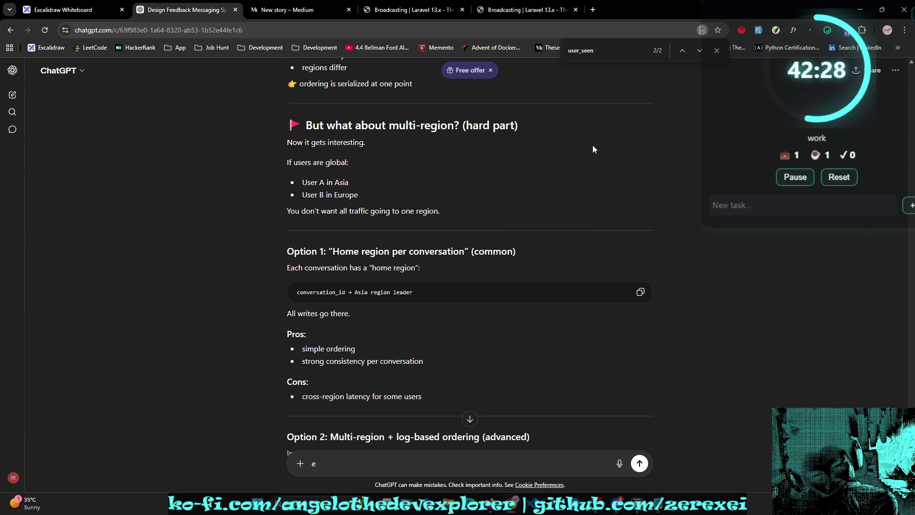
pyautogui.scroll(-1, 593, 149)
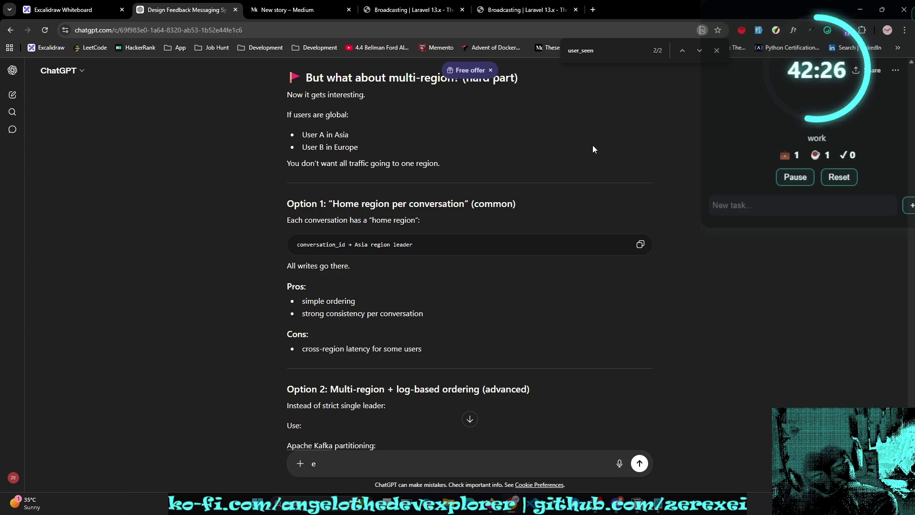
pyautogui.scroll(-1, 593, 149)
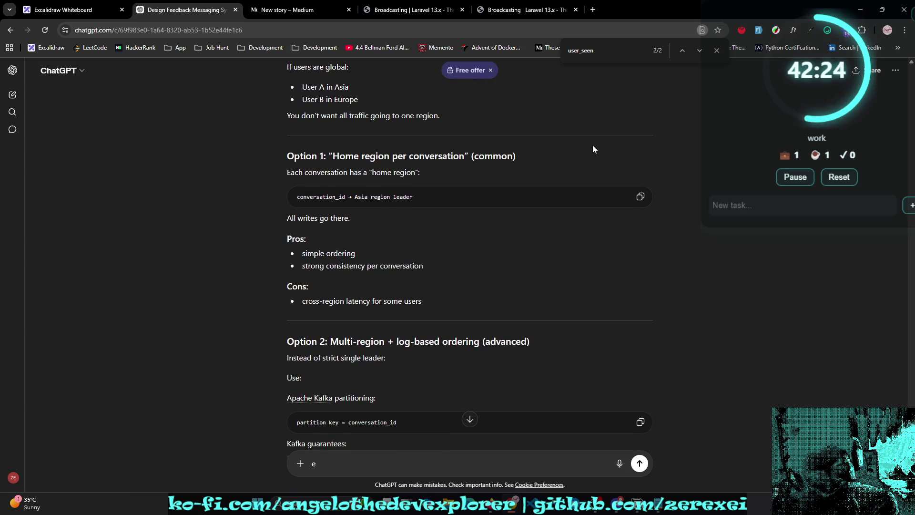
pyautogui.scroll(-1, 593, 149)
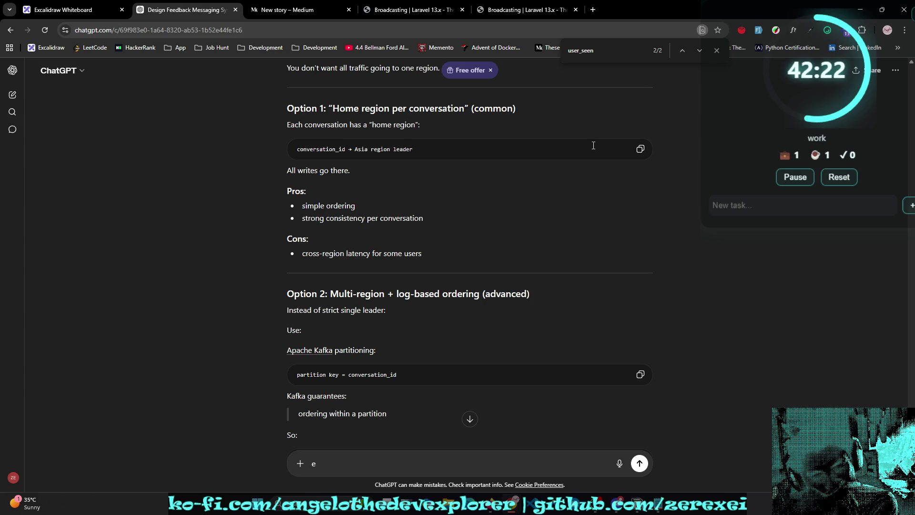
pyautogui.scroll(-1, 593, 145)
pyautogui.moveTo(333, 261)
pyautogui.mouseDown()
pyautogui.moveTo(330, 247)
pyautogui.moveTo(388, 248)
pyautogui.moveTo(394, 259)
pyautogui.moveTo(386, 249)
pyautogui.mouseUp()
pyautogui.click(328, 255)
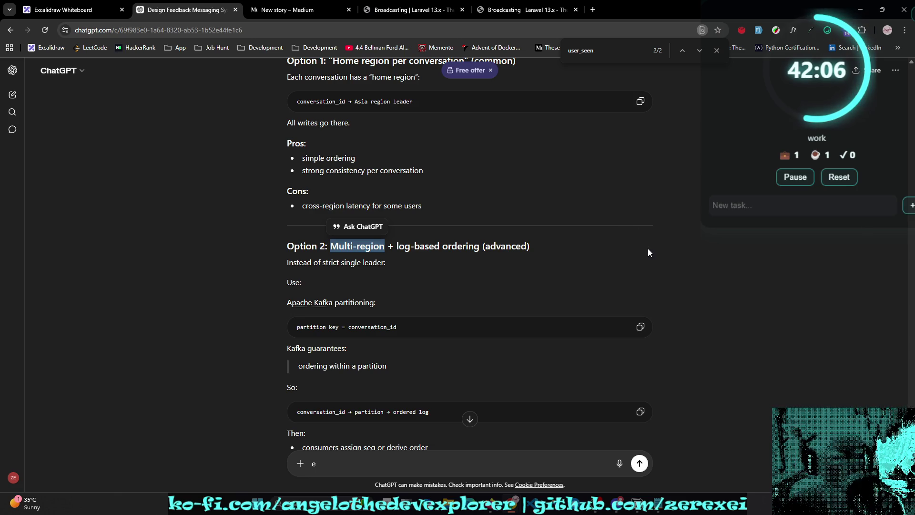
pyautogui.scroll(-3, 648, 248)
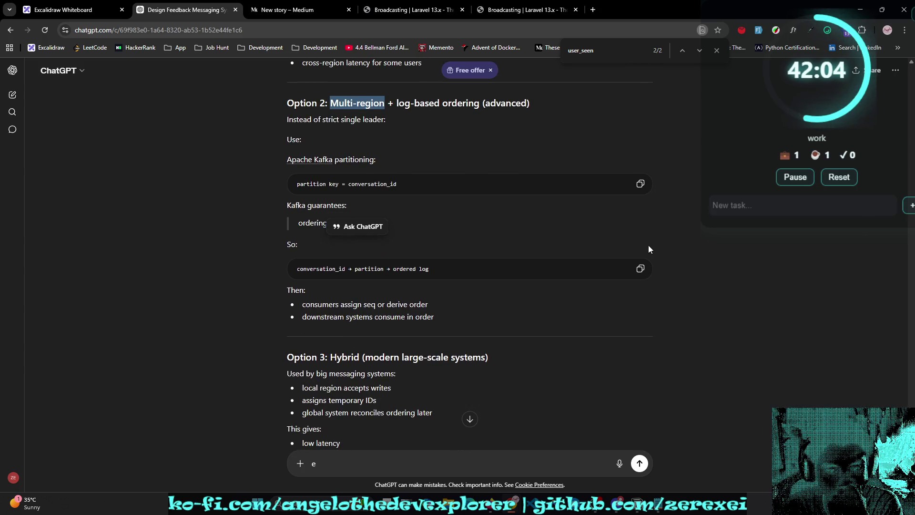
pyautogui.scroll(-1, 648, 249)
pyautogui.scroll(-1, 648, 249)
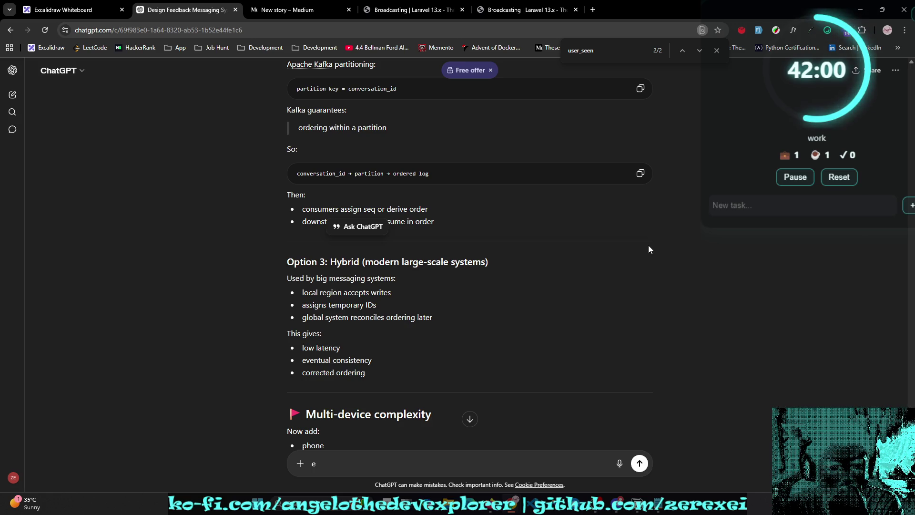
pyautogui.scroll(-1, 648, 249)
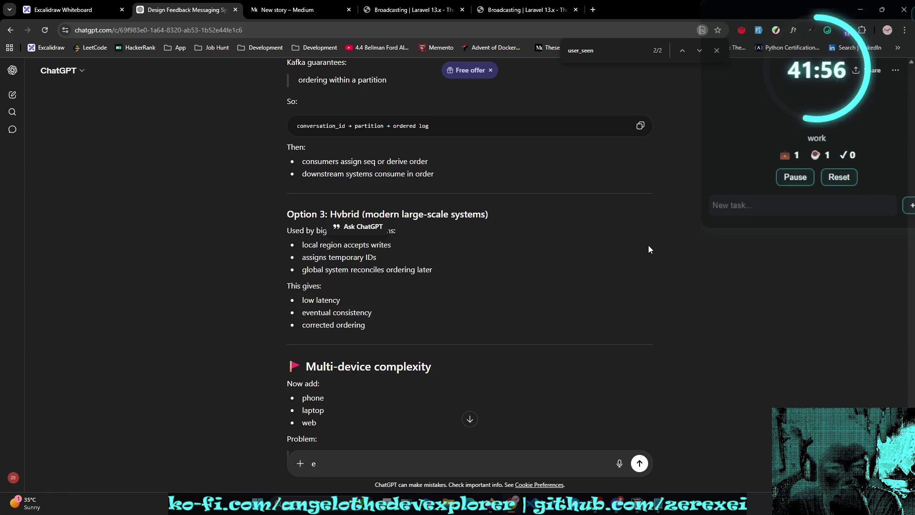
pyautogui.scroll(-2, 648, 249)
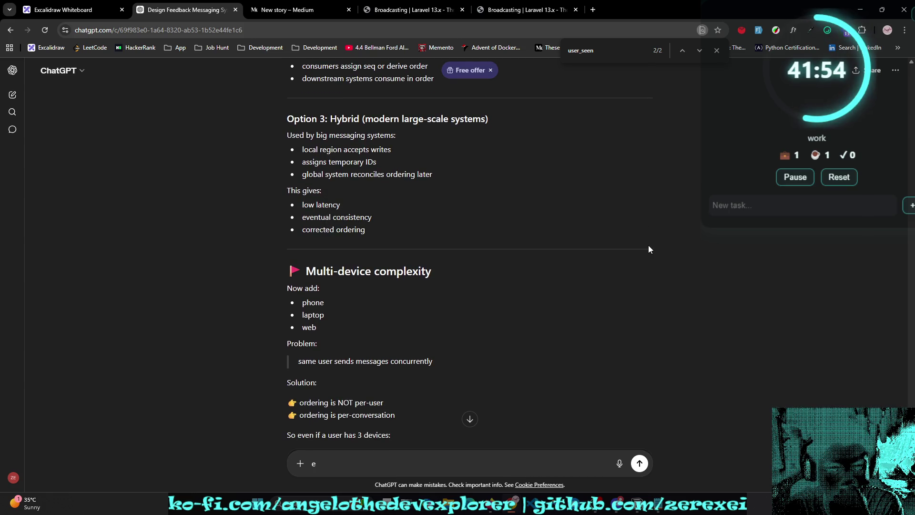
pyautogui.scroll(-1, 648, 249)
pyautogui.scroll(-1, 648, 249)
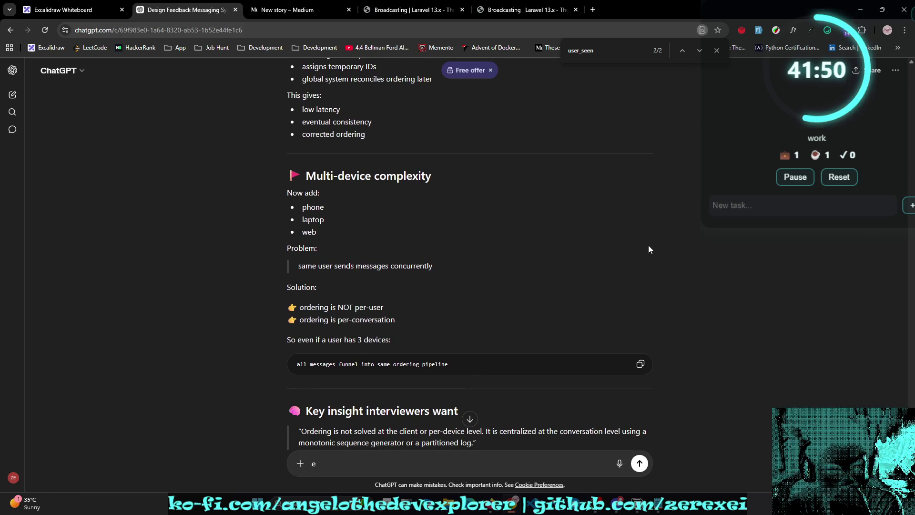
pyautogui.scroll(-1, 648, 249)
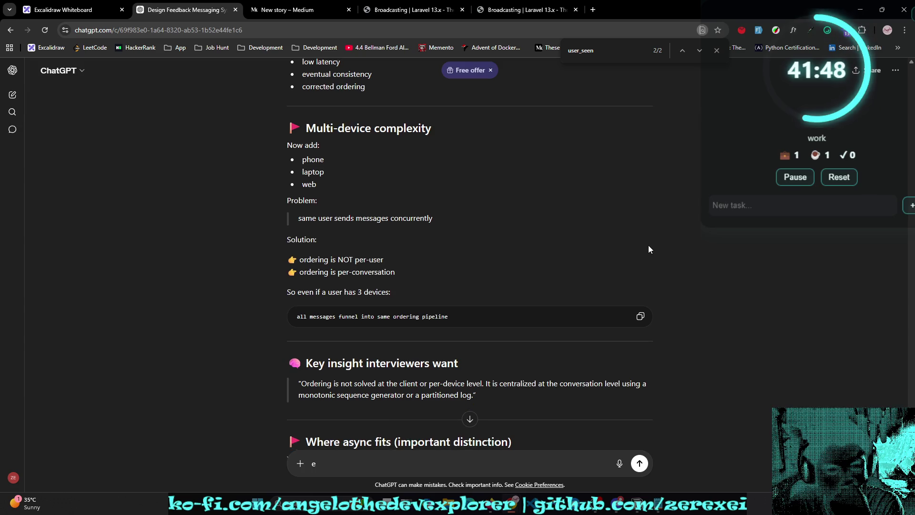
pyautogui.tripleClick(344, 276)
pyautogui.scroll(-1, 459, 294)
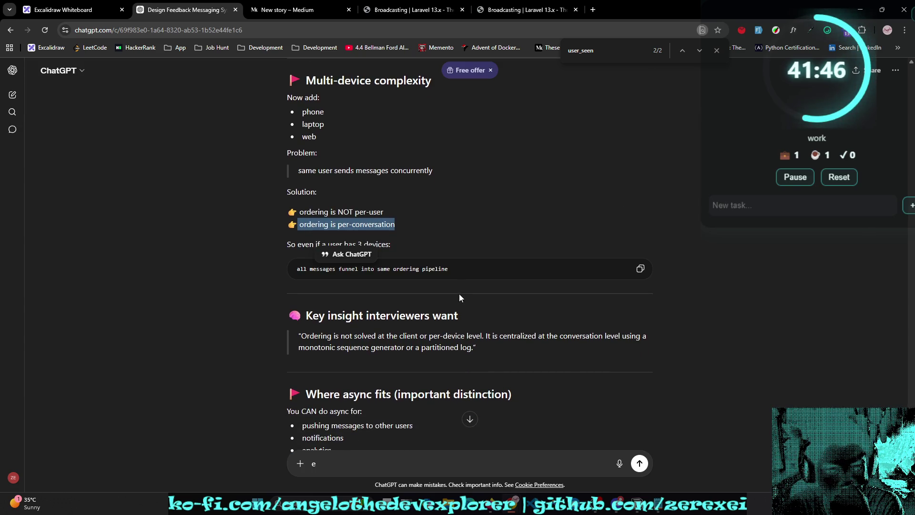
pyautogui.scroll(-1, 459, 293)
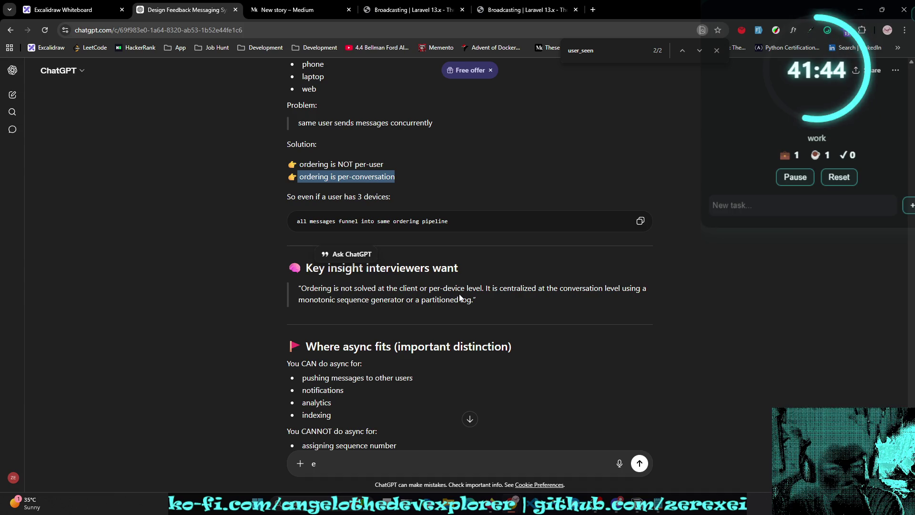
pyautogui.scroll(-1, 460, 298)
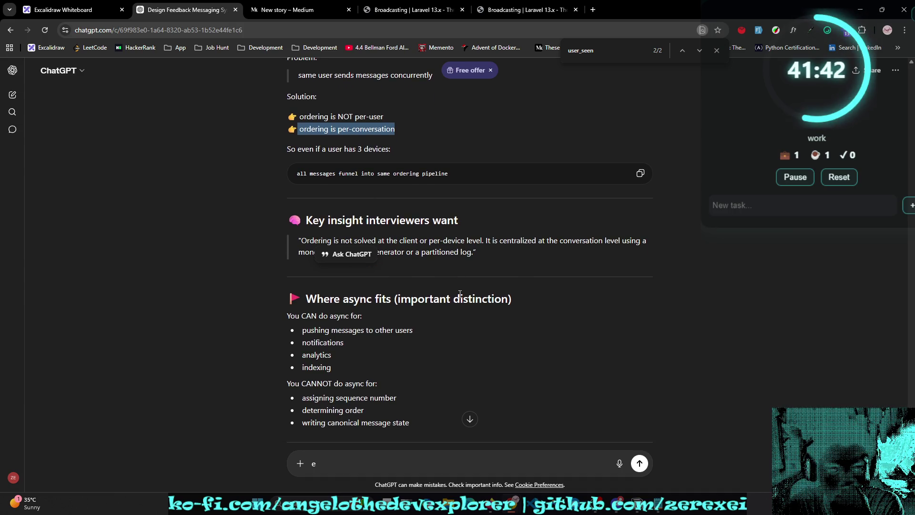
pyautogui.click(460, 294)
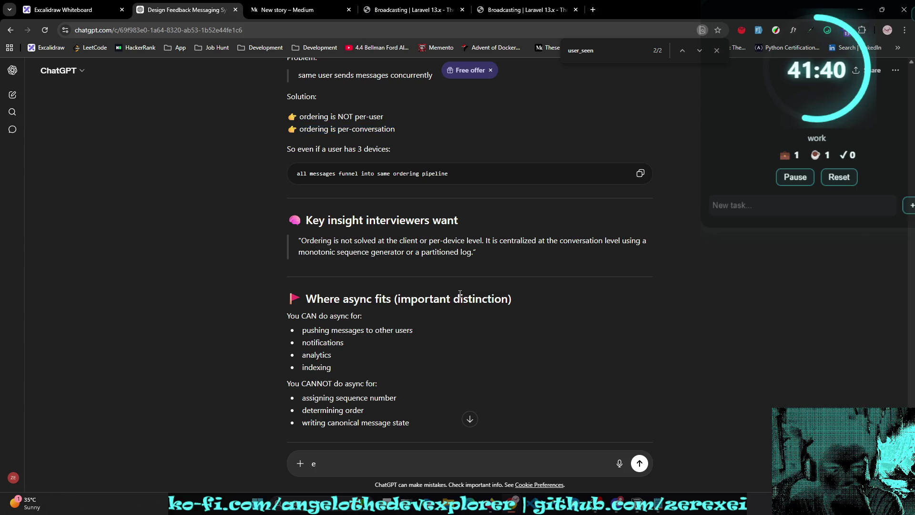
pyautogui.scroll(-7, 460, 294)
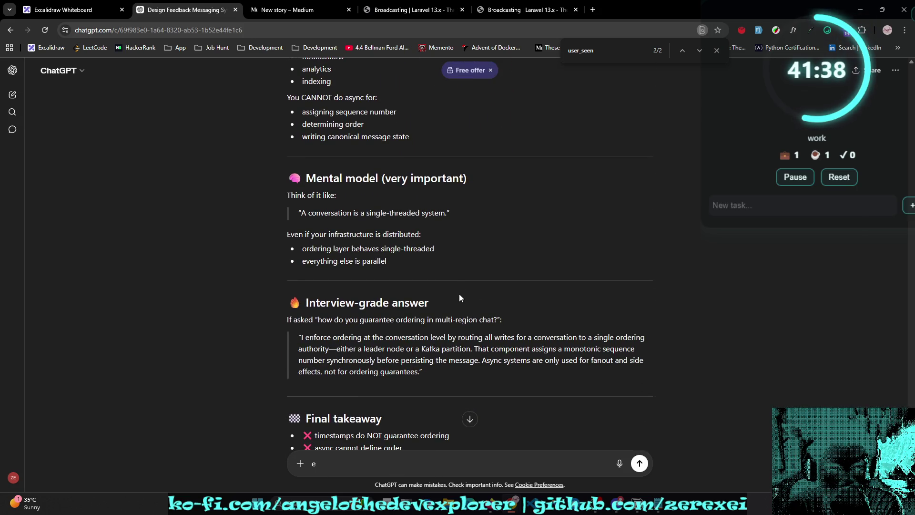
pyautogui.scroll(-3, 460, 296)
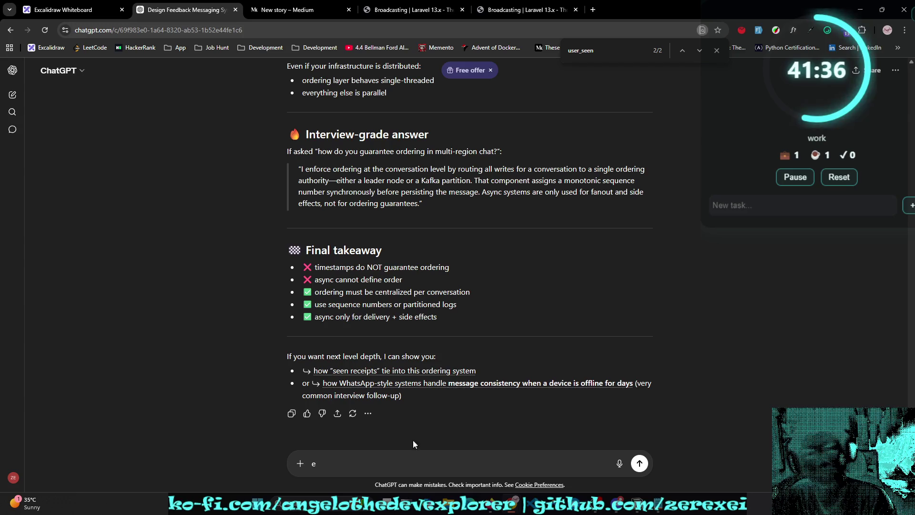
# Step: Send the pasted four-step leader flow, asking if it's a sequence getter or queue-guaranteed ordering
pyautogui.hotkey('ctrl', 'v')
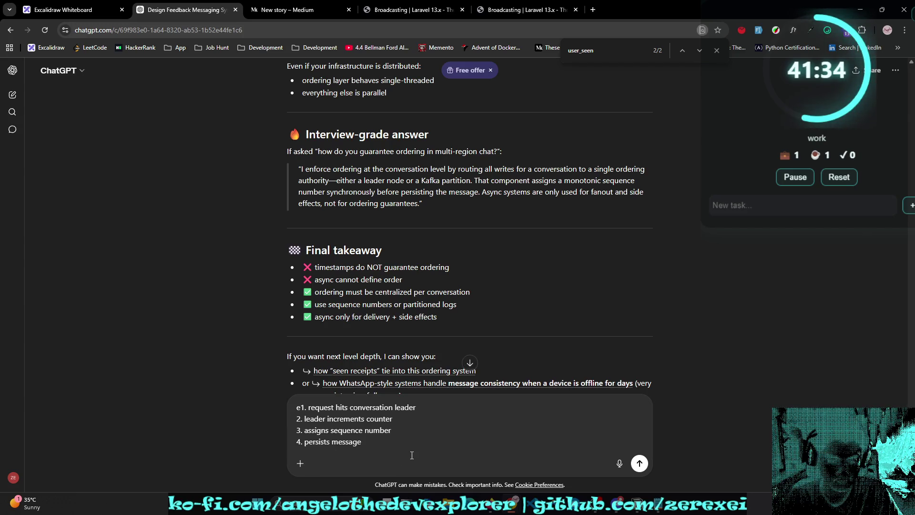
pyautogui.press('BackSpace')
pyautogui.press('Down')
pyautogui.hotkey('shift', 'Return')
pyautogui.hotkey('shift', 'Return')
pyautogui.write('is this a')
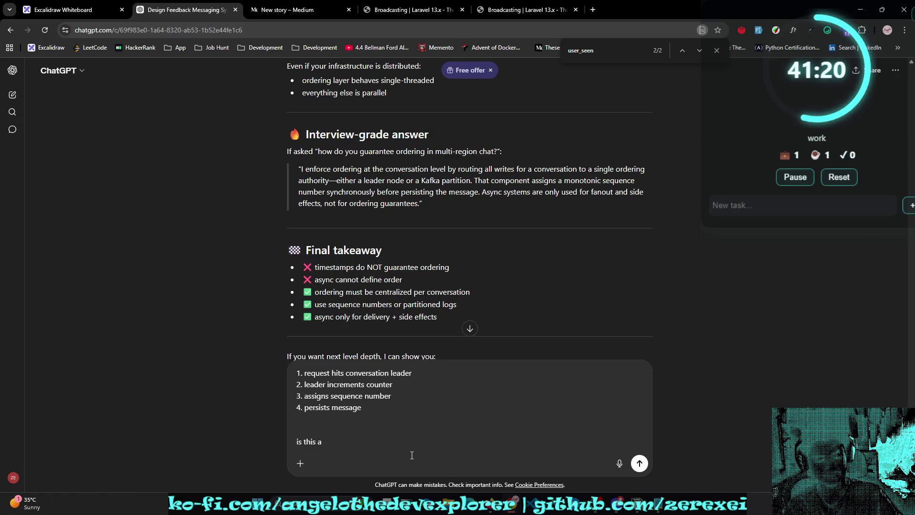
pyautogui.write(' sequen')
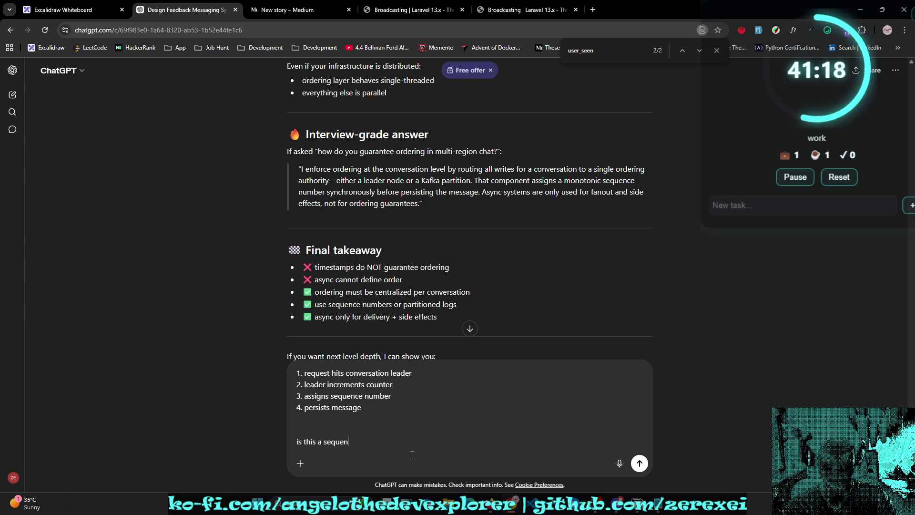
pyautogui.write('ce getter or ')
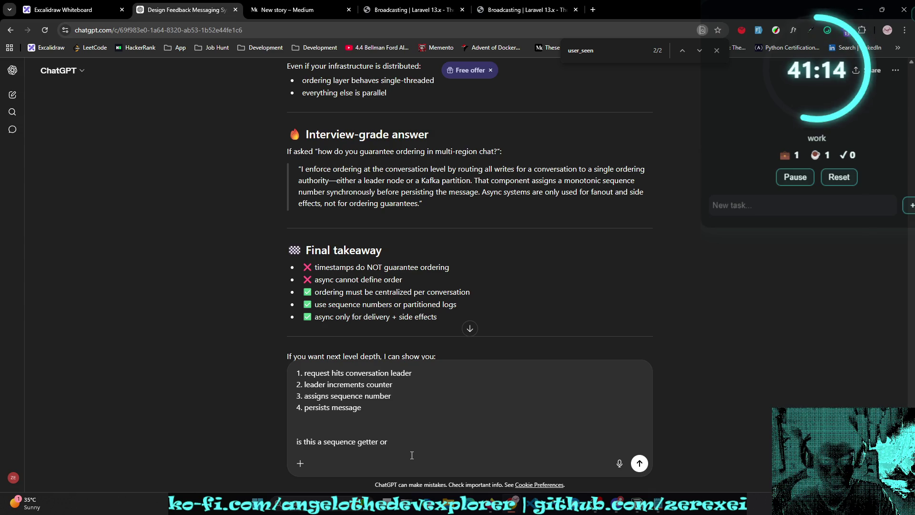
pyautogui.write('order is ')
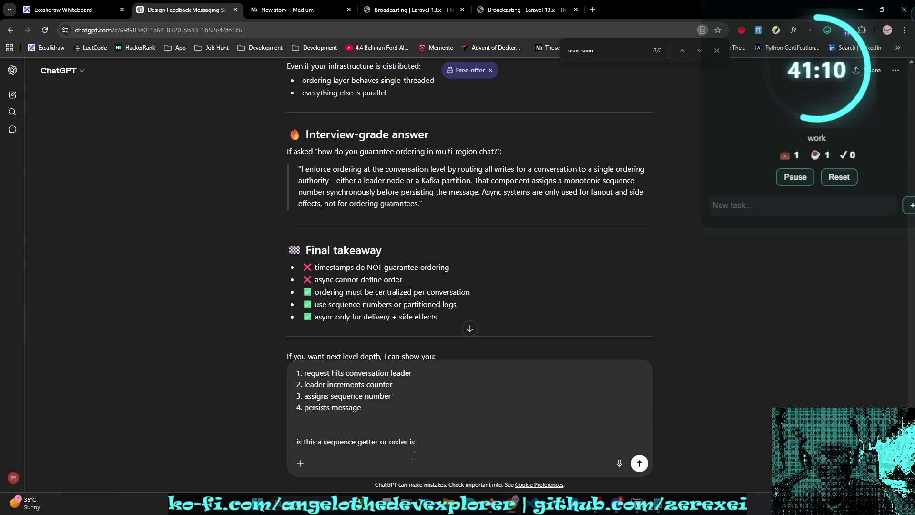
pyautogui.write('guarantee in the')
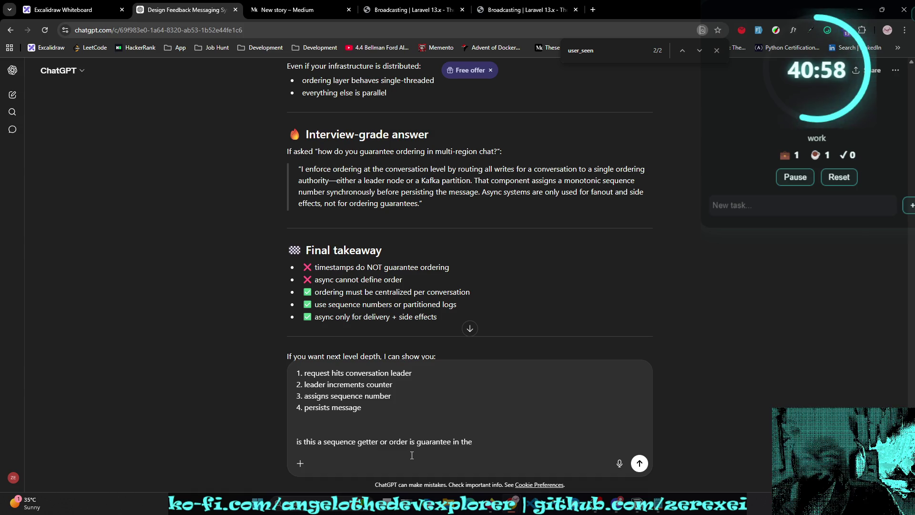
pyautogui.write(' queue list')
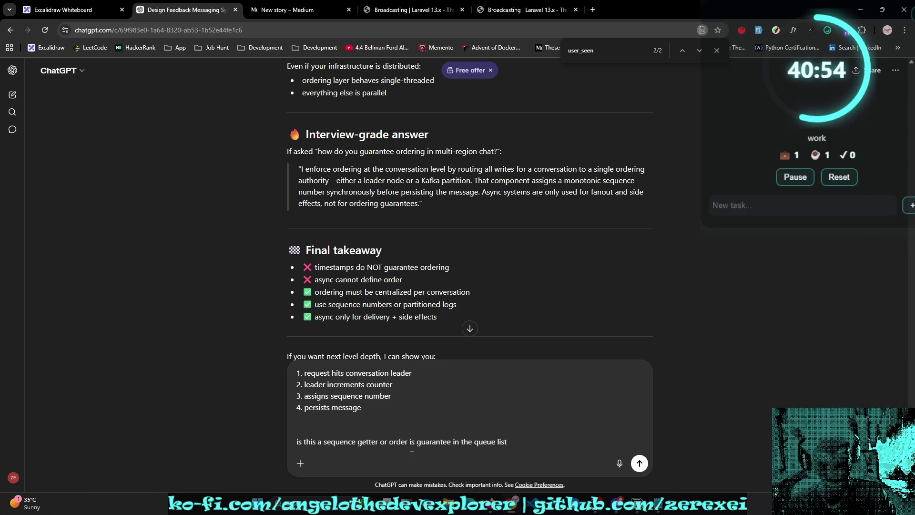
pyautogui.press('Return')
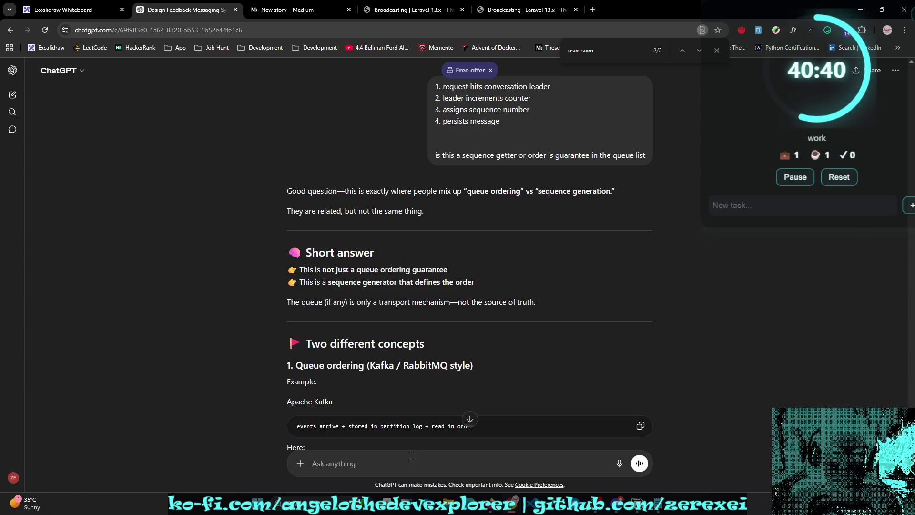
# Step: Read the streaming comparison of a DB sequencer versus Kafka-based ordering
pyautogui.scroll(-2, 565, 385)
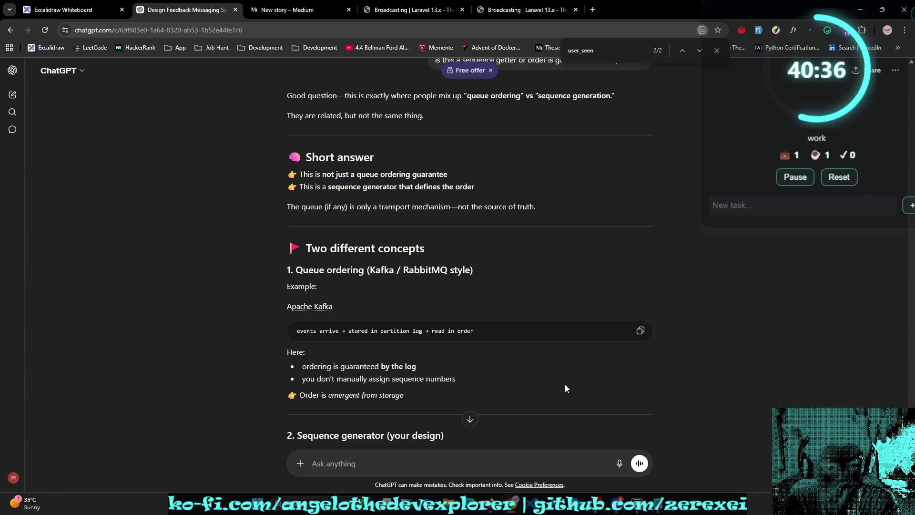
pyautogui.scroll(-1, 565, 384)
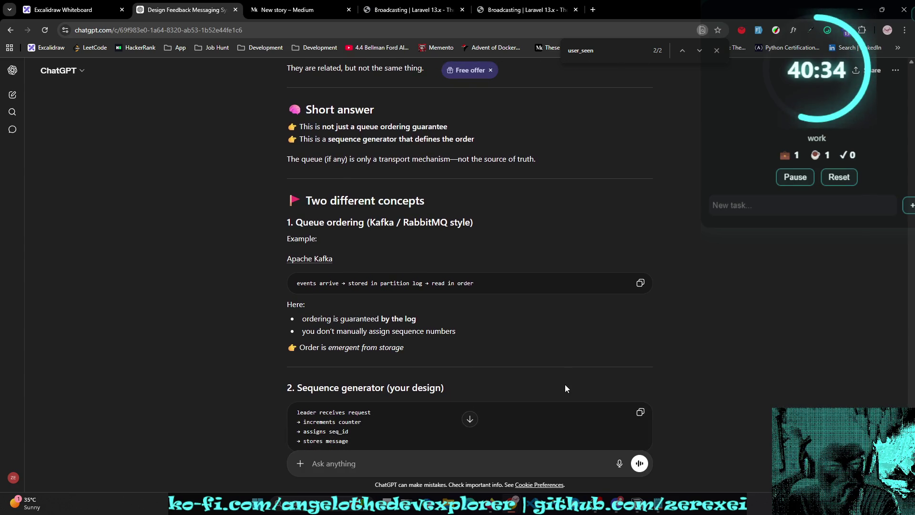
pyautogui.scroll(-3, 565, 384)
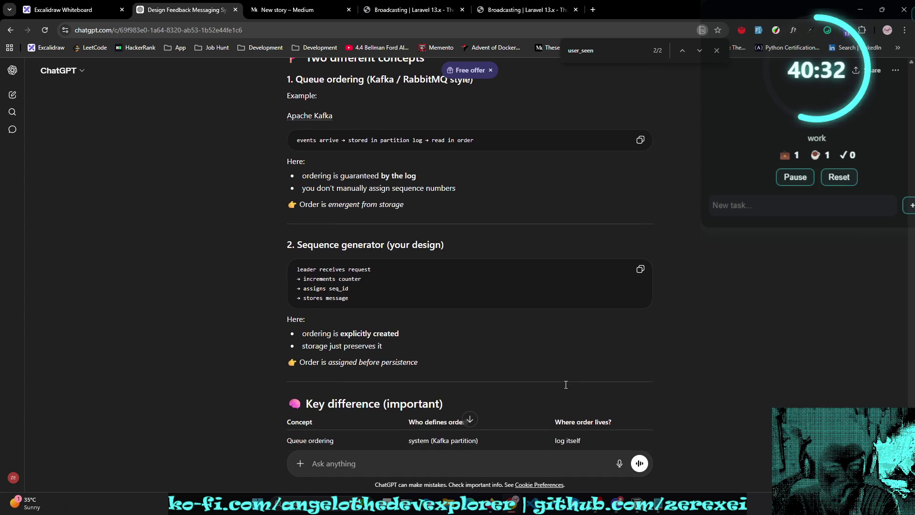
pyautogui.scroll(-1, 565, 384)
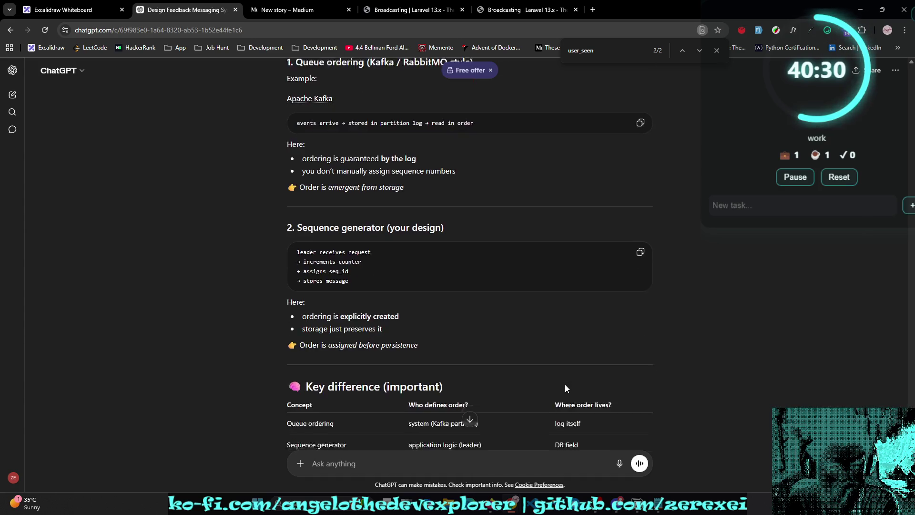
pyautogui.scroll(-1, 565, 384)
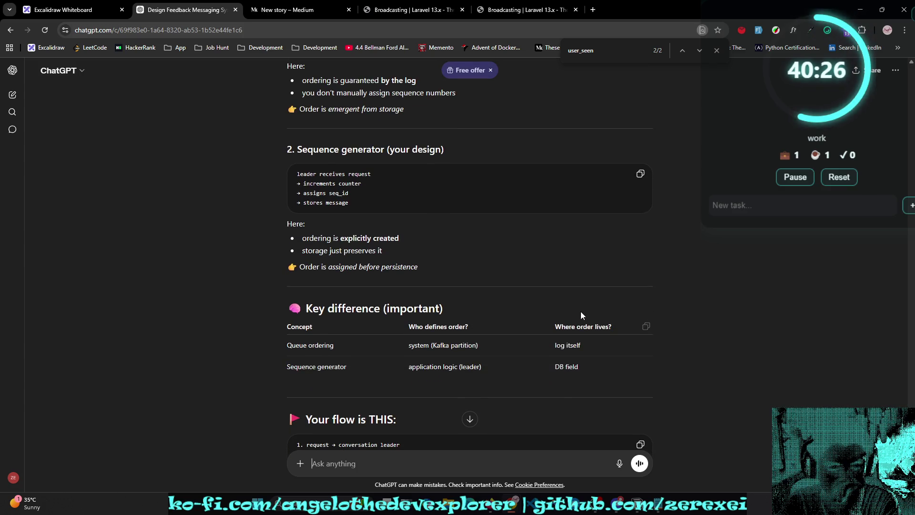
pyautogui.scroll(-1, 580, 311)
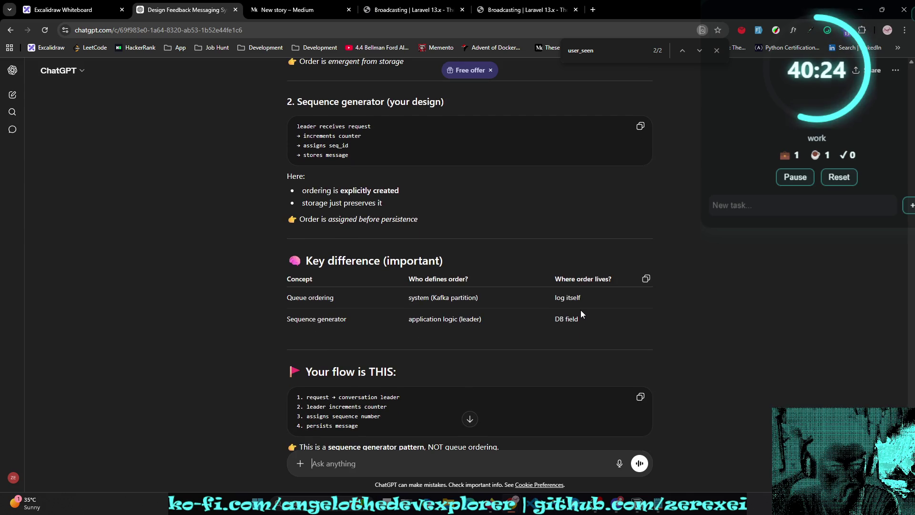
pyautogui.scroll(-2, 581, 314)
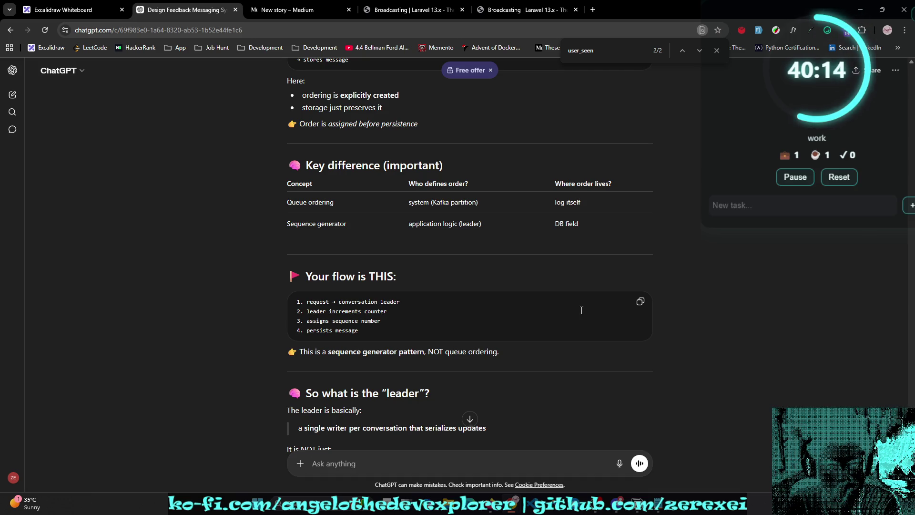
pyautogui.scroll(-1, 582, 312)
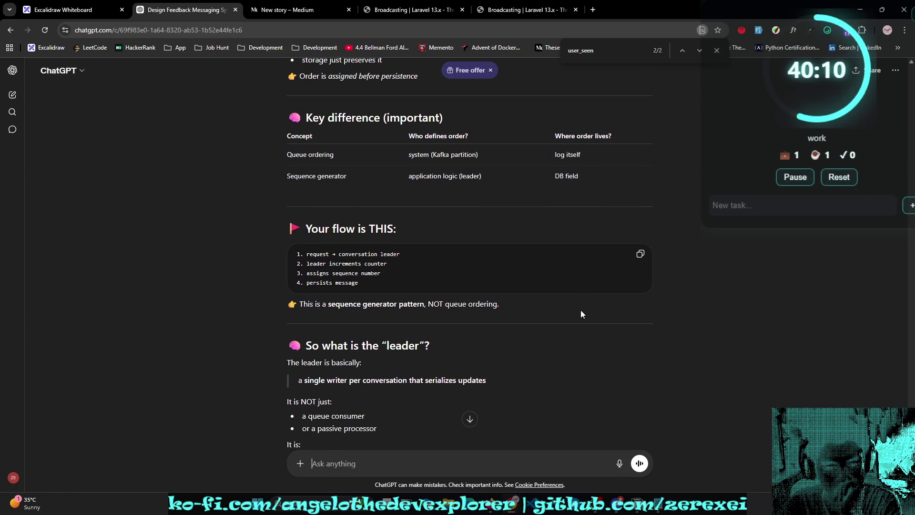
pyautogui.scroll(-1, 581, 313)
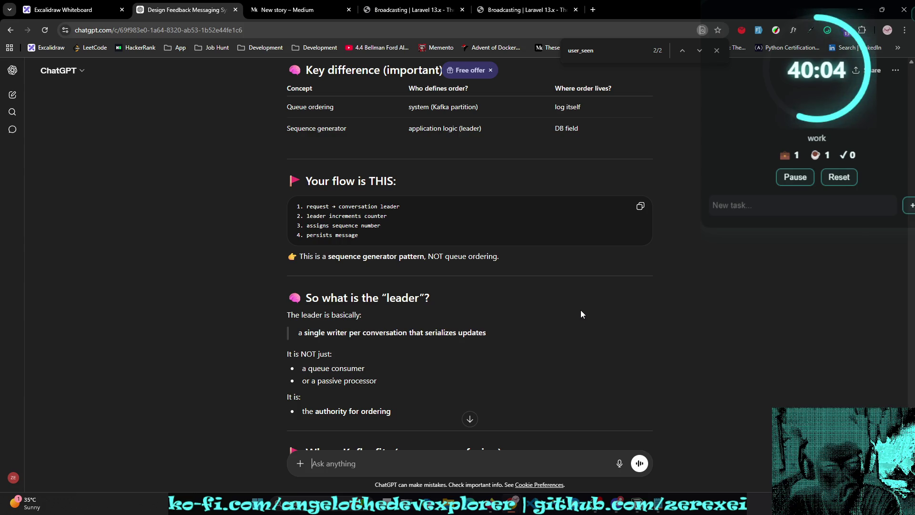
pyautogui.scroll(-2, 581, 314)
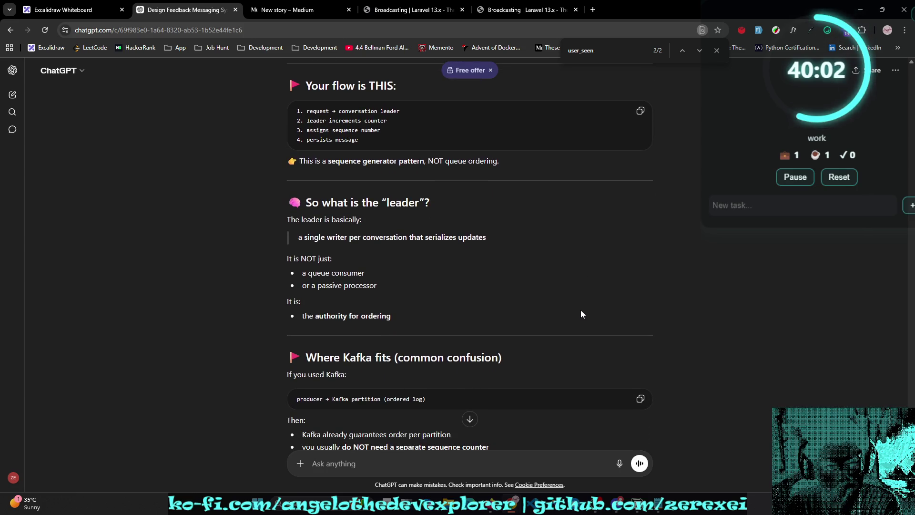
pyautogui.scroll(4, 581, 314)
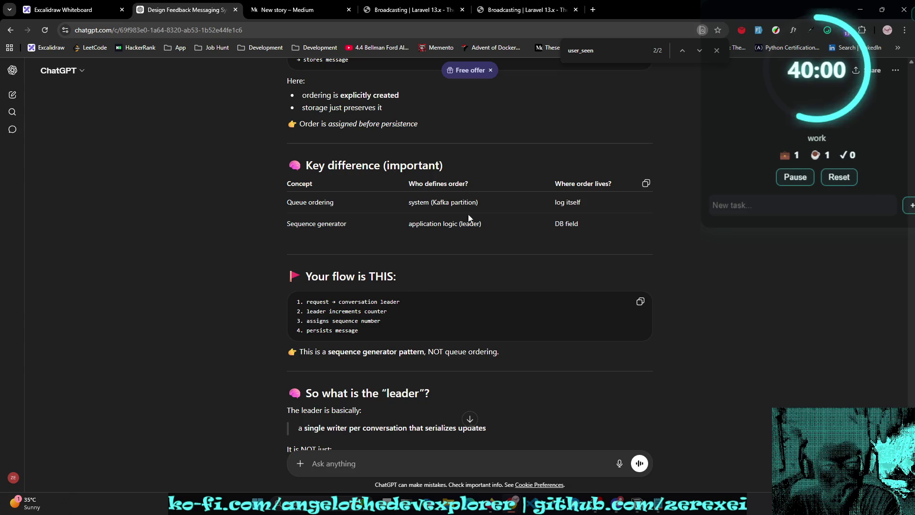
# Step: Highlight the 'system (Kafka partition)' entry in the comparison table and read on to the Final answer
pyautogui.moveTo(409, 203); pyautogui.dragTo(478, 204)
pyautogui.click(408, 209)
pyautogui.moveTo(408, 206)
pyautogui.mouseDown()
pyautogui.moveTo(532, 215)
pyautogui.moveTo(500, 206)
pyautogui.mouseUp()
pyautogui.scroll(-1, 503, 253)
pyautogui.scroll(-7, 504, 258)
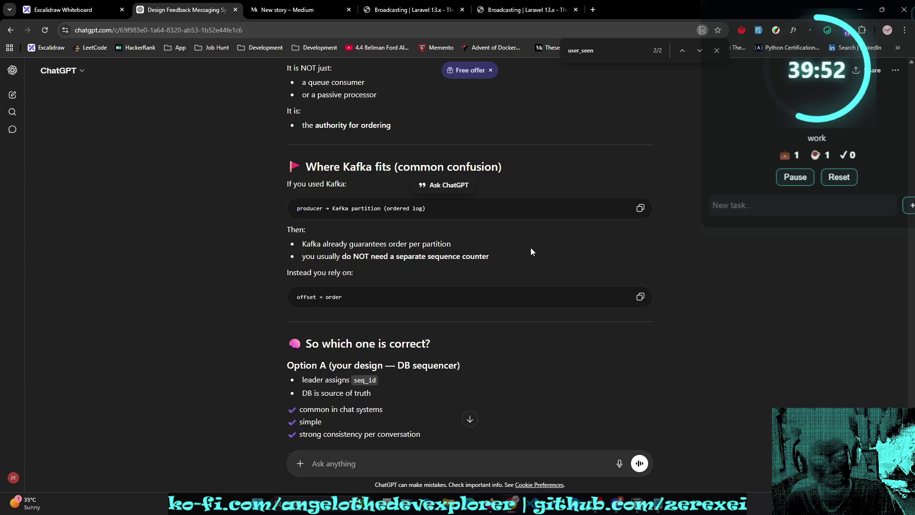
pyautogui.scroll(1, 530, 247)
pyautogui.scroll(-4, 531, 247)
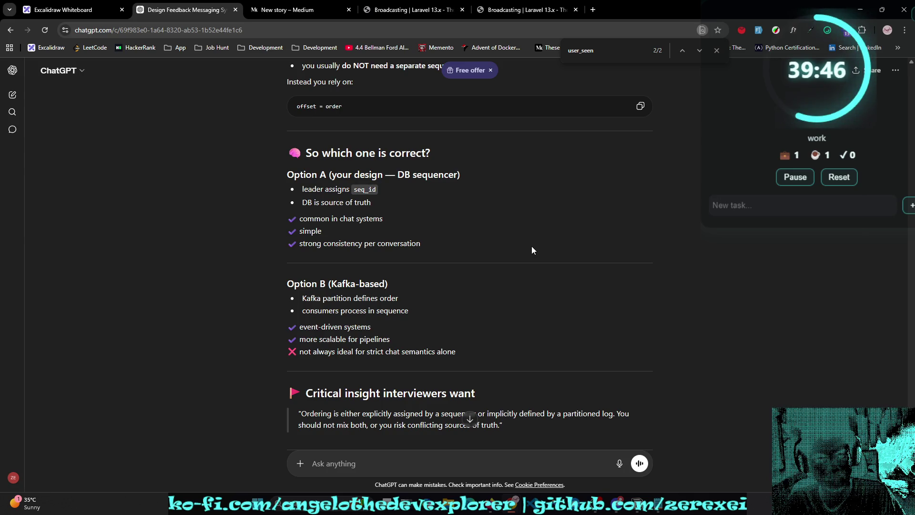
pyautogui.scroll(-1, 532, 250)
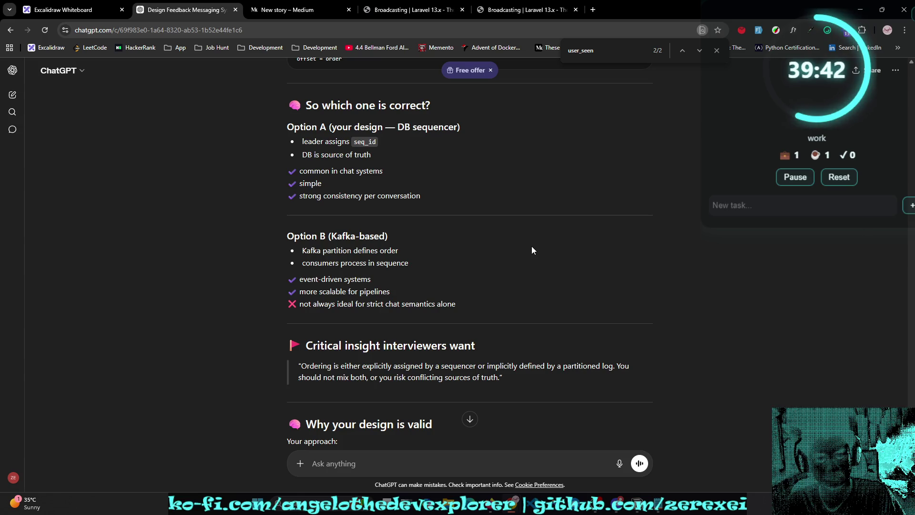
pyautogui.scroll(1, 533, 250)
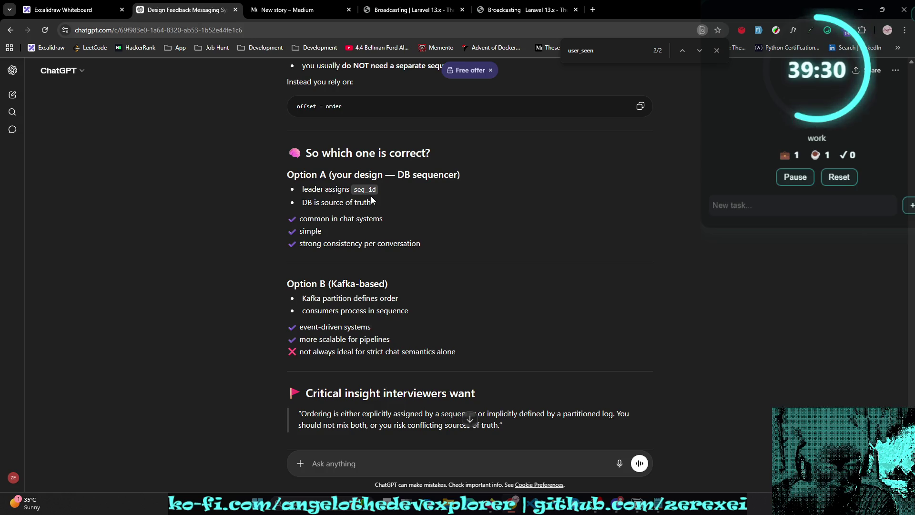
pyautogui.scroll(-1, 371, 198)
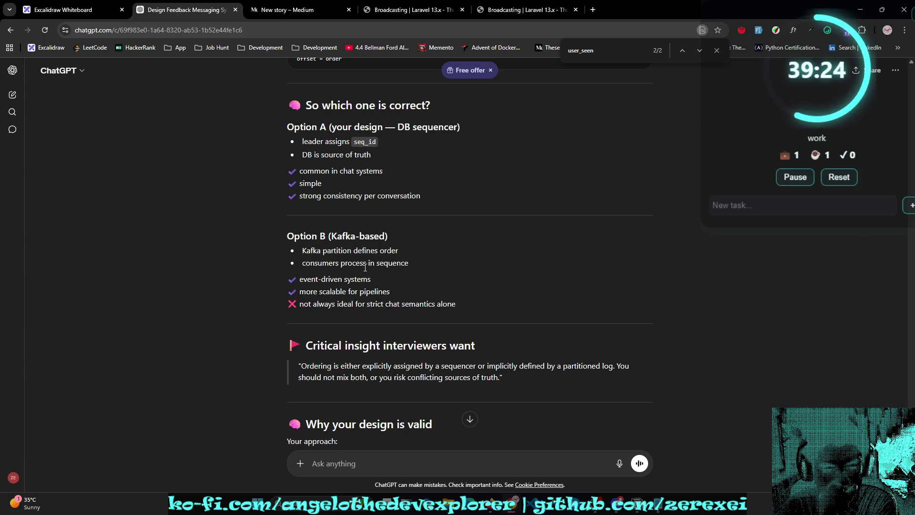
pyautogui.scroll(-1, 413, 261)
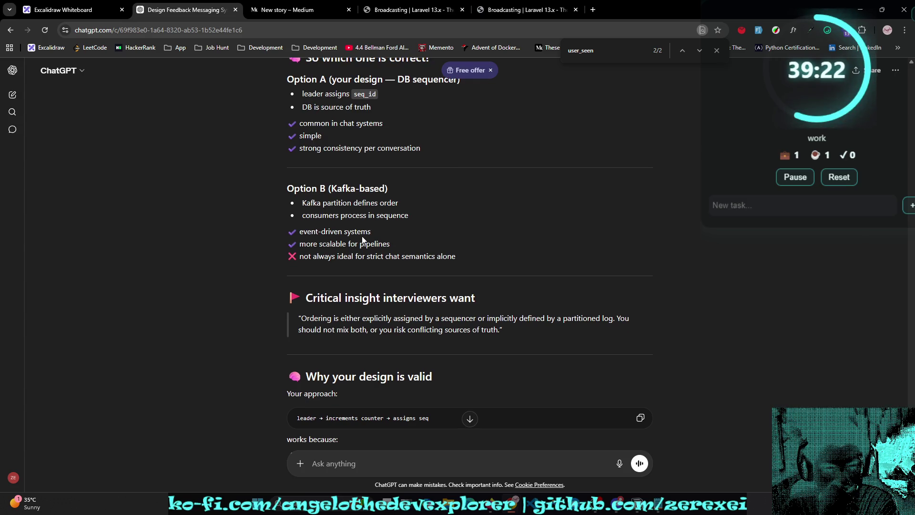
pyautogui.scroll(-4, 395, 234)
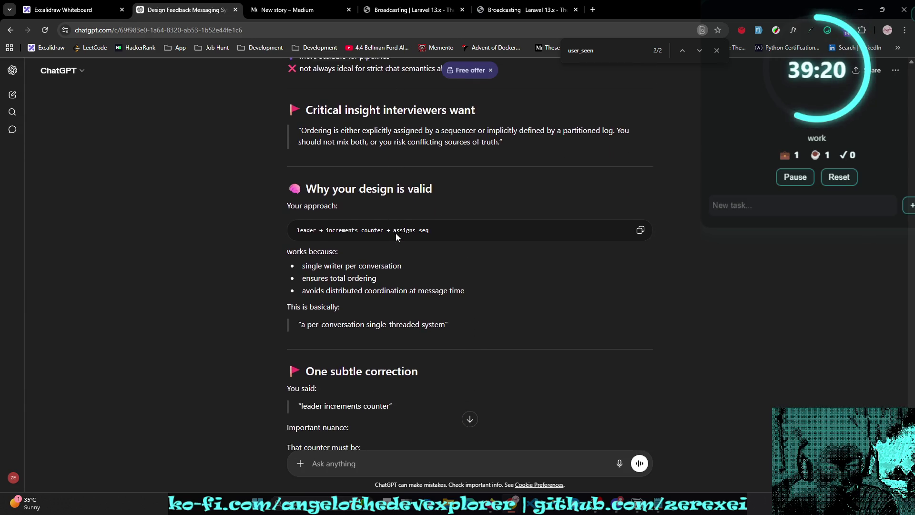
pyautogui.scroll(-1, 395, 233)
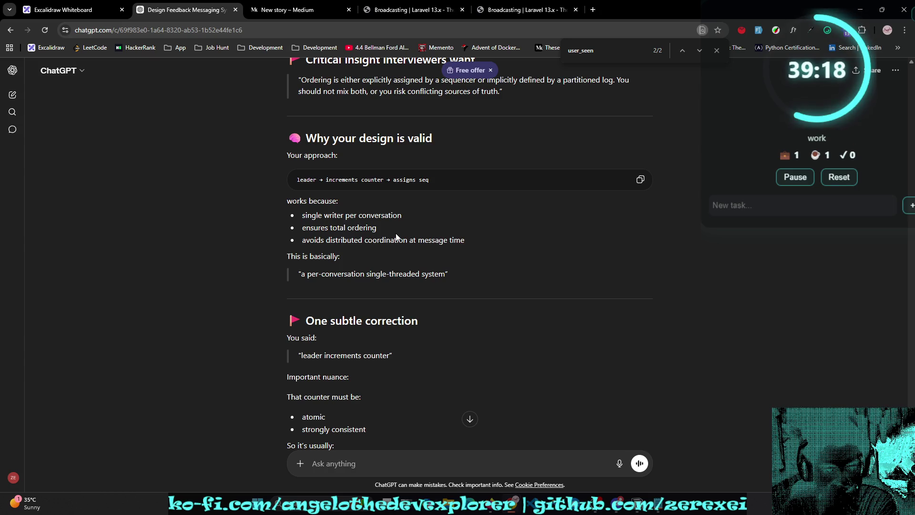
pyautogui.scroll(-6, 395, 237)
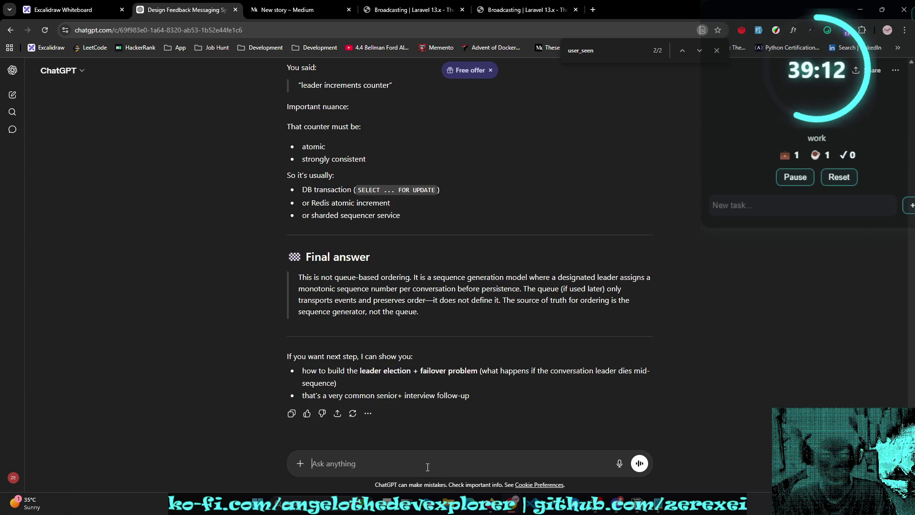
# Step: Ask what the leader is and whether it's a queue list processed like an event loop
pyautogui.write('i')
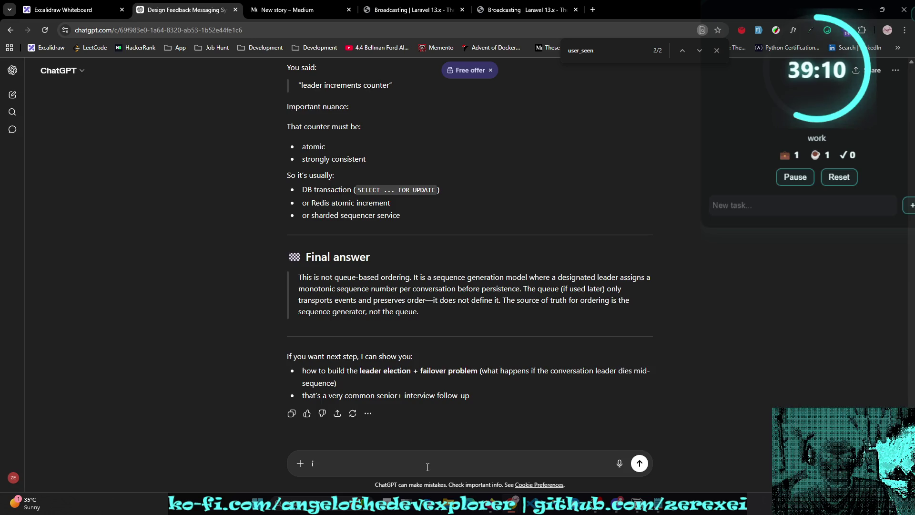
pyautogui.write('um not keeping up with leader, what is the lea')
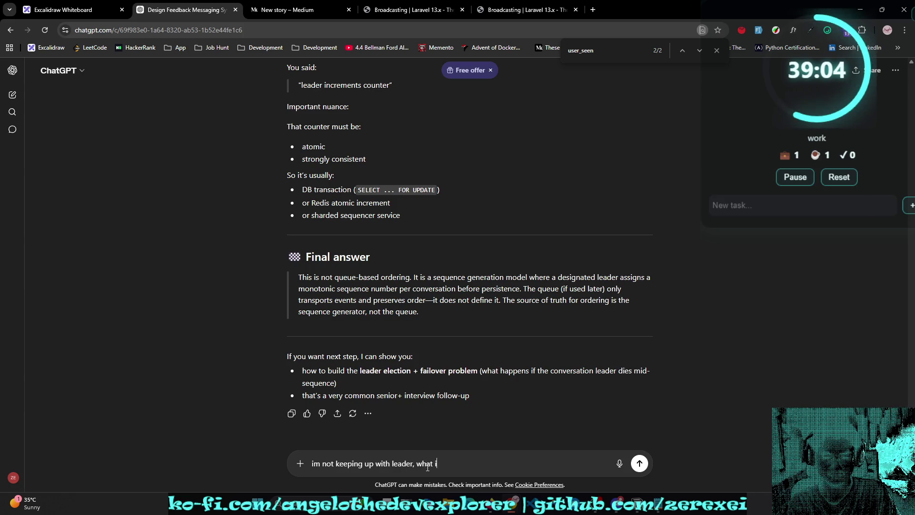
pyautogui.write('der here')
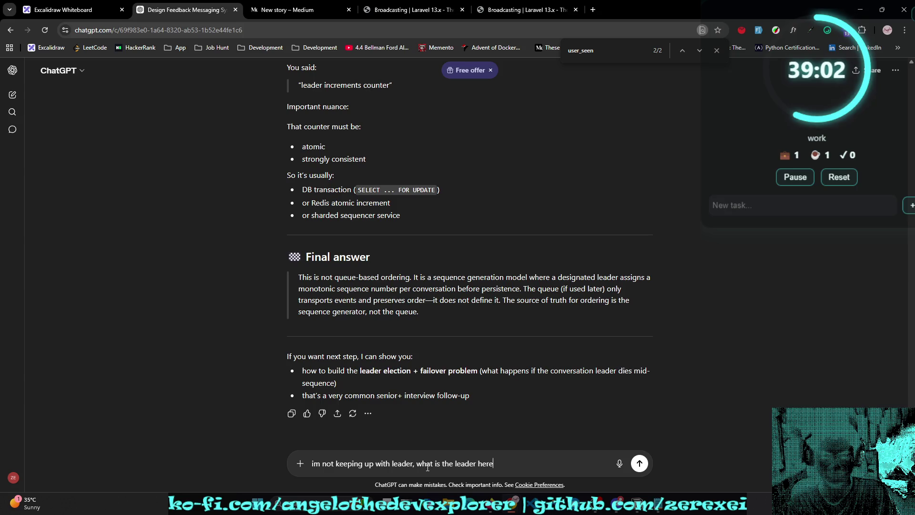
pyautogui.write('? is this lik')
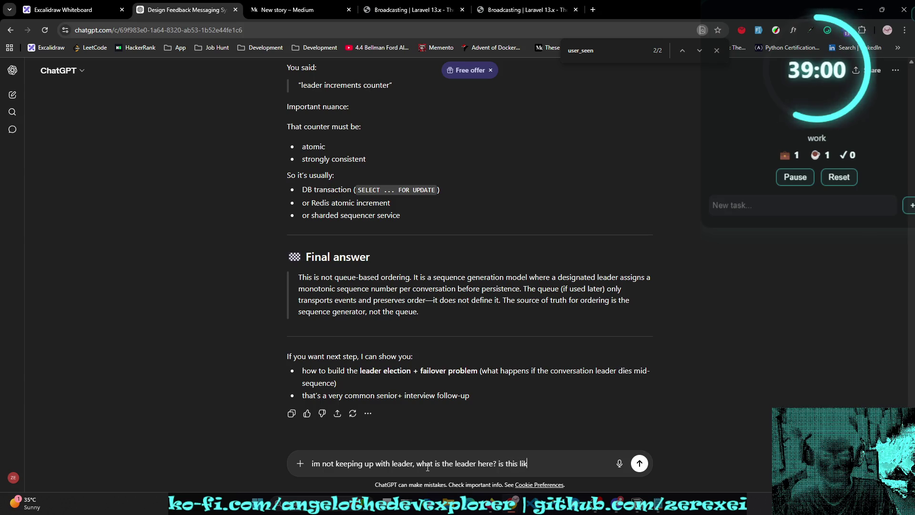
pyautogui.write('e a ')
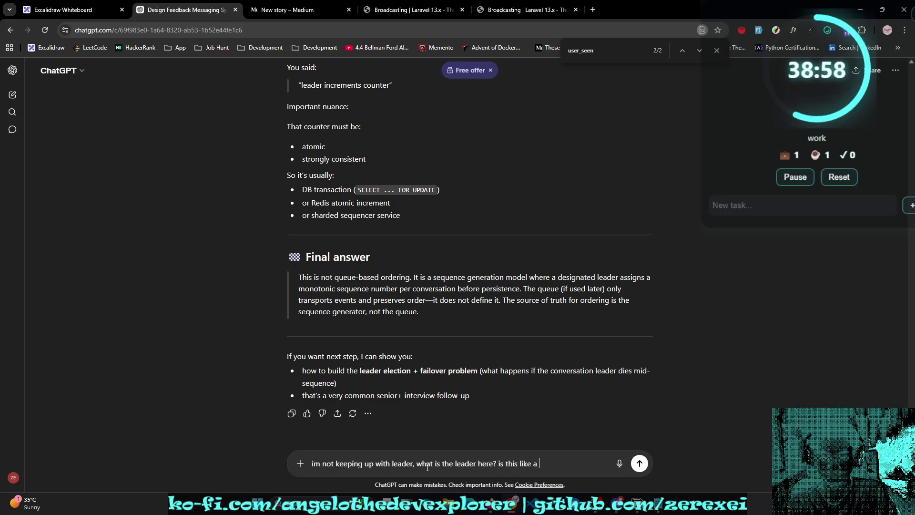
pyautogui.write('queue syst')
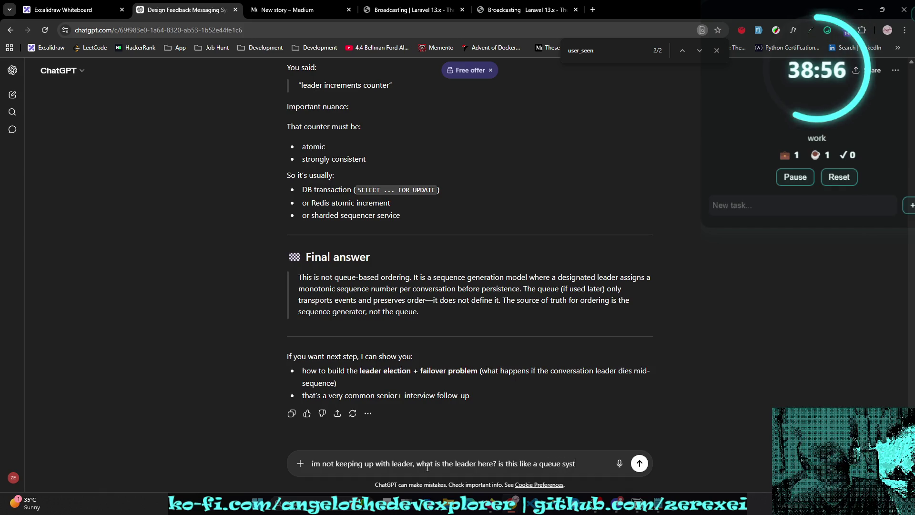
pyautogui.press('BackSpace')
pyautogui.press('BackSpace')
pyautogui.press('BackSpace')
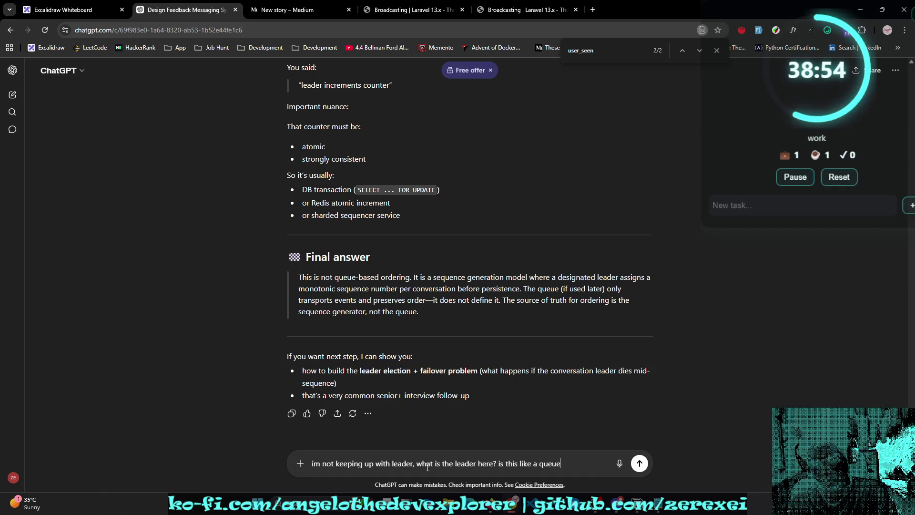
pyautogui.write(' list ')
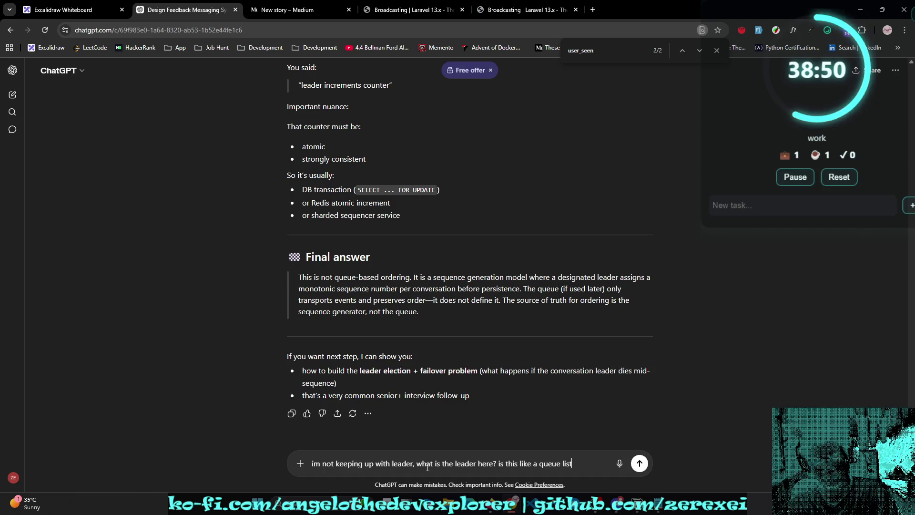
pyautogui.write('that')
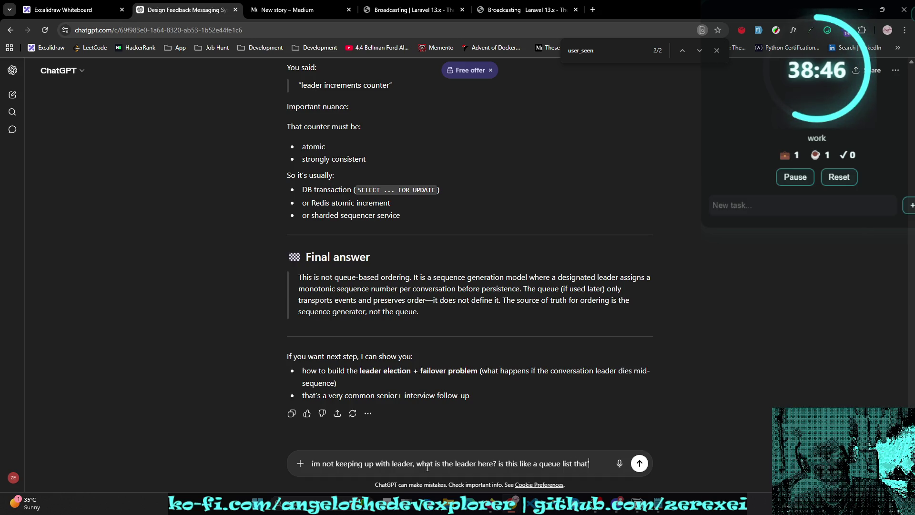
pyautogui.write("'s bei")
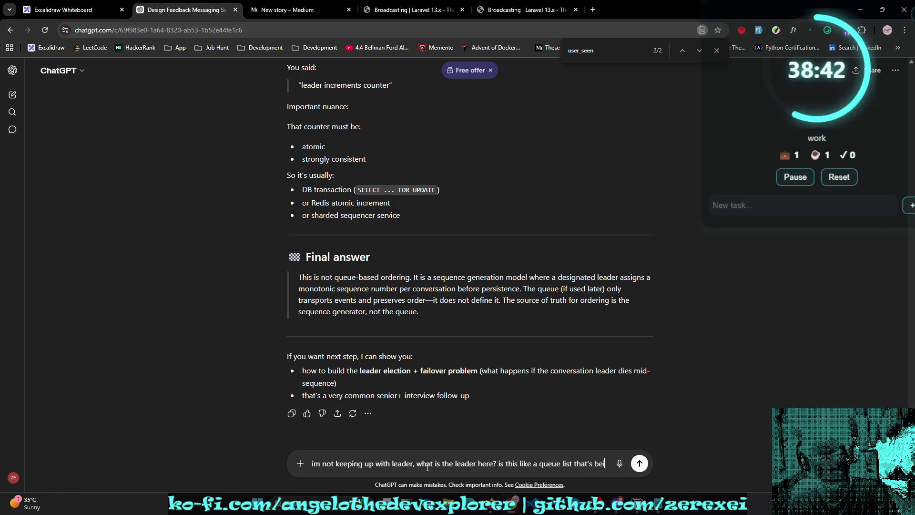
pyautogui.write('gn pro')
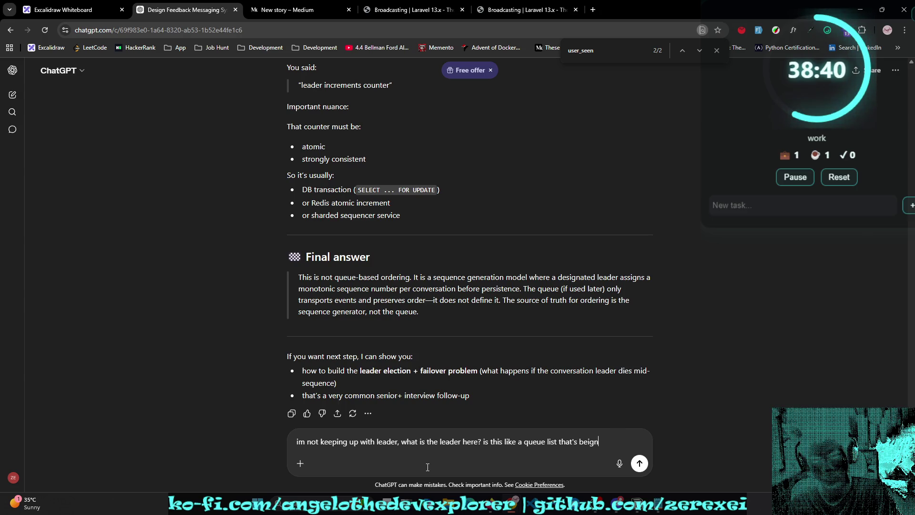
pyautogui.press('BackSpace')
pyautogui.press('BackSpace')
pyautogui.write('ng pr')
pyautogui.write('ocess')
pyautogui.write(' like an event')
pyautogui.write(' lo')
pyautogui.write('op?')
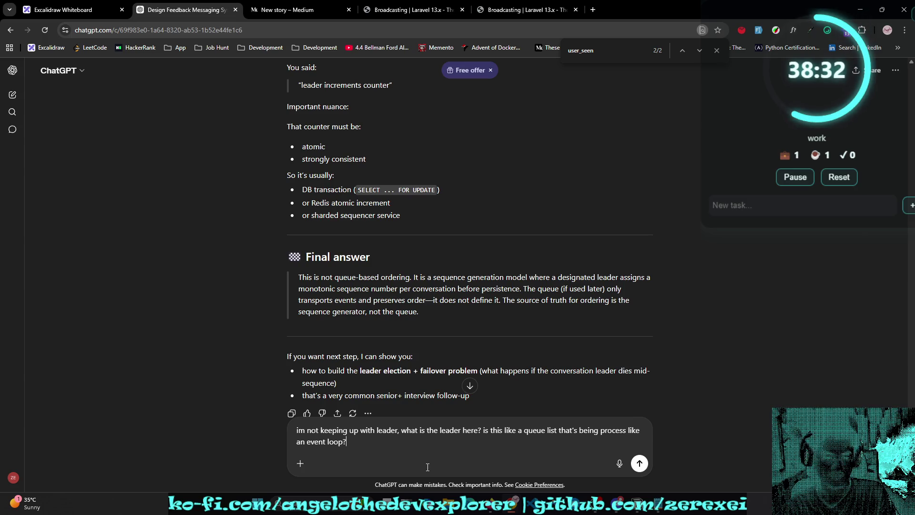
pyautogui.press('Return')
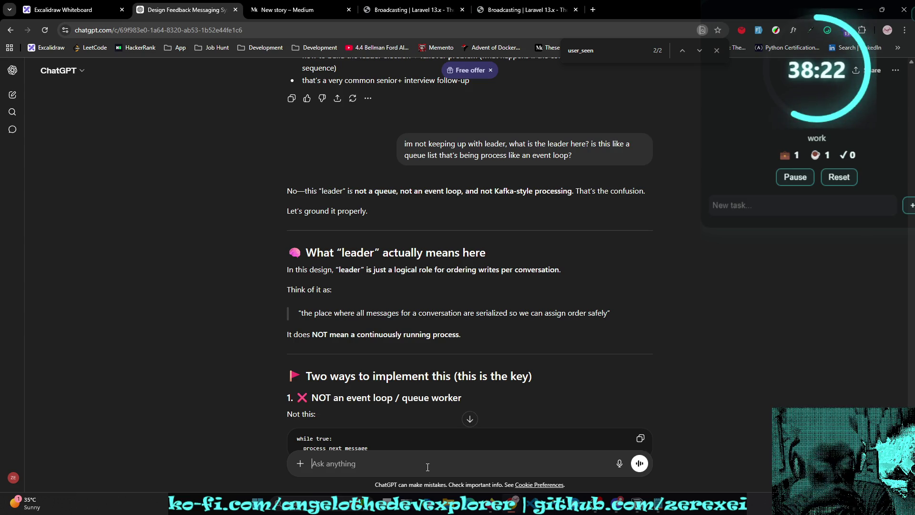
# Step: Read the leader explanation through the Option A SQL block and Option B per-shard section
pyautogui.scroll(-2, 427, 468)
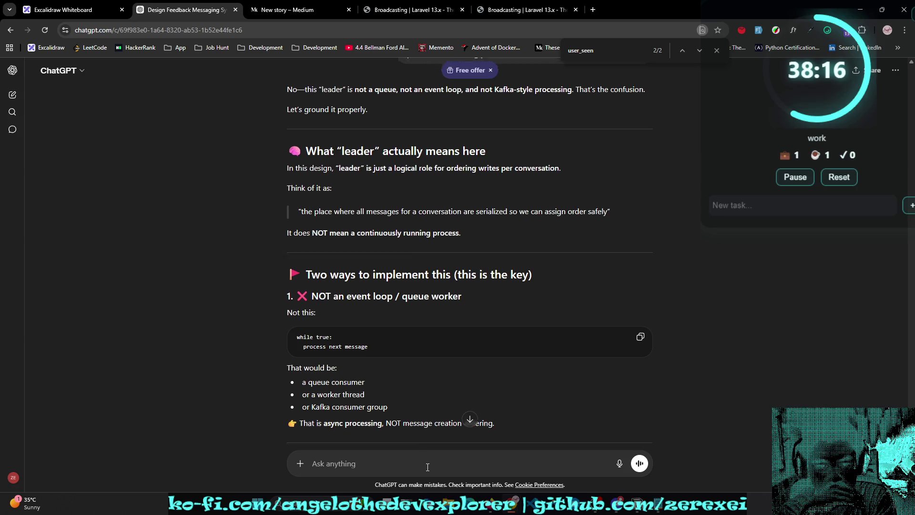
pyautogui.scroll(-1, 427, 467)
pyautogui.scroll(-1, 428, 468)
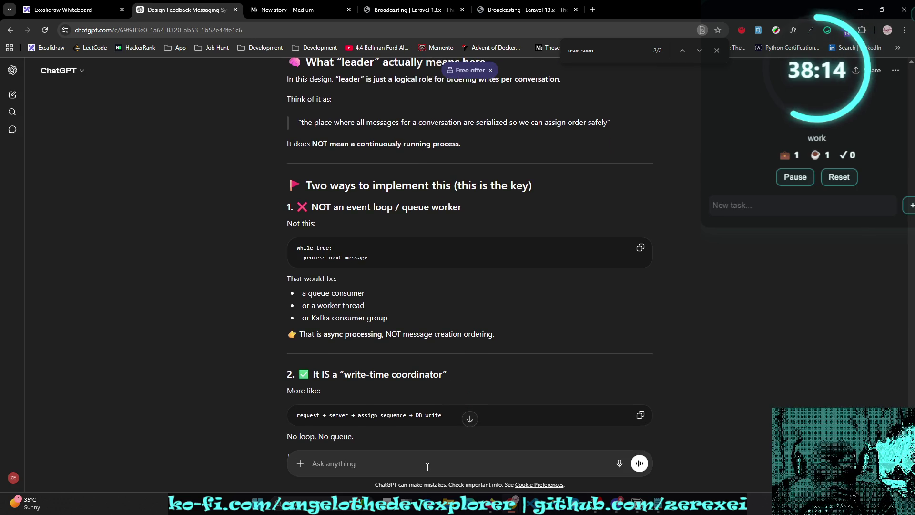
pyautogui.scroll(-1, 428, 467)
pyautogui.scroll(-1, 427, 467)
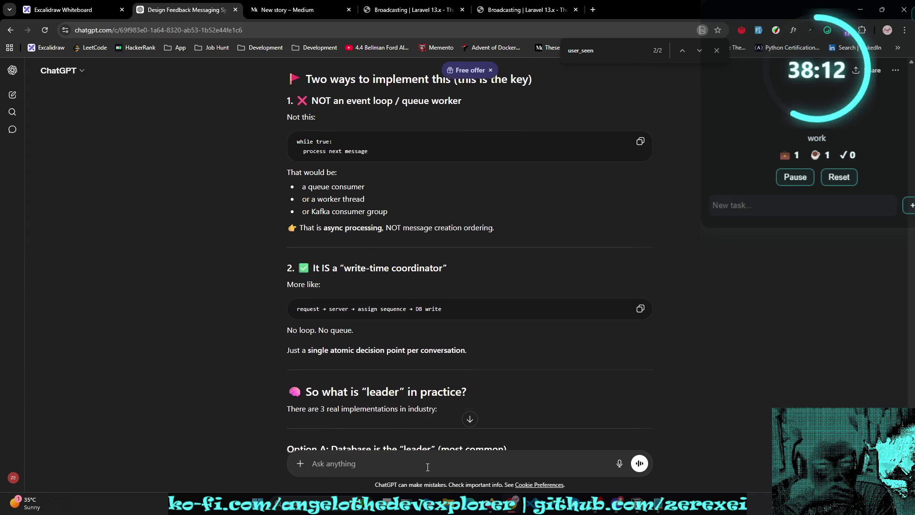
pyautogui.scroll(-1, 427, 468)
pyautogui.scroll(-1, 427, 467)
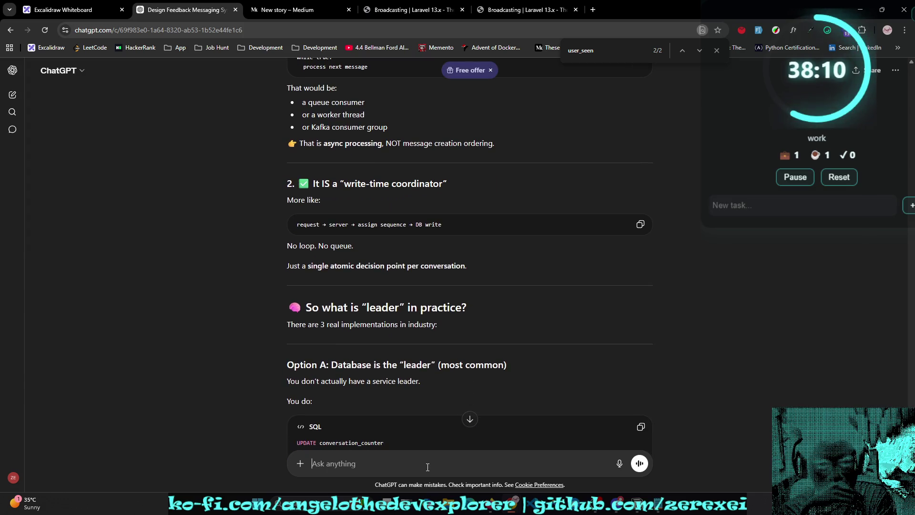
pyautogui.scroll(-3, 427, 467)
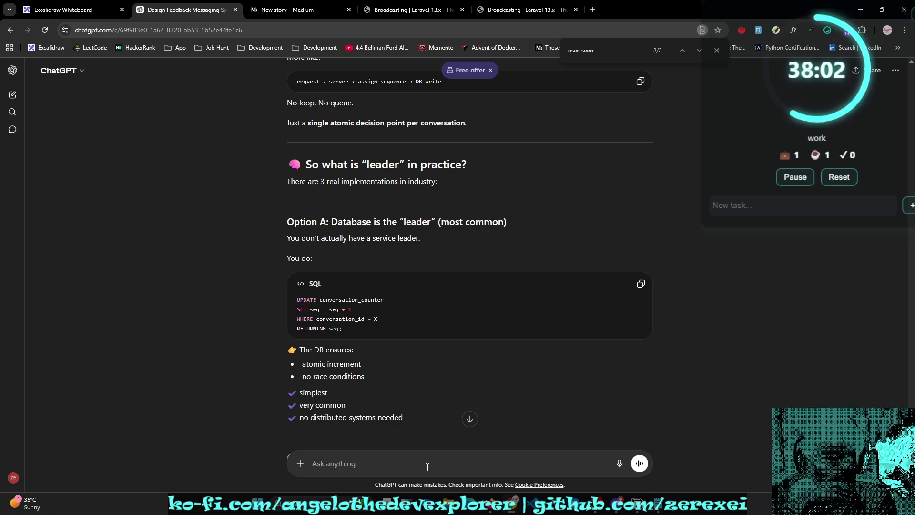
pyautogui.scroll(-2, 428, 467)
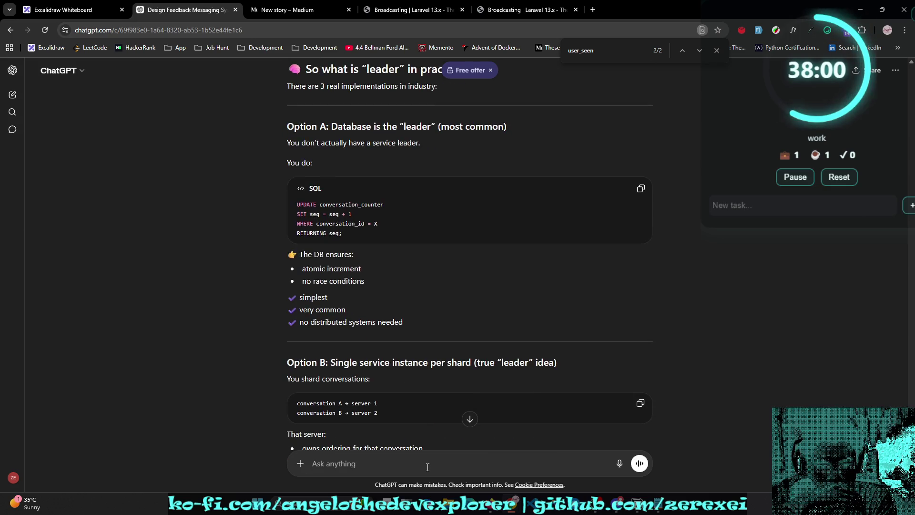
pyautogui.scroll(-1, 428, 467)
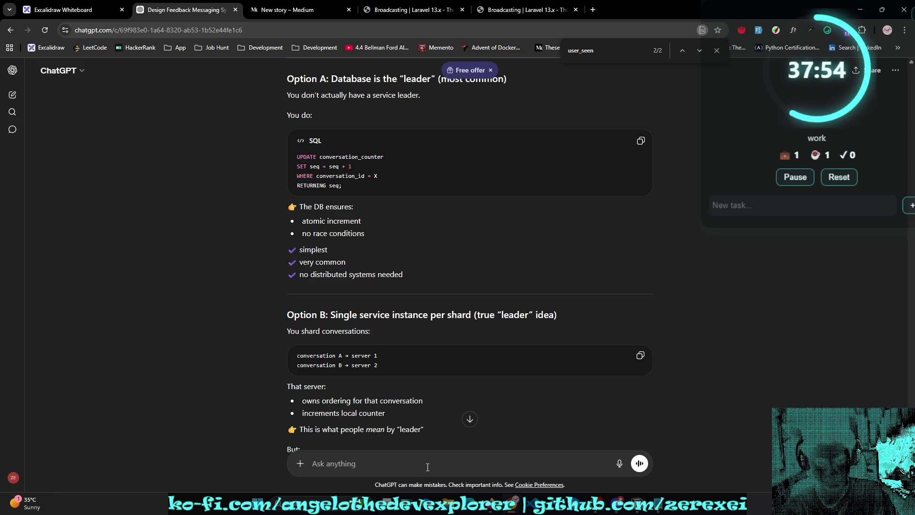
# Step: Draft 'basically leader is still ID? im confused' while rereading the leader explanation
pyautogui.write('basically')
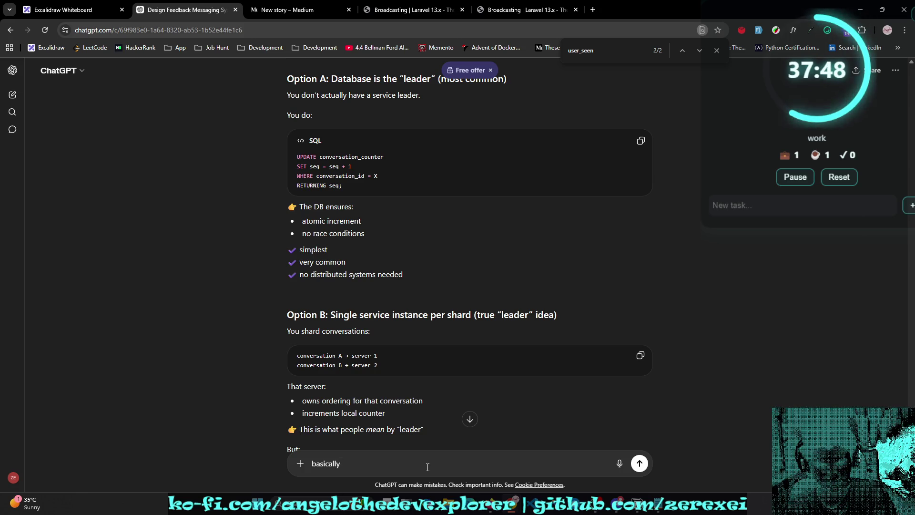
pyautogui.write(' l')
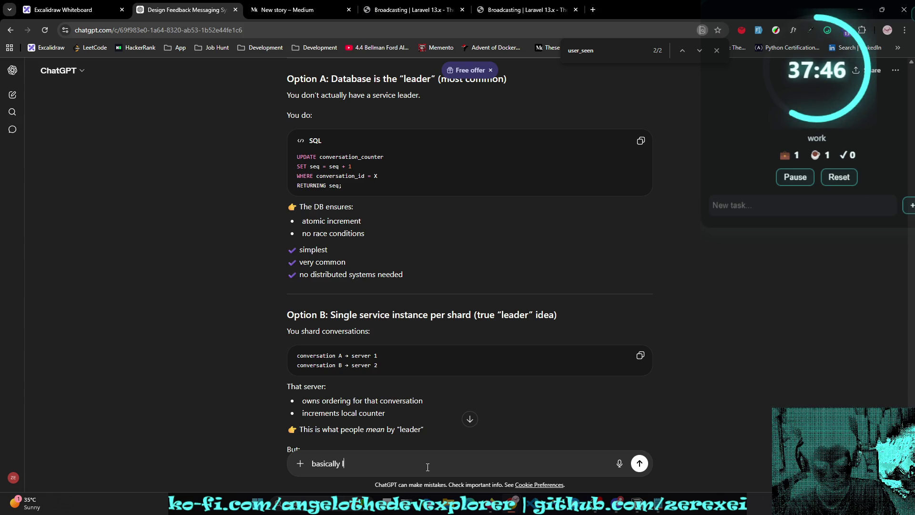
pyautogui.write('eader is still ')
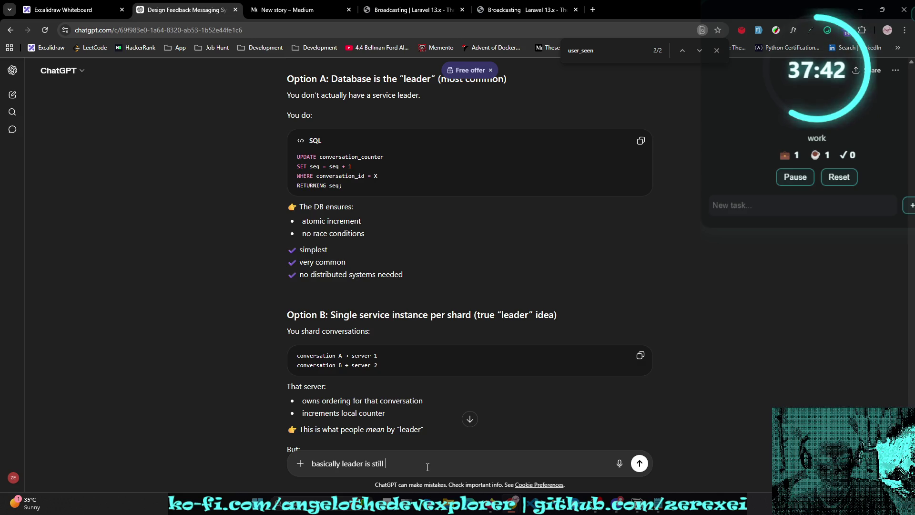
pyautogui.write('ID?')
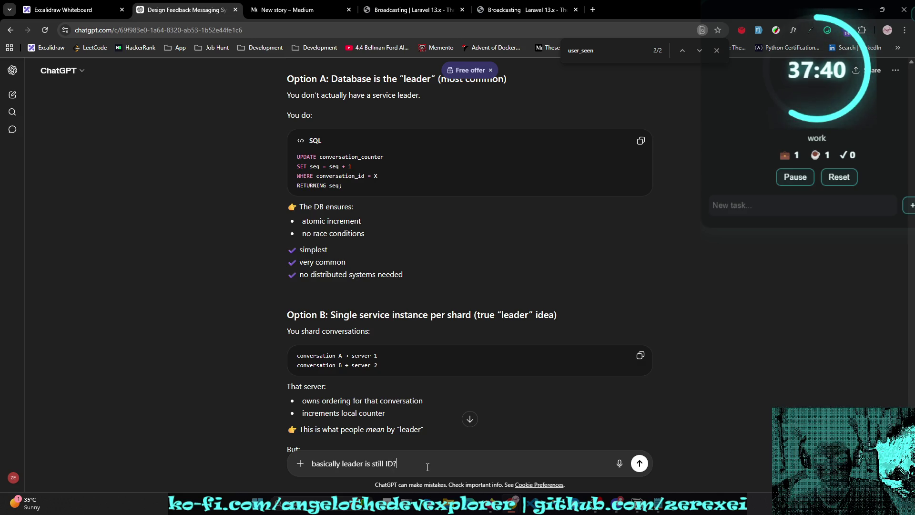
pyautogui.write(' im ')
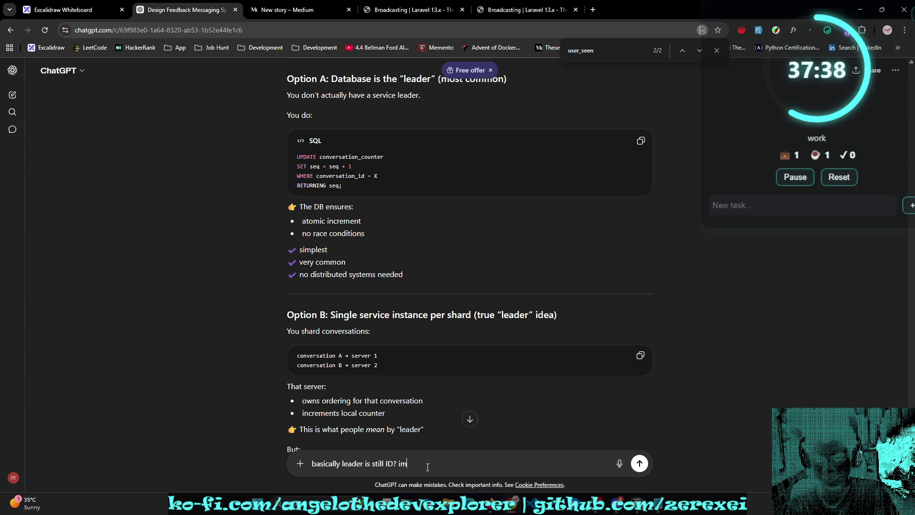
pyautogui.write('confused')
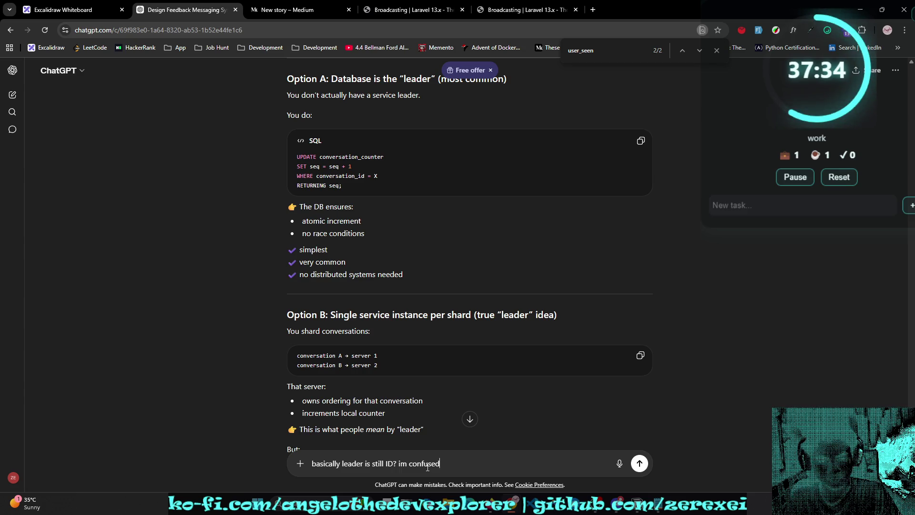
pyautogui.scroll(-3, 671, 287)
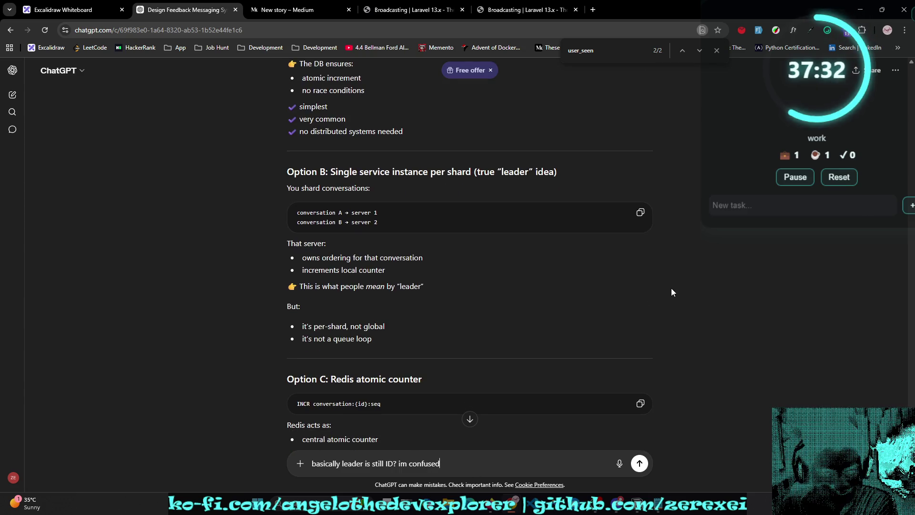
pyautogui.scroll(-1, 671, 288)
pyautogui.scroll(-1, 671, 288)
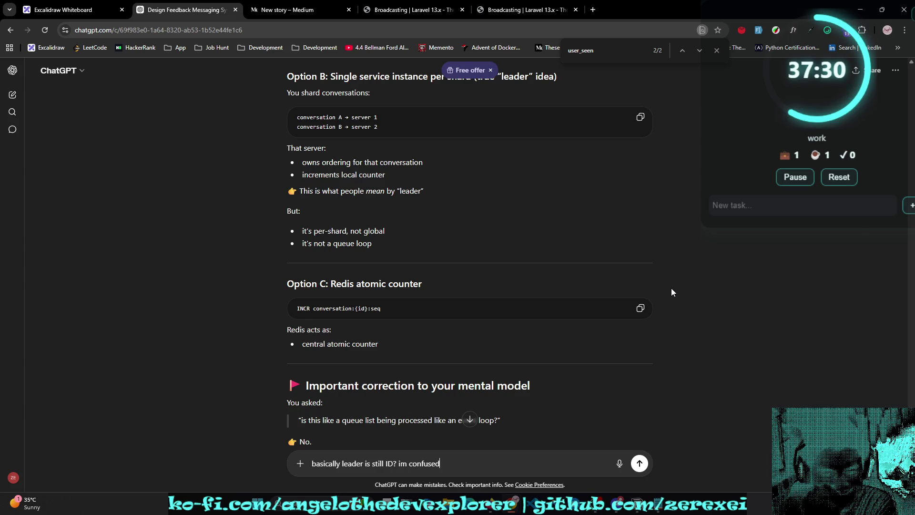
pyautogui.scroll(-3, 671, 288)
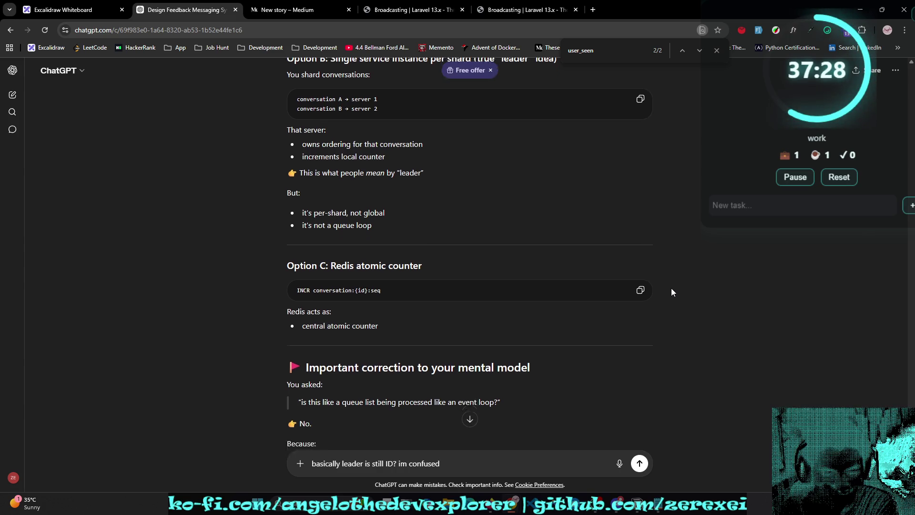
pyautogui.scroll(-1, 672, 288)
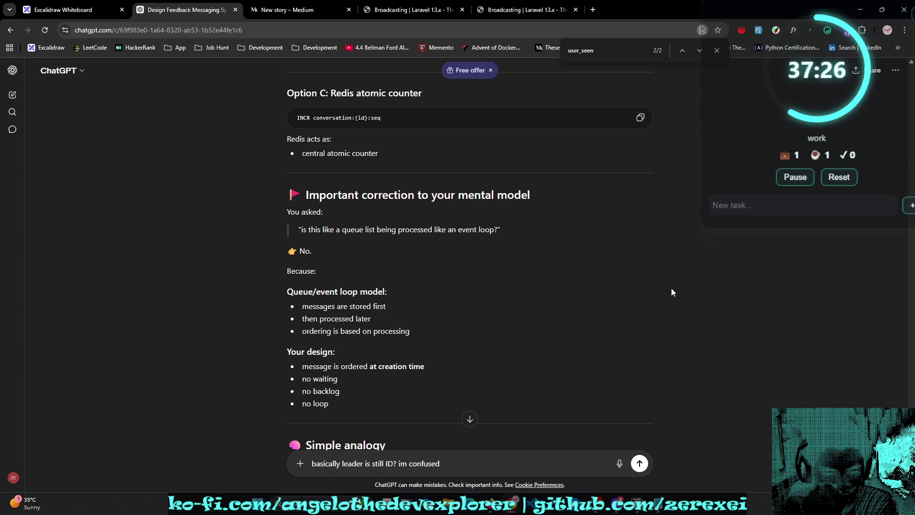
pyautogui.scroll(-2, 672, 288)
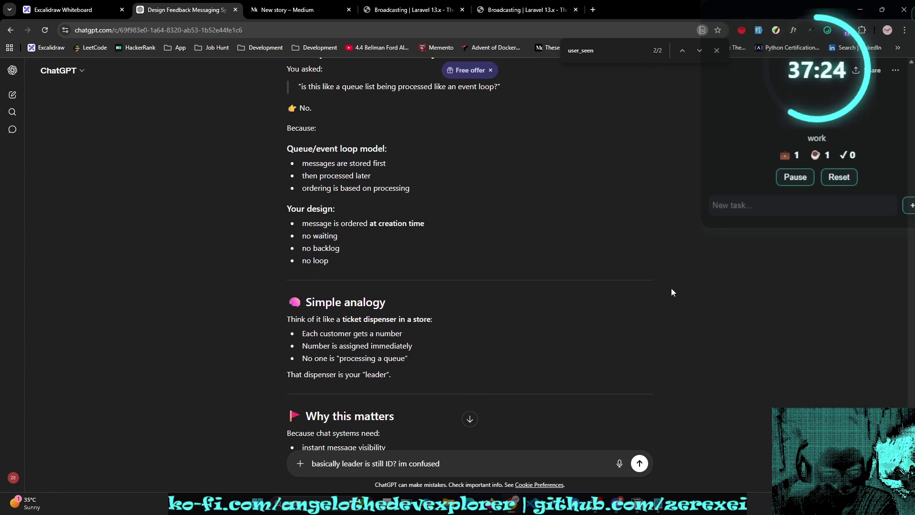
pyautogui.scroll(-2, 671, 288)
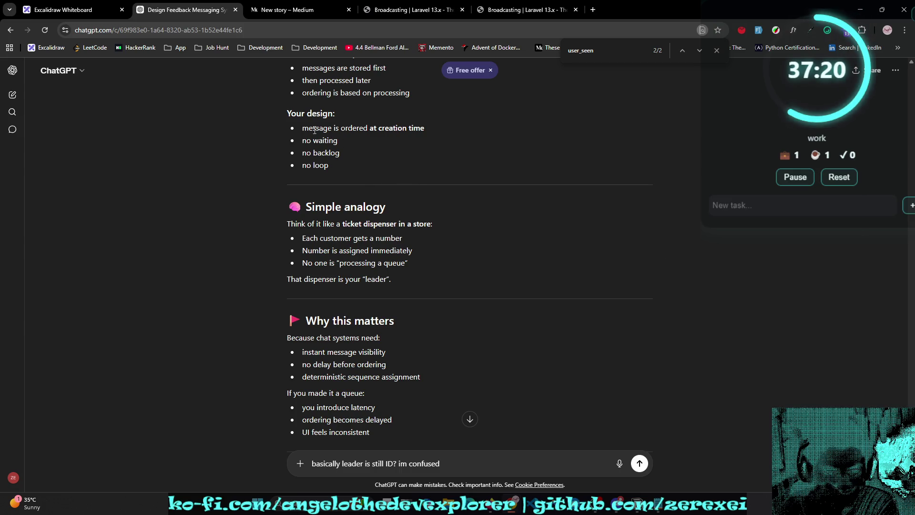
pyautogui.moveTo(416, 124); pyautogui.dragTo(285, 135)
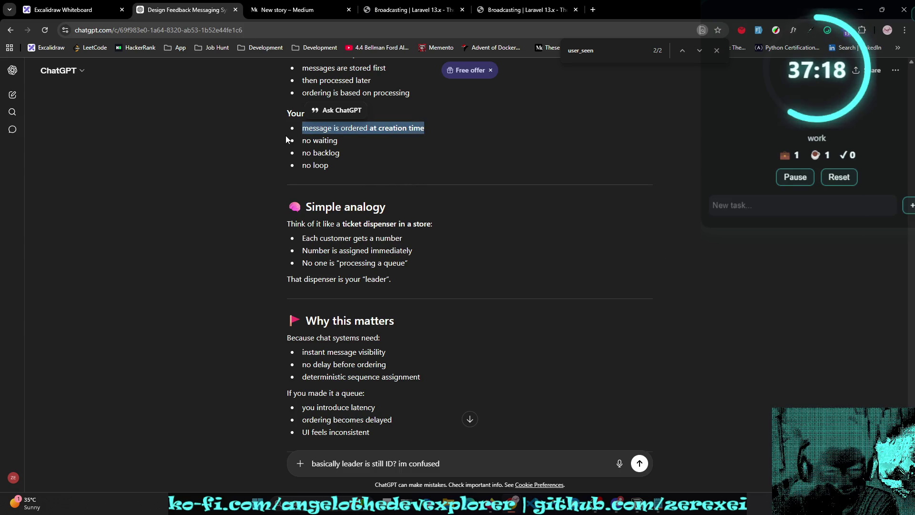
pyautogui.scroll(-2, 285, 153)
pyautogui.scroll(-3, 285, 154)
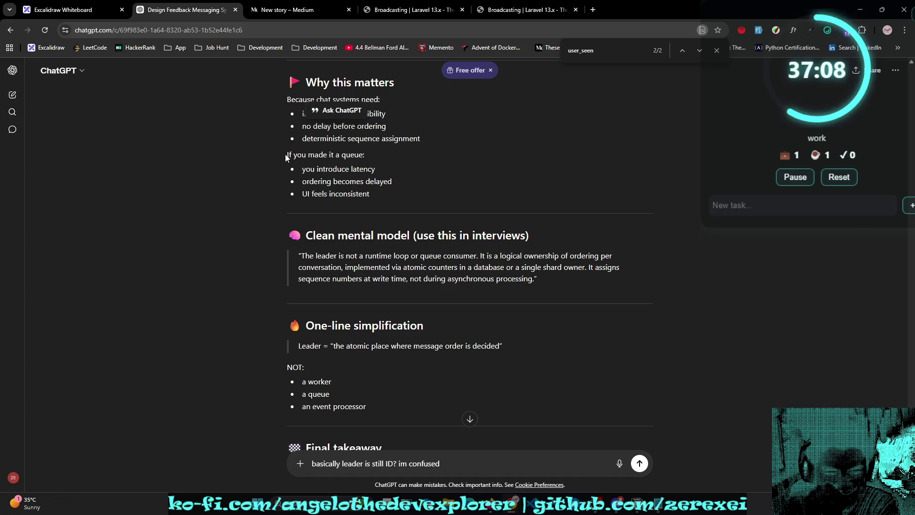
# Step: Insert 'why not just use ID?' before 'im confused' and send the follow-up
pyautogui.click(399, 463)
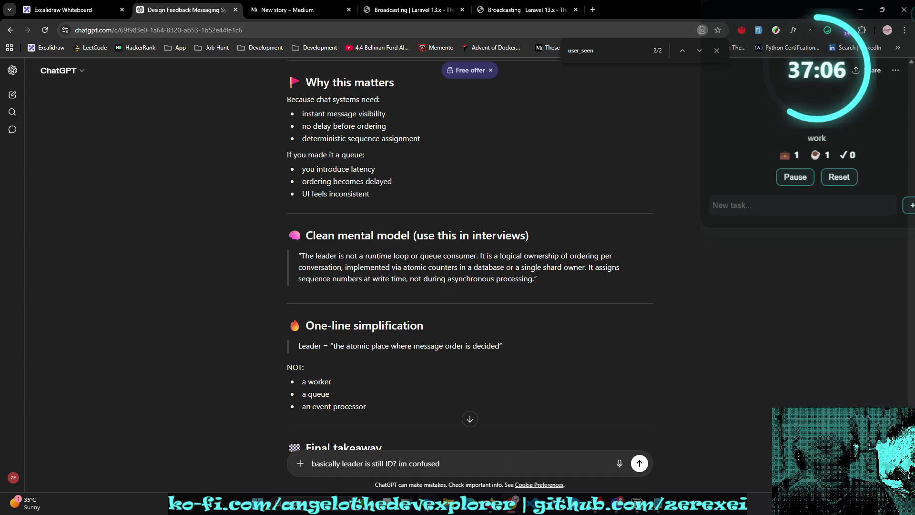
pyautogui.write('why not just use ')
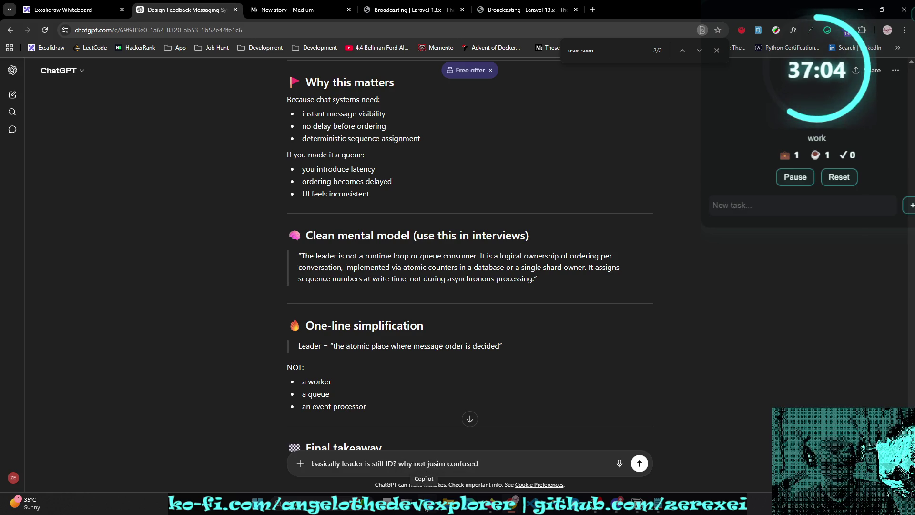
pyautogui.write('ID?')
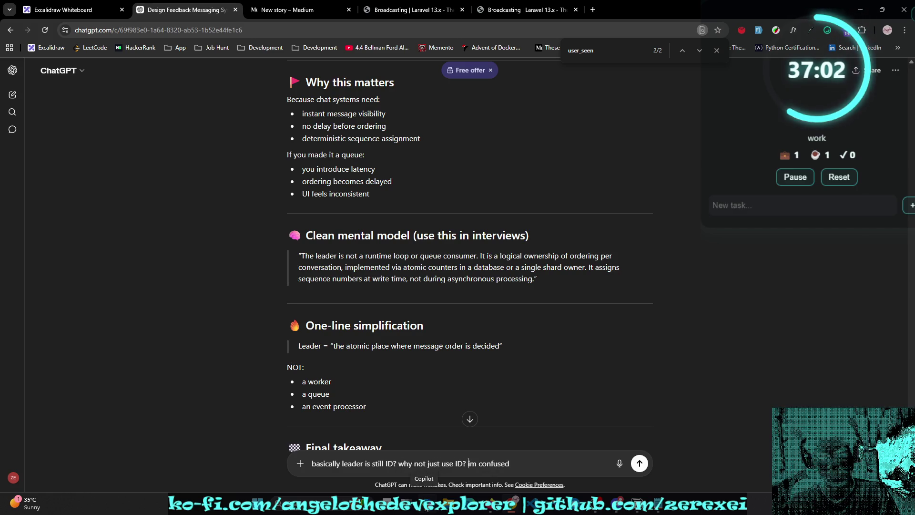
pyautogui.scroll(-2, 493, 324)
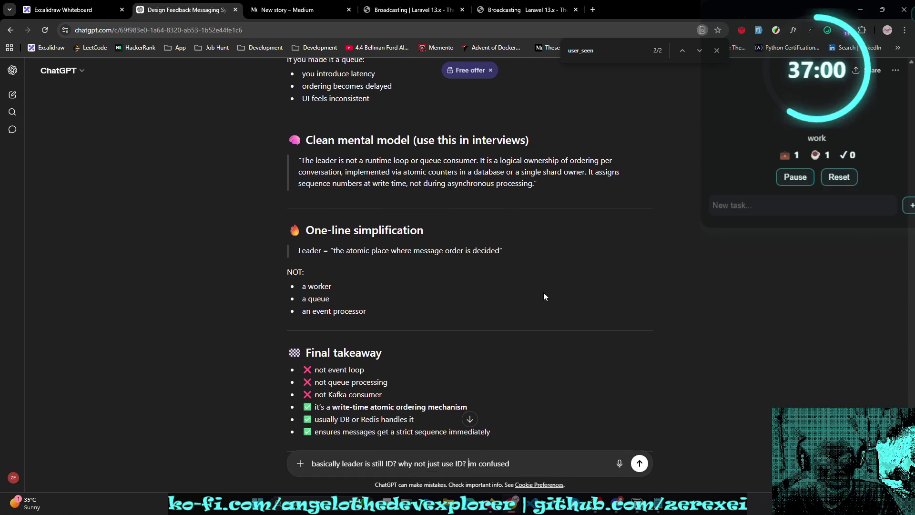
pyautogui.scroll(-3, 543, 296)
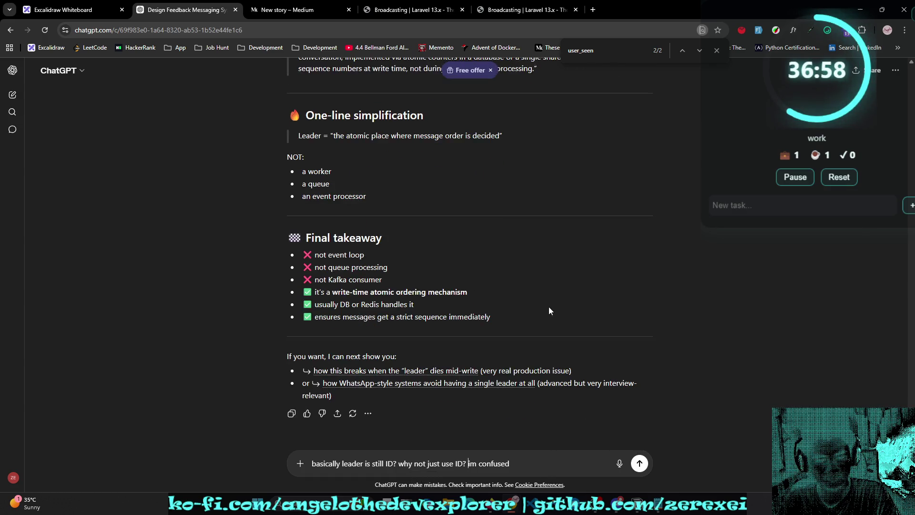
pyautogui.click(642, 462)
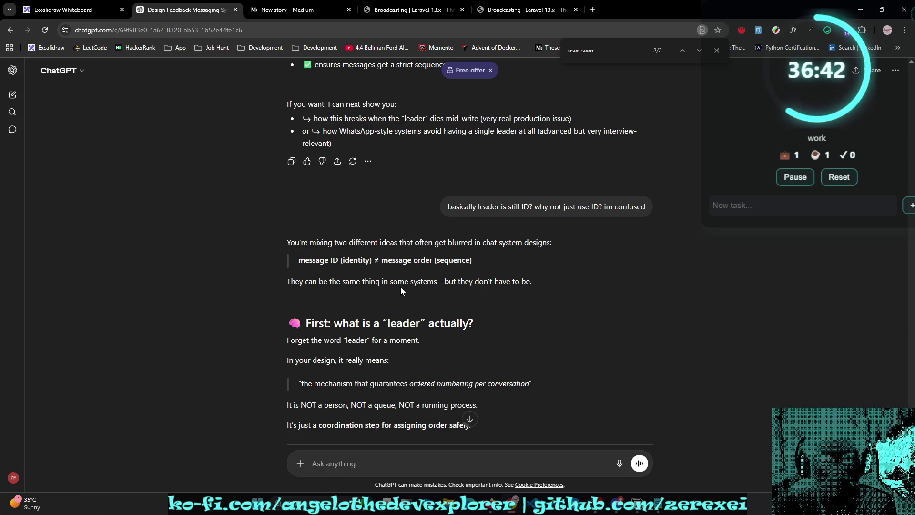
# Step: Read the UUID, auto-increment and Snowflake comparison, highlighting the phrase on ID ordering guarantees
pyautogui.scroll(-2, 459, 296)
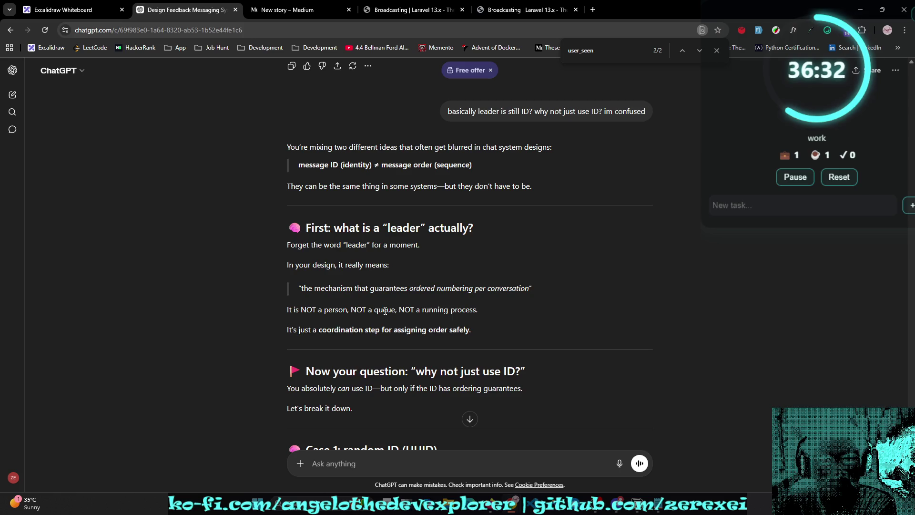
pyautogui.scroll(-1, 342, 322)
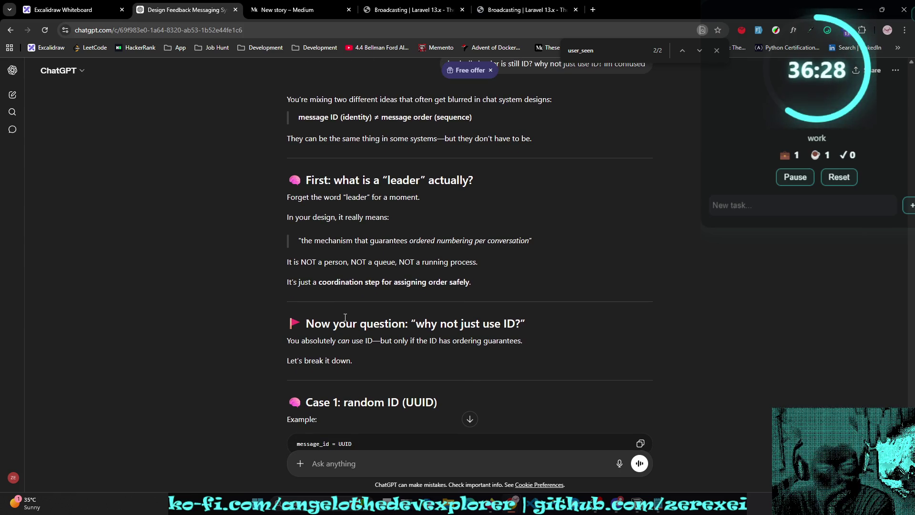
pyautogui.scroll(-2, 345, 317)
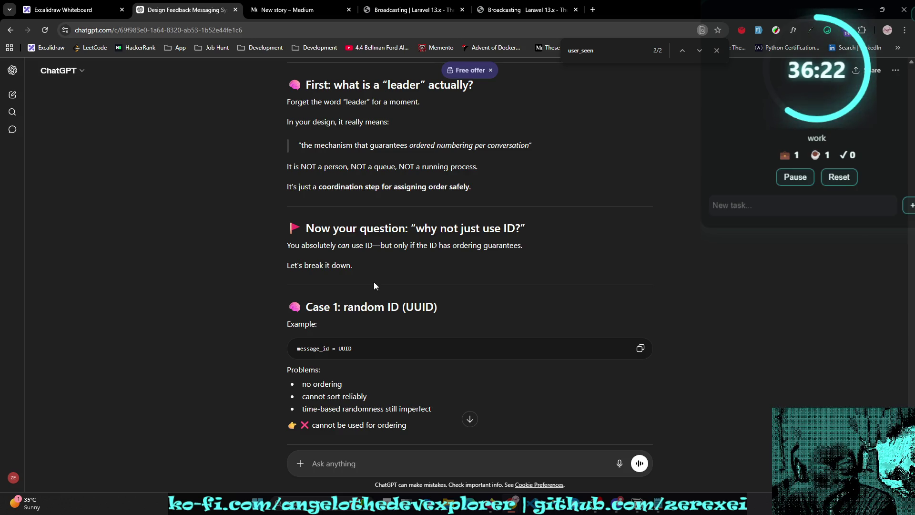
pyautogui.moveTo(402, 246); pyautogui.dragTo(536, 245)
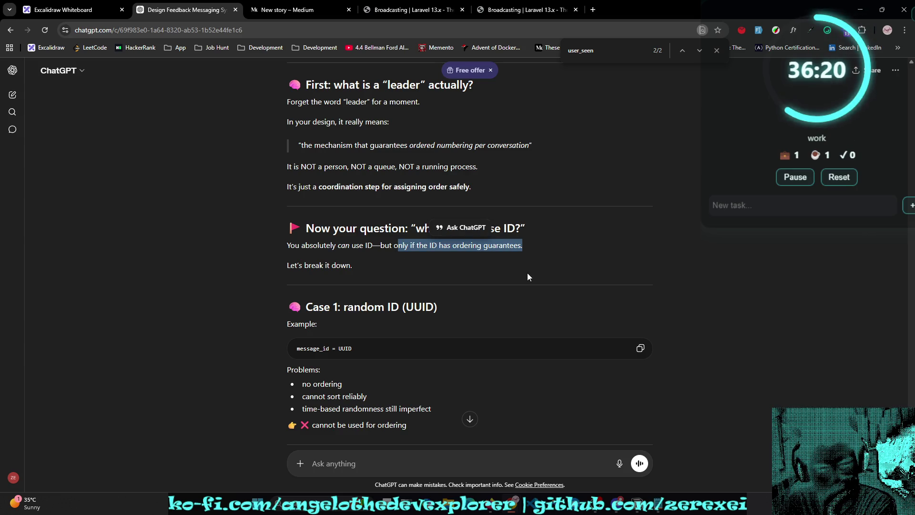
pyautogui.scroll(-1, 527, 273)
pyautogui.scroll(-1, 527, 277)
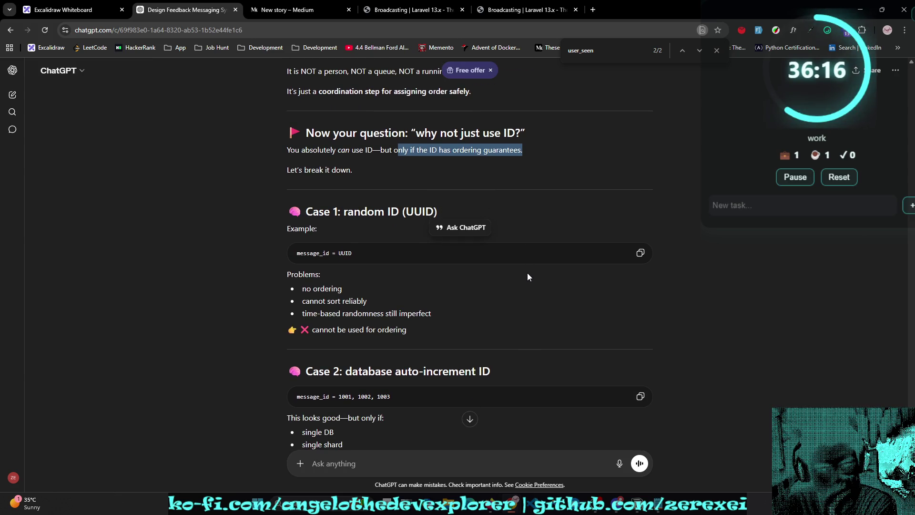
pyautogui.scroll(-1, 527, 277)
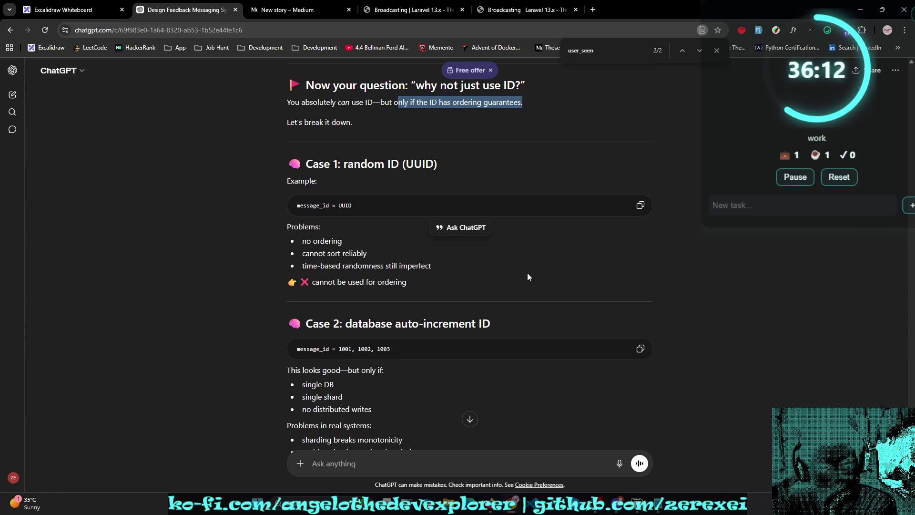
pyautogui.scroll(-1, 527, 276)
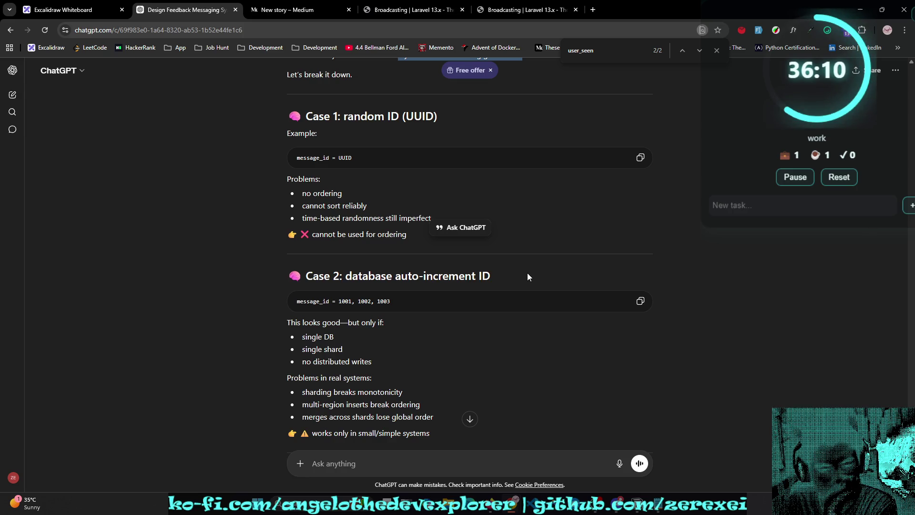
pyautogui.scroll(-1, 528, 277)
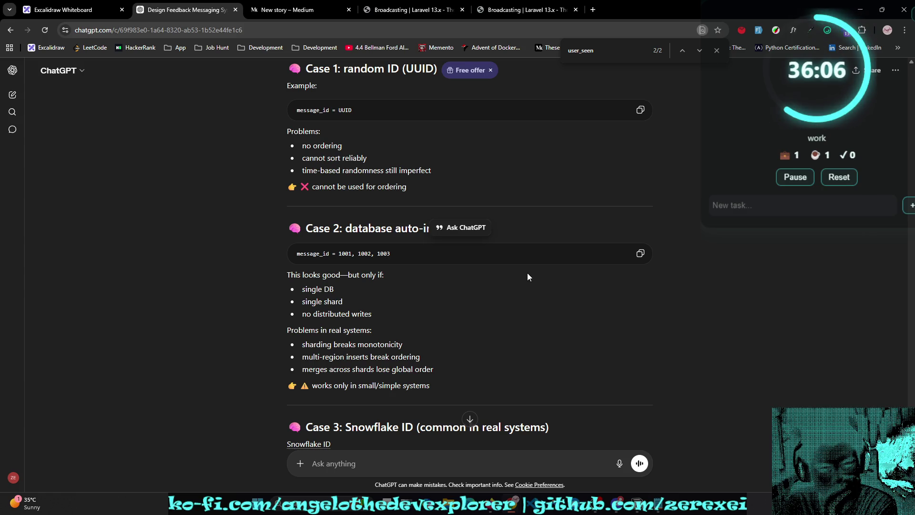
pyautogui.scroll(-1, 527, 276)
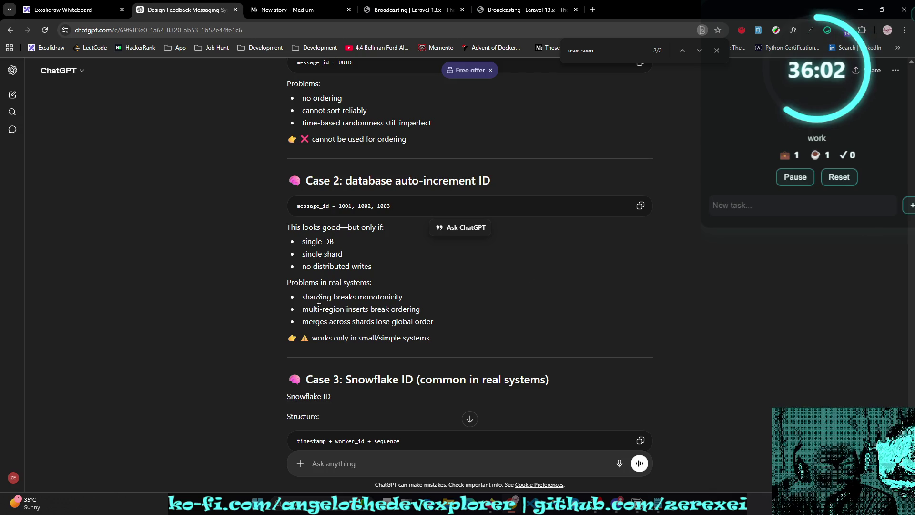
# Step: Read why an ID alone isn't enough, covering the sharding and concurrency problems
pyautogui.moveTo(306, 297); pyautogui.dragTo(344, 298)
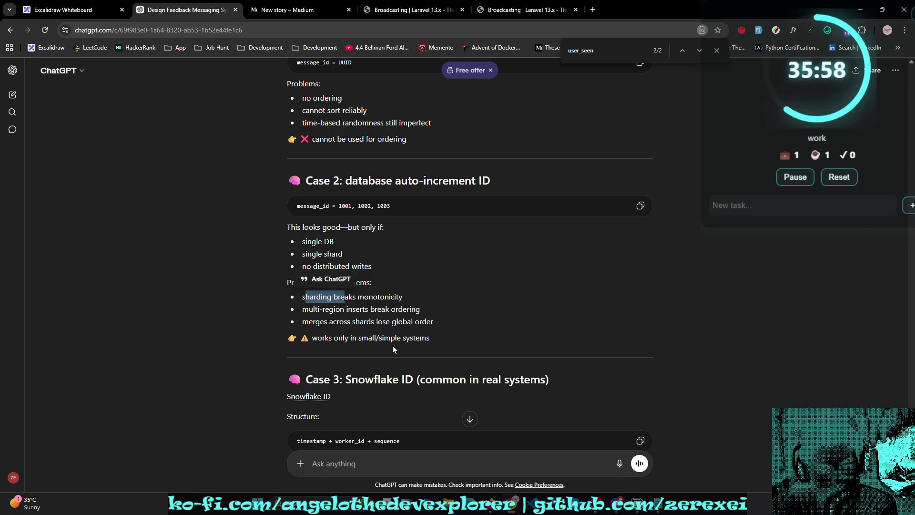
pyautogui.scroll(-2, 393, 348)
pyautogui.click(393, 348)
pyautogui.scroll(-1, 394, 347)
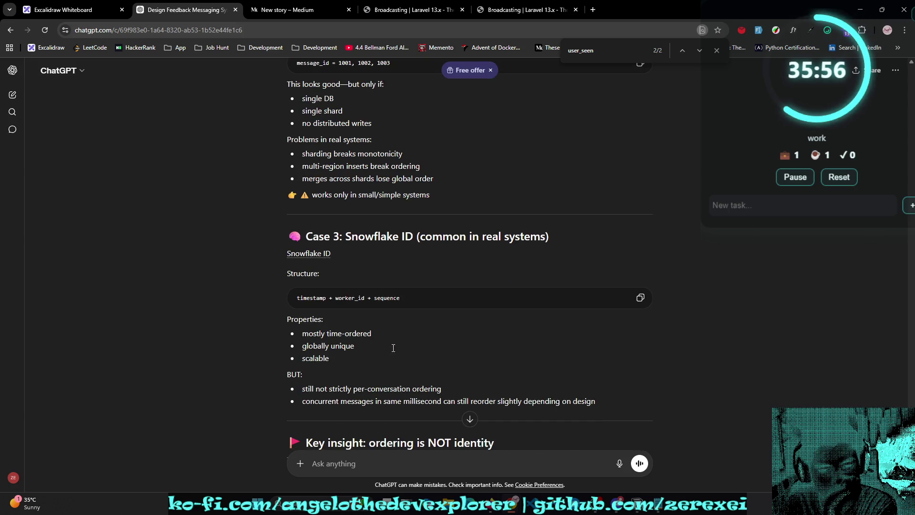
pyautogui.scroll(-1, 392, 352)
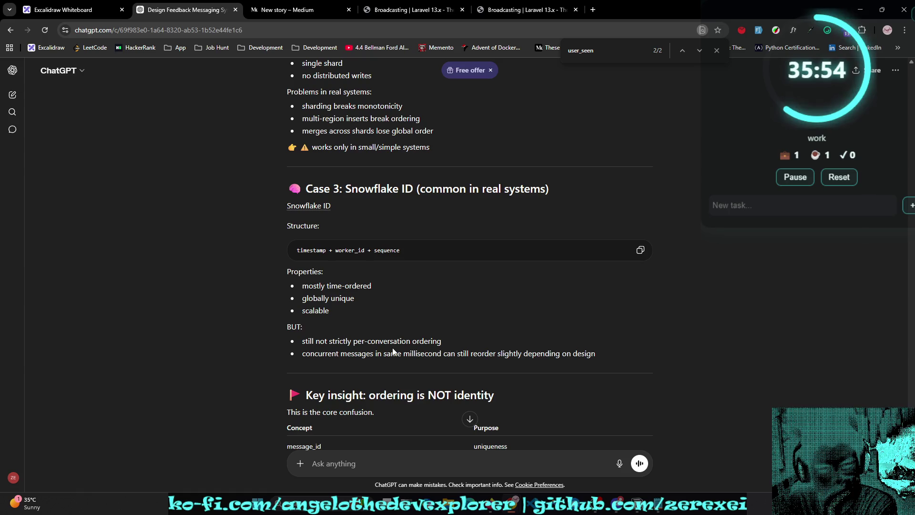
pyautogui.scroll(-8, 393, 350)
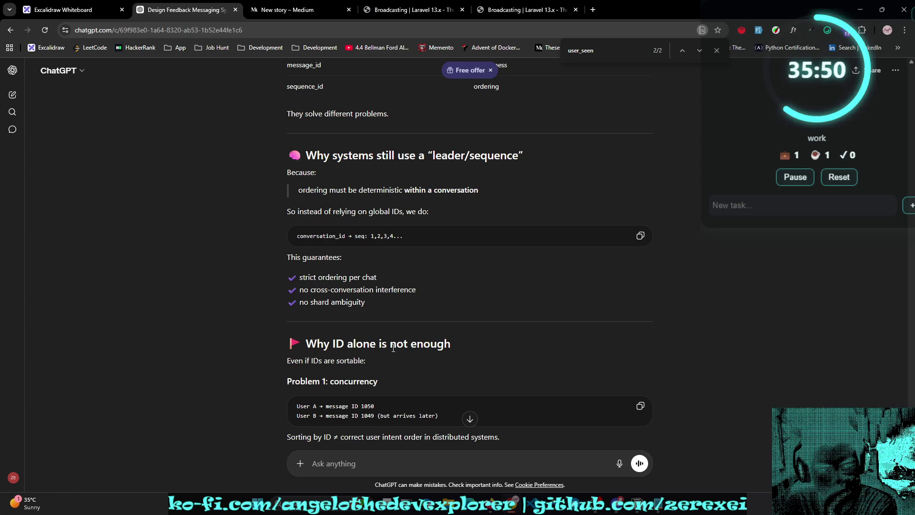
pyautogui.scroll(-18, 393, 348)
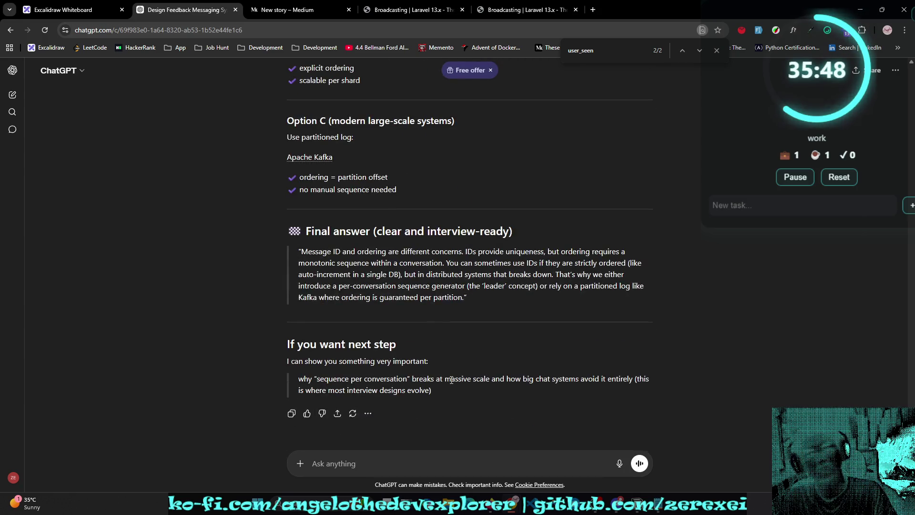
# Step: Ask whether creating a leader sequence means getting max seq, or whether SQL already tracks it
pyautogui.write('fol')
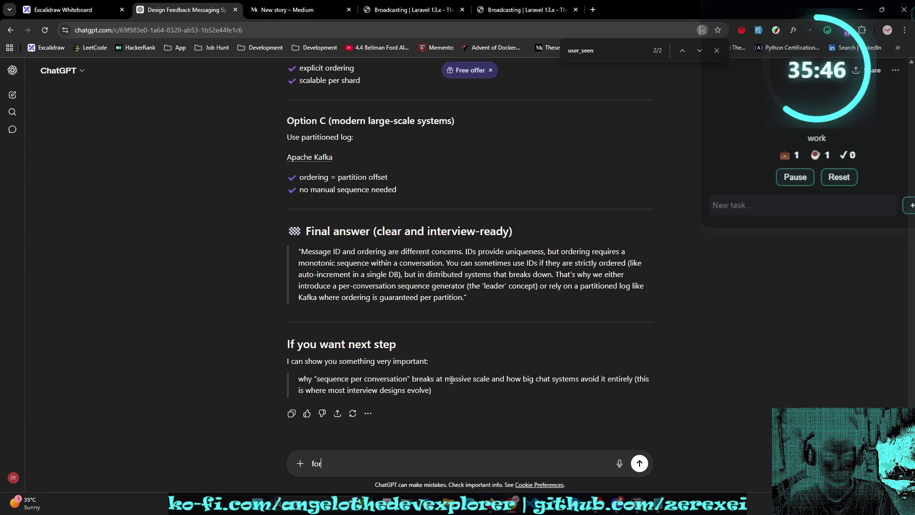
pyautogui.write(' creati')
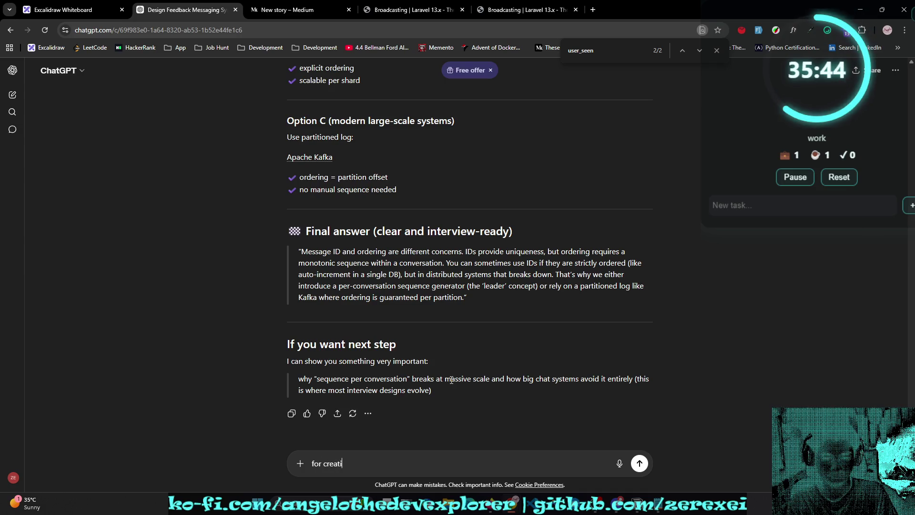
pyautogui.write('ng a leader (')
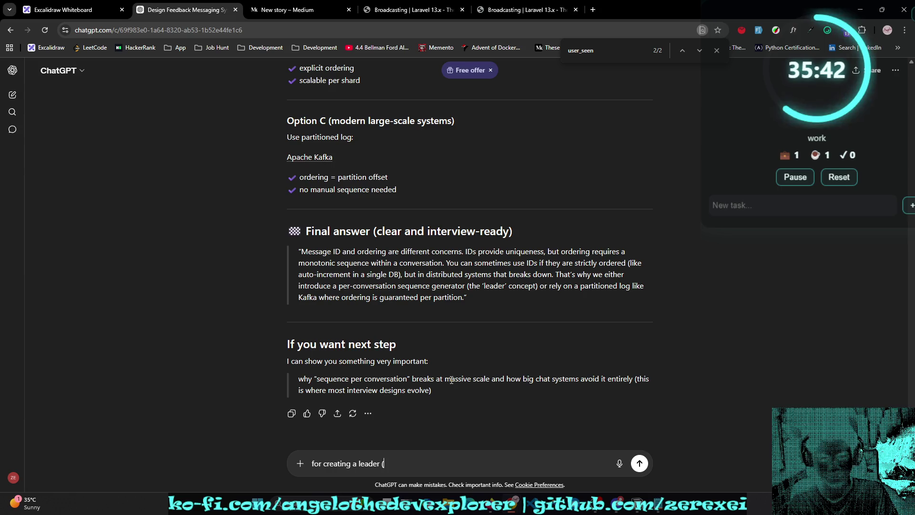
pyautogui.write('seq)')
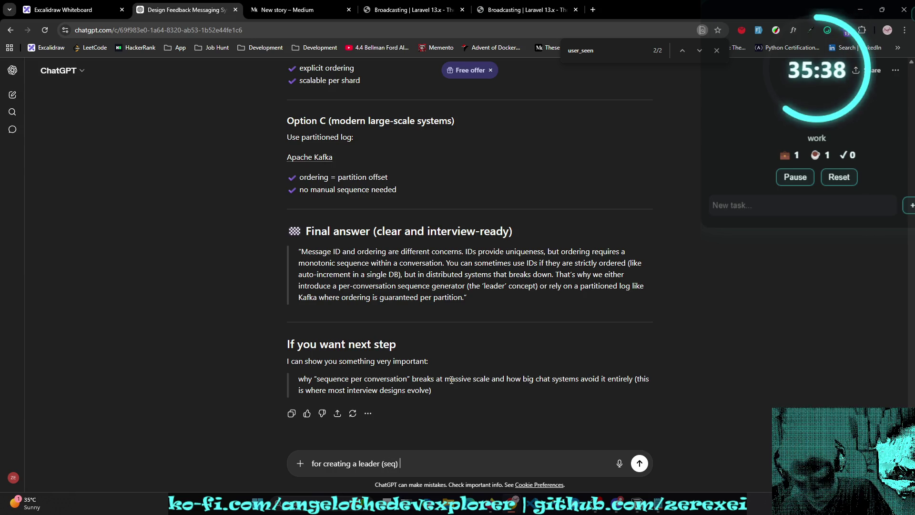
pyautogui.write(' is')
pyautogui.write(' like get')
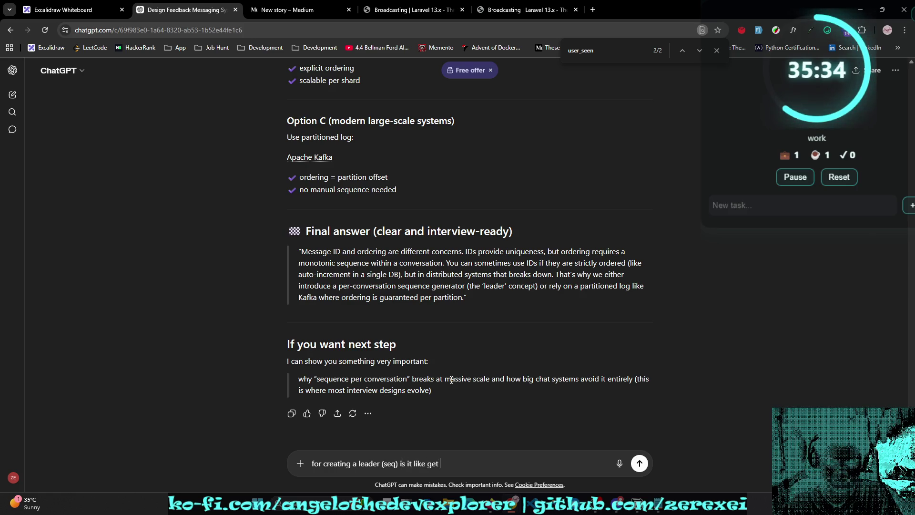
pyautogui.write(' maxseq')
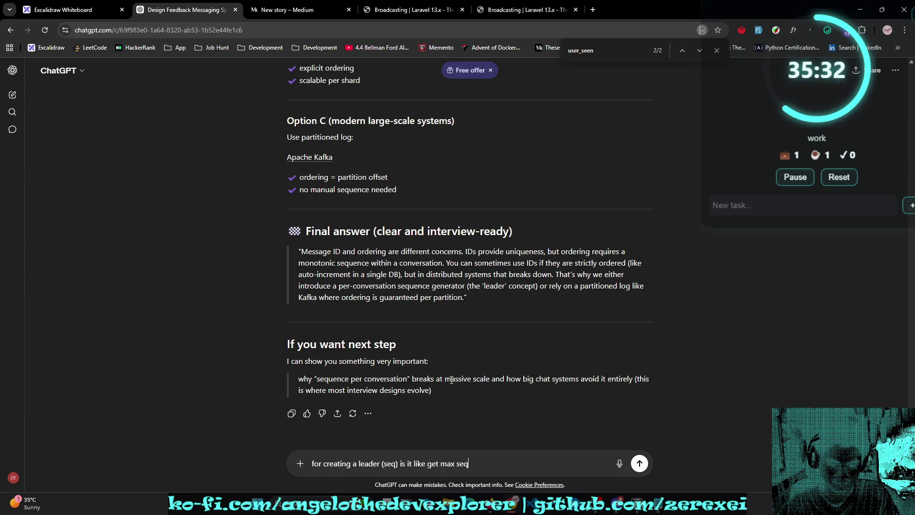
pyautogui.write(' oSQL al')
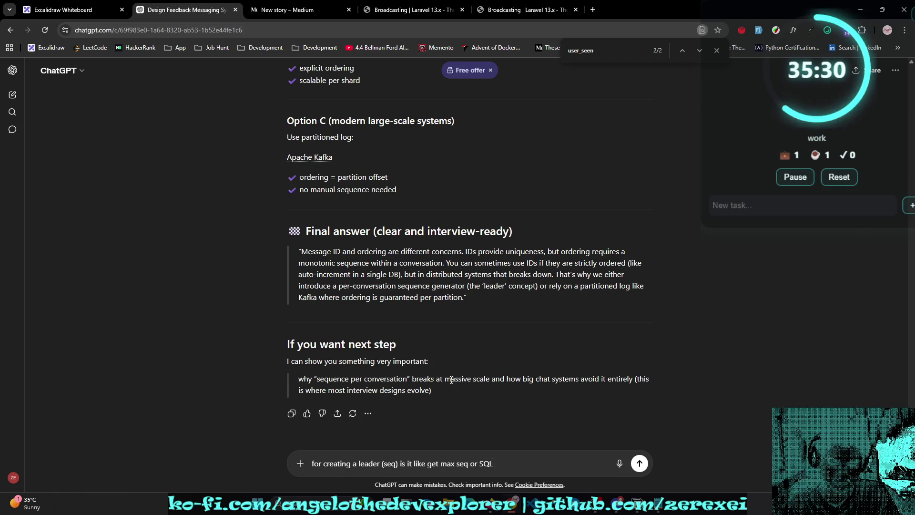
pyautogui.write('ready ')
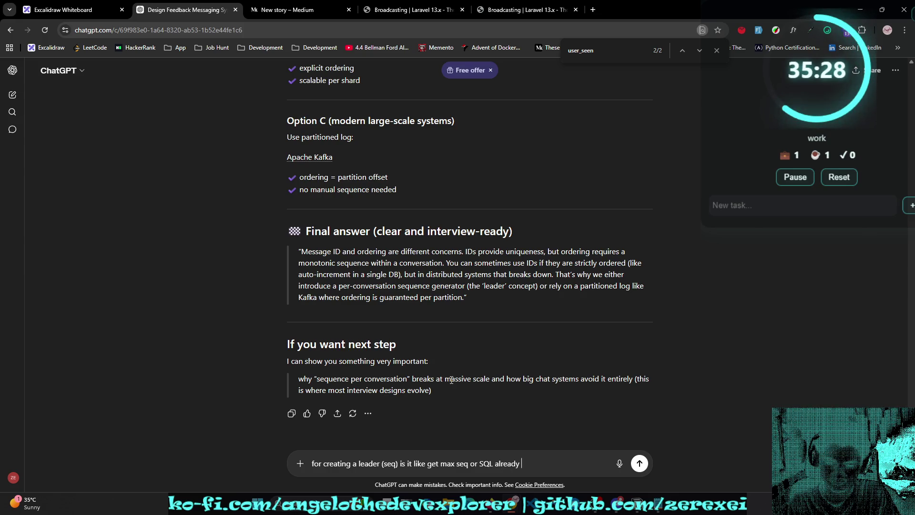
pyautogui.write('have a way t')
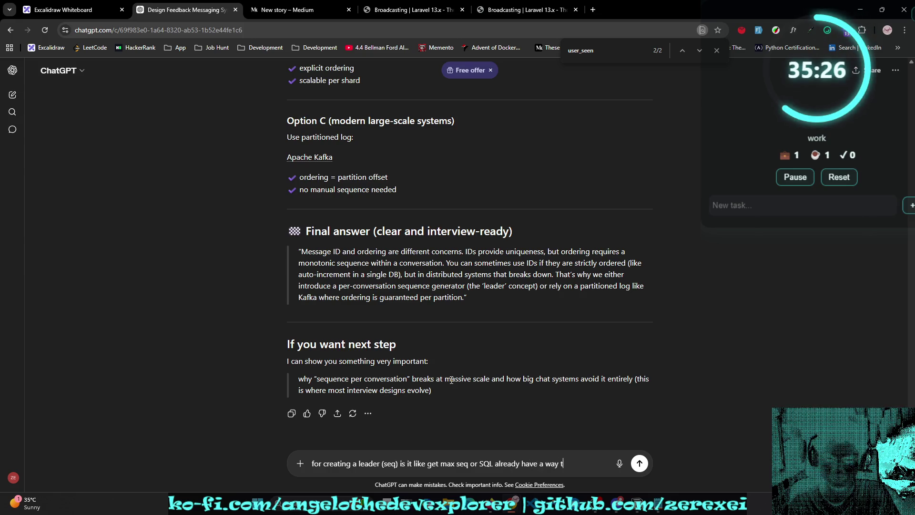
pyautogui.write('o track the')
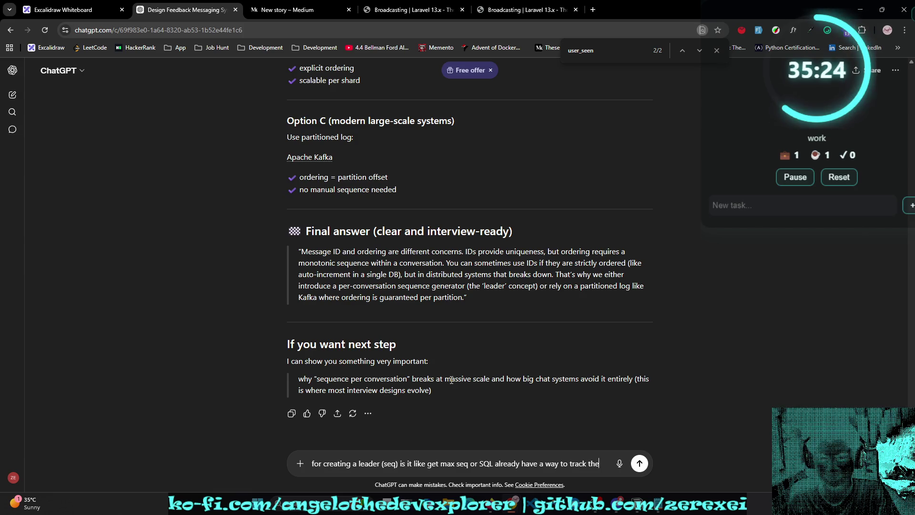
pyautogui.write(' seq?')
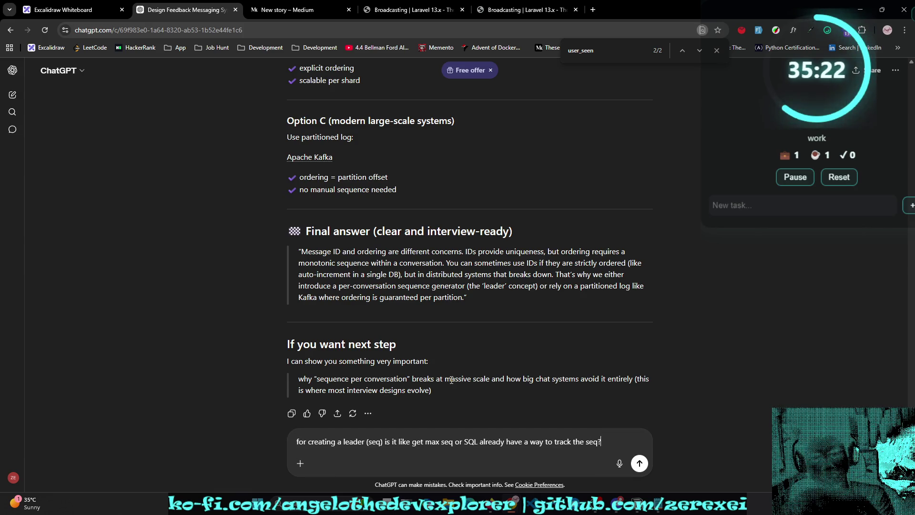
pyautogui.press('Return')
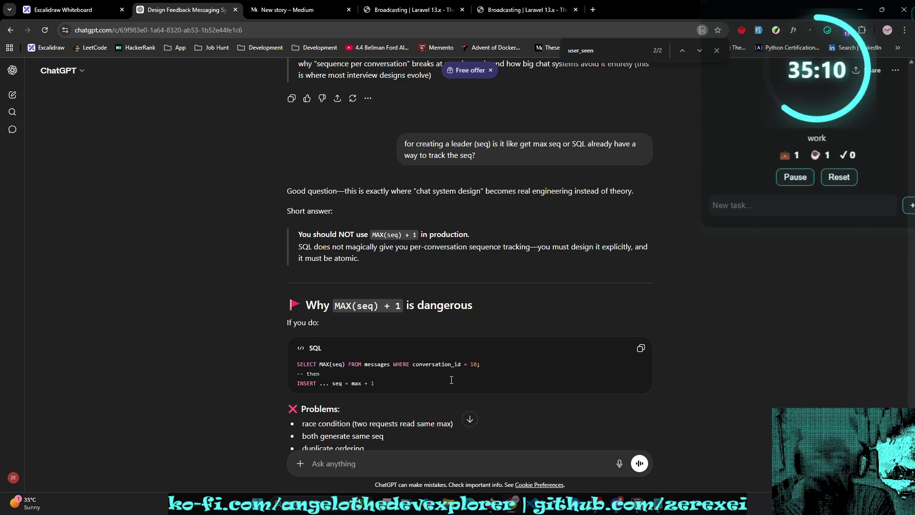
# Step: Scroll through the answer: MAX(seq)+1 warning, atomic counter, row lock, Snowflake ID, and the comparison table
pyautogui.scroll(-2, 452, 380)
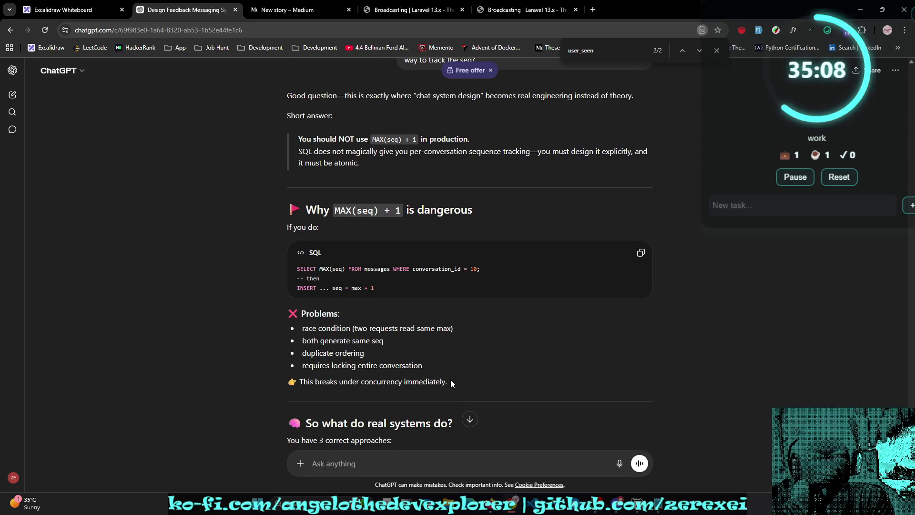
pyautogui.scroll(-2, 450, 379)
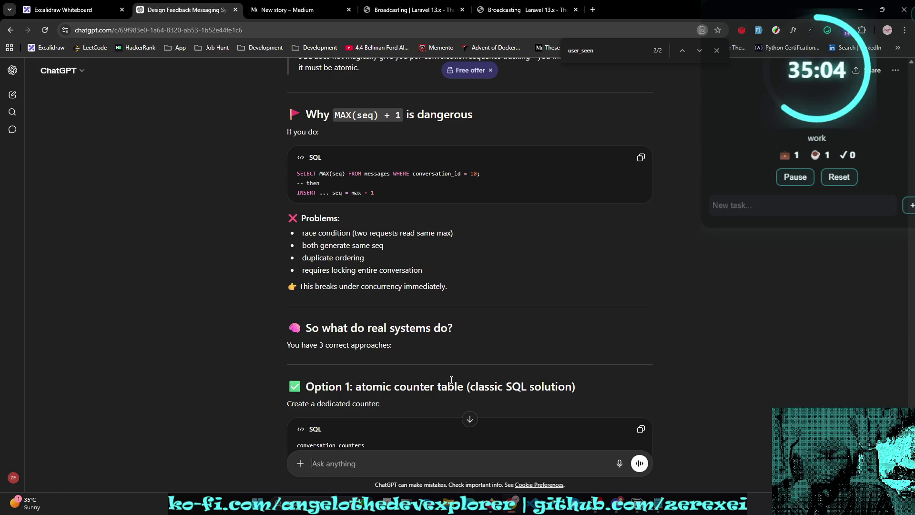
pyautogui.scroll(-1, 451, 380)
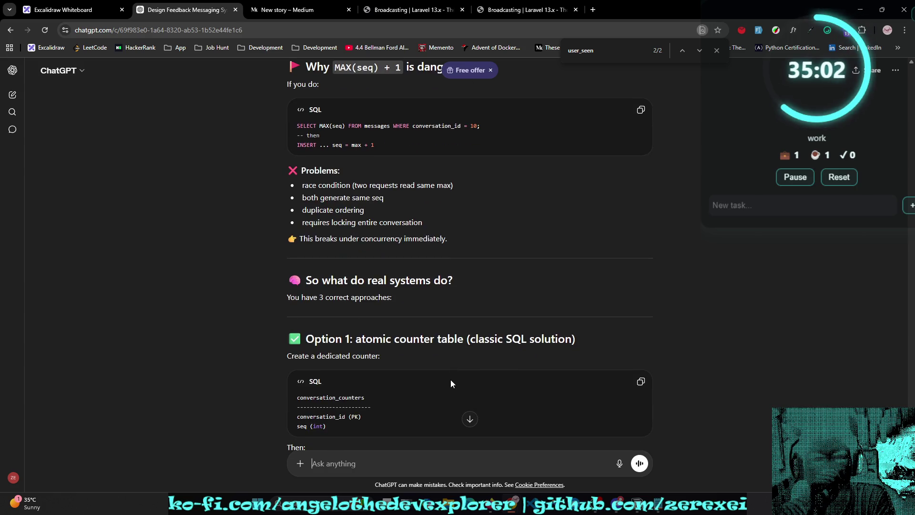
pyautogui.scroll(-3, 450, 379)
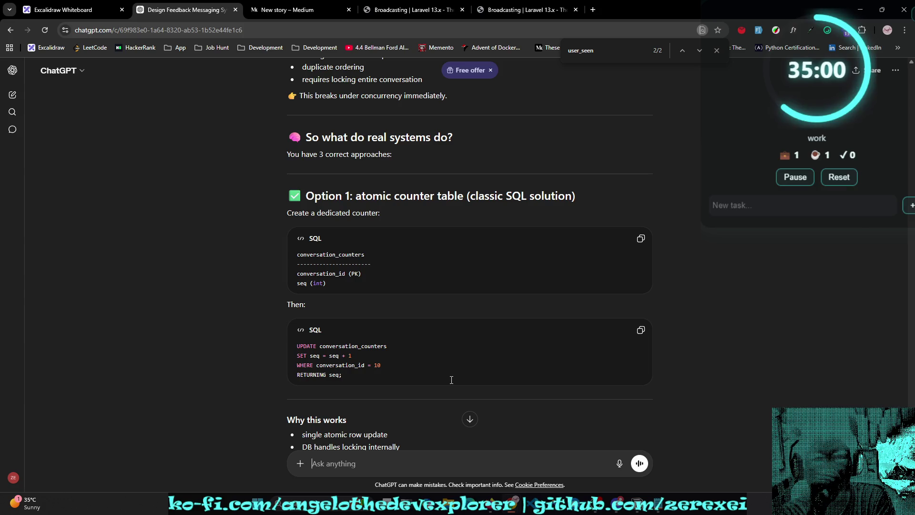
pyautogui.scroll(-1, 451, 379)
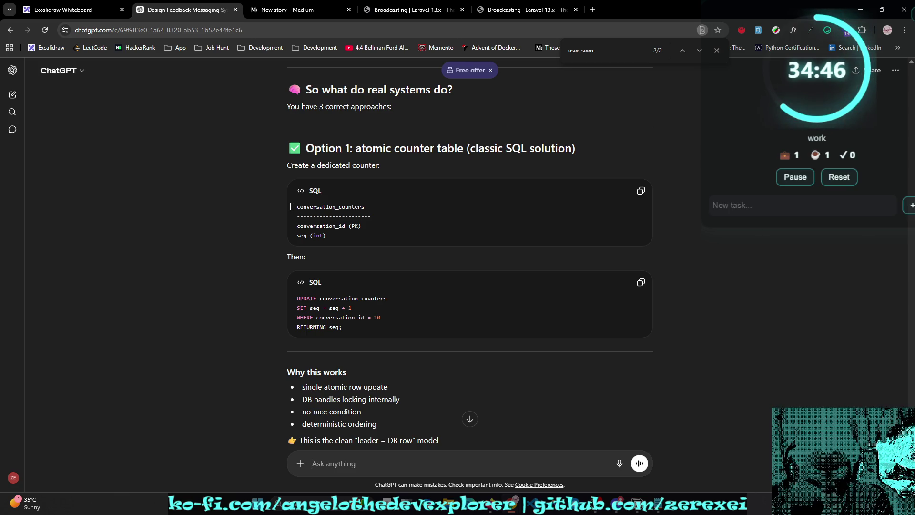
pyautogui.scroll(-2, 290, 207)
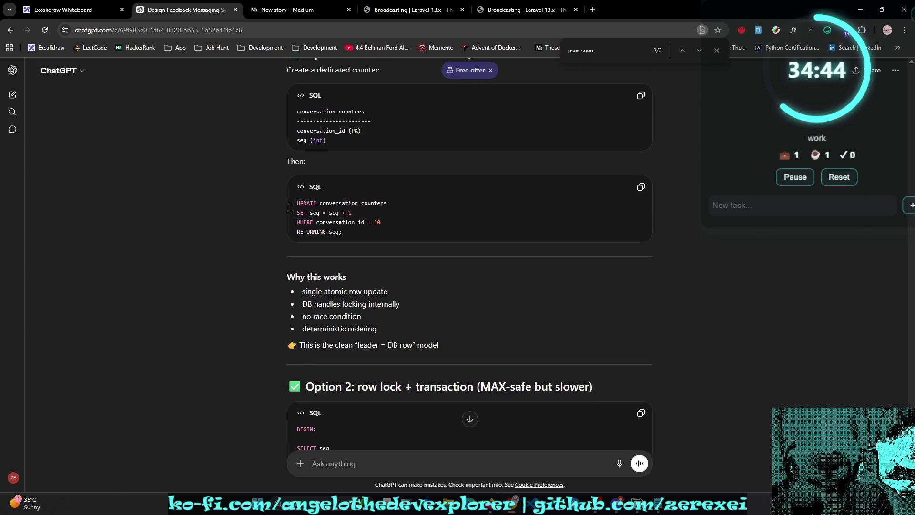
pyautogui.scroll(-3, 290, 208)
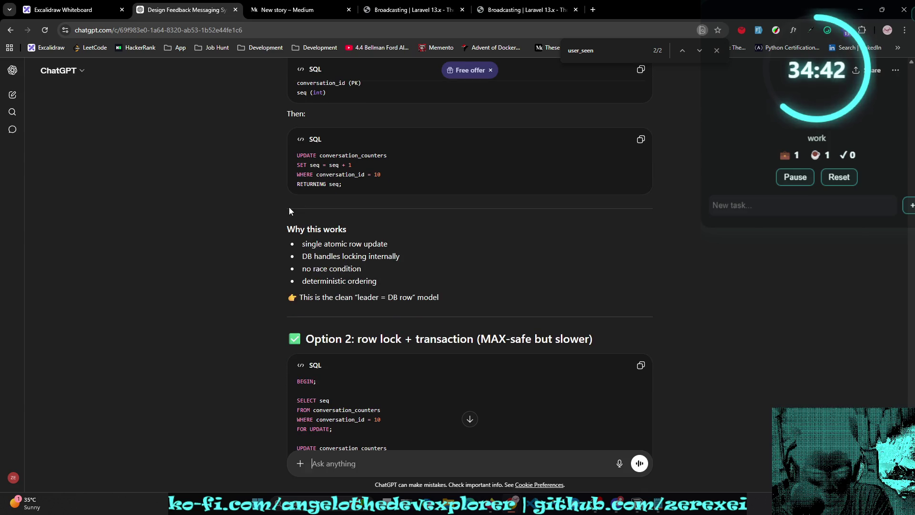
pyautogui.scroll(-1, 289, 207)
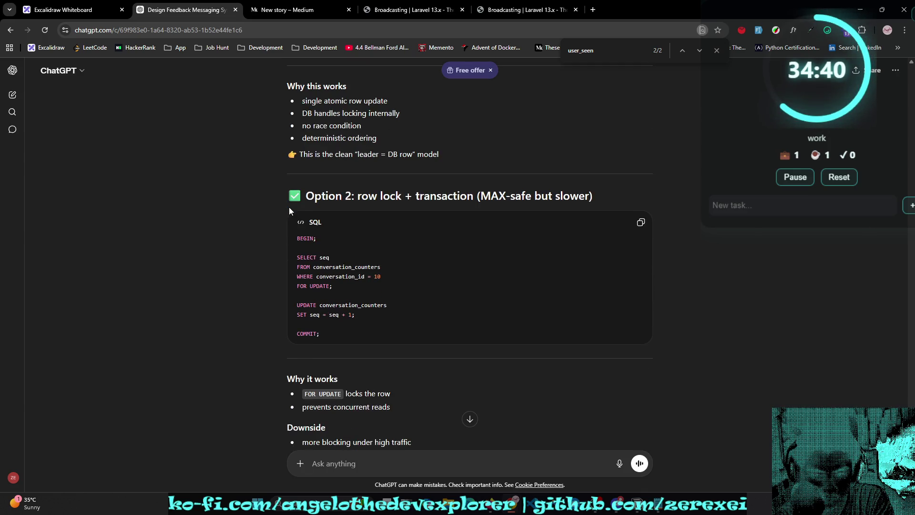
pyautogui.scroll(-1, 288, 210)
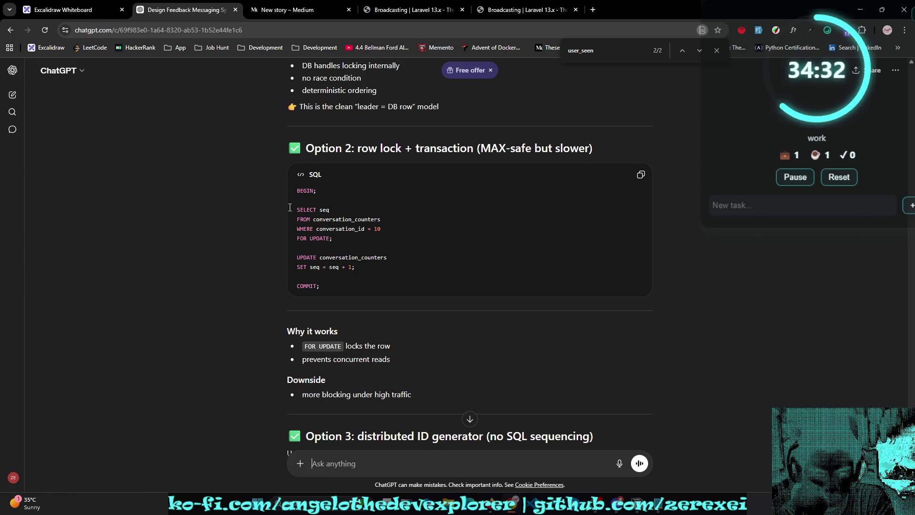
pyautogui.scroll(-1, 289, 207)
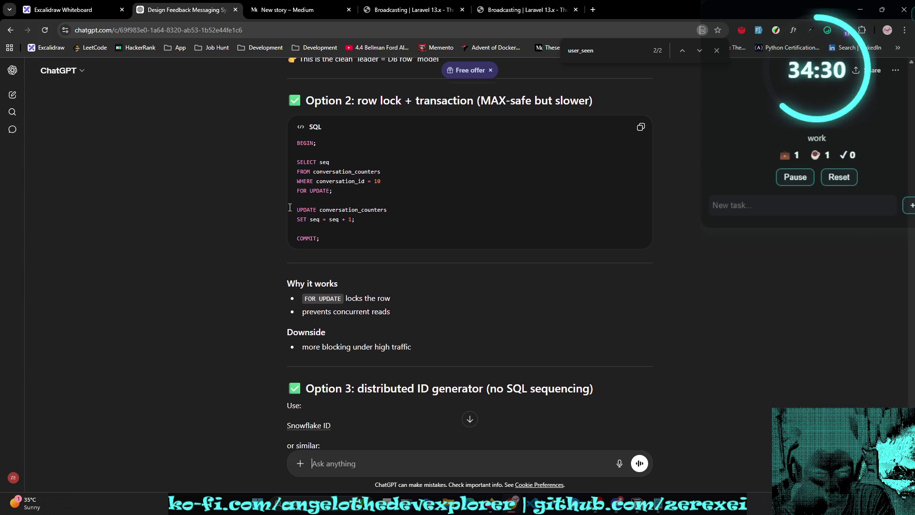
pyautogui.scroll(-1, 290, 208)
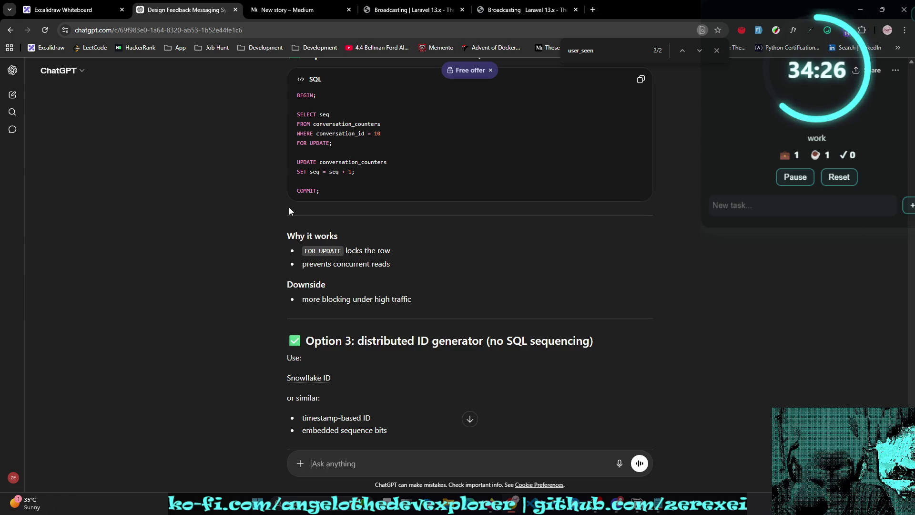
pyautogui.scroll(-1, 289, 210)
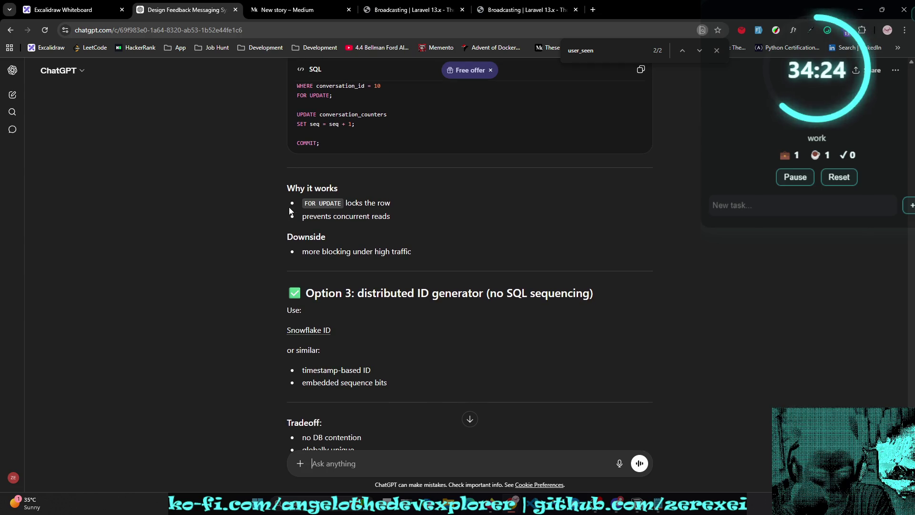
pyautogui.scroll(-1, 290, 211)
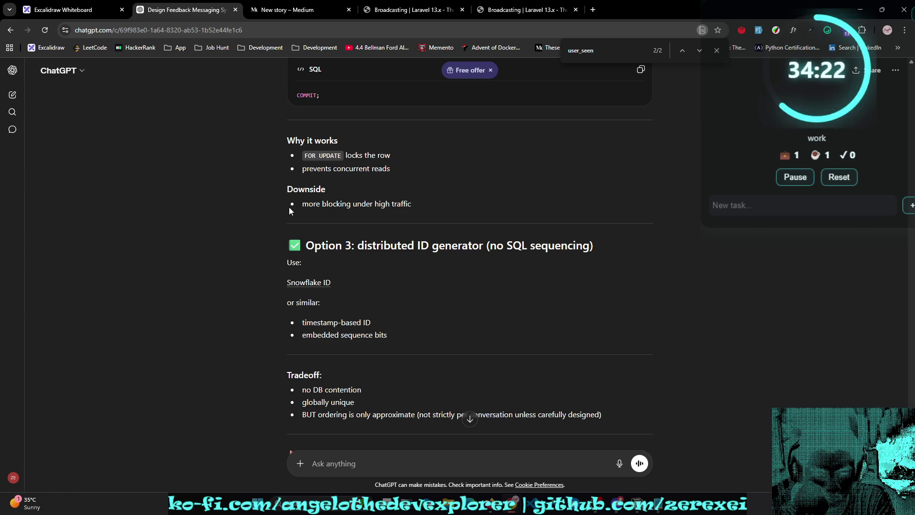
pyautogui.scroll(-1, 289, 211)
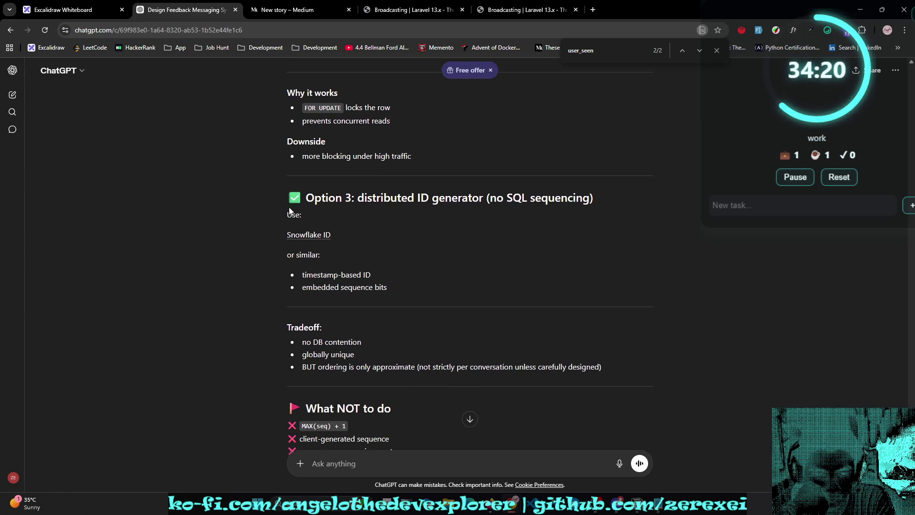
pyautogui.scroll(-1, 289, 211)
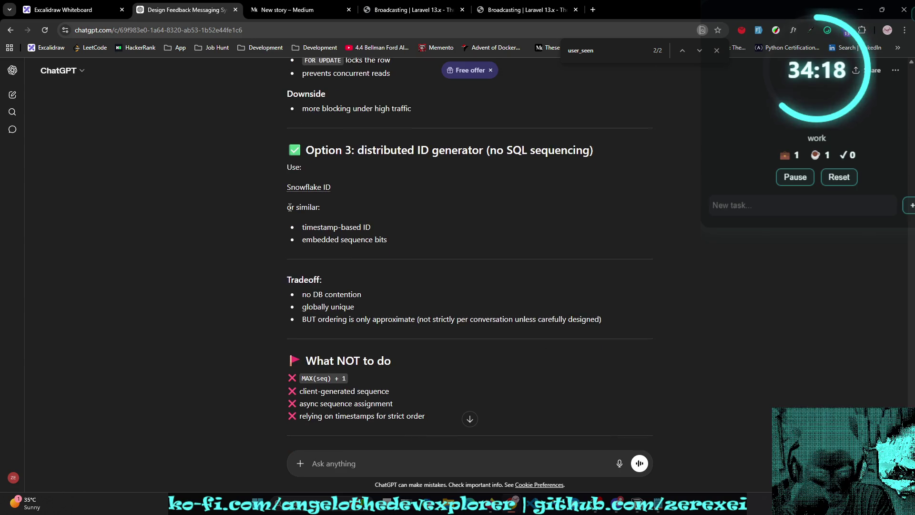
pyautogui.scroll(-1, 289, 208)
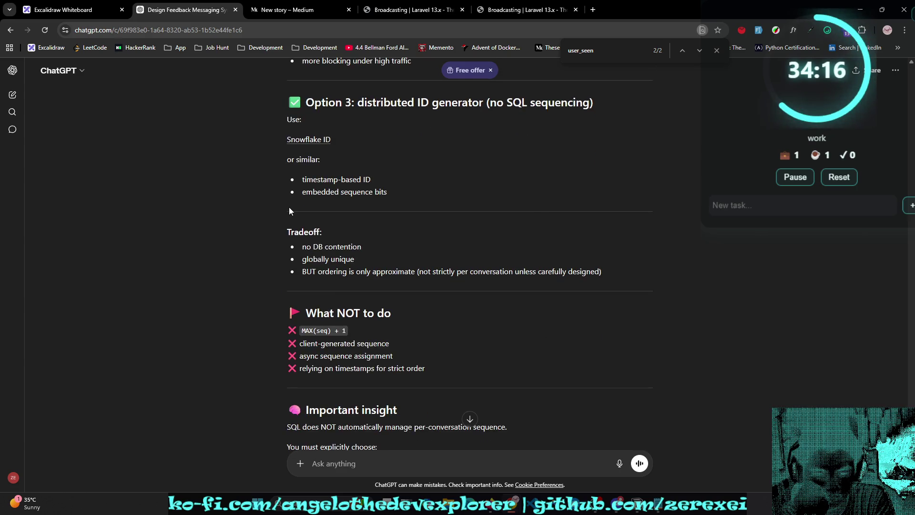
pyautogui.scroll(-1, 290, 210)
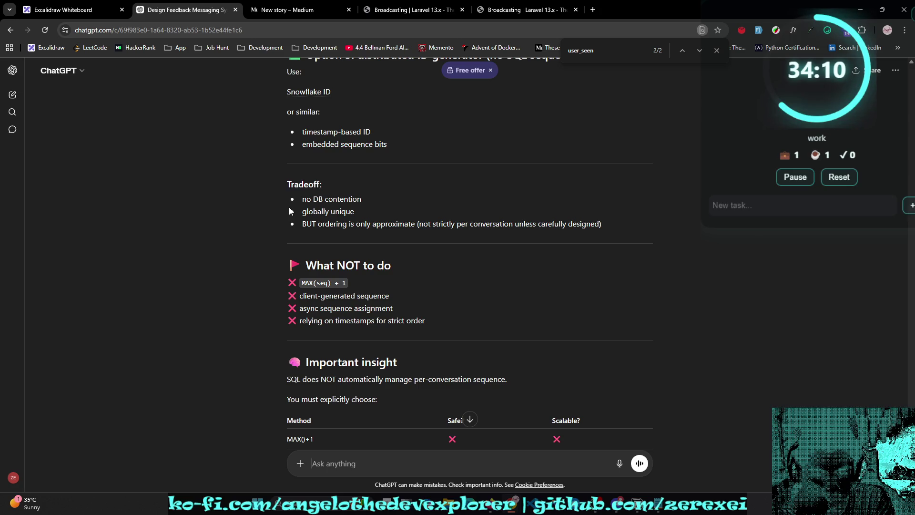
pyautogui.scroll(-1, 289, 211)
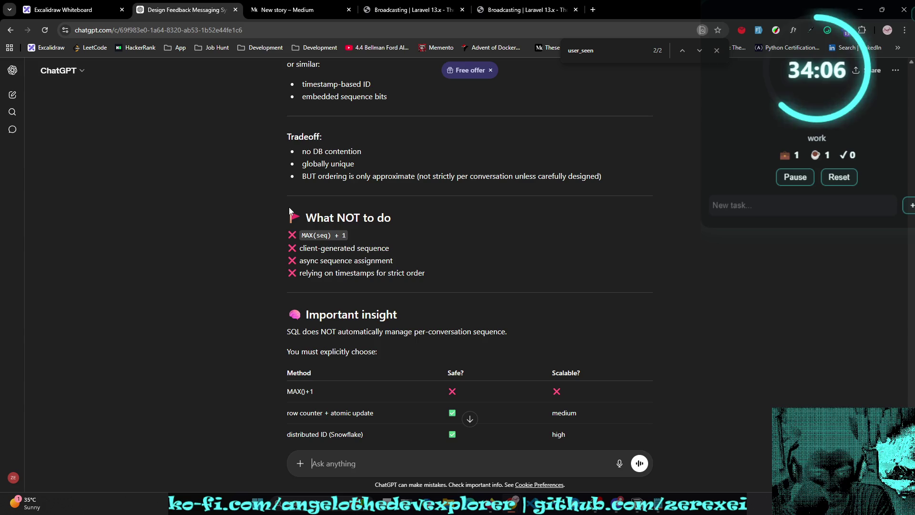
pyautogui.scroll(-2, 289, 207)
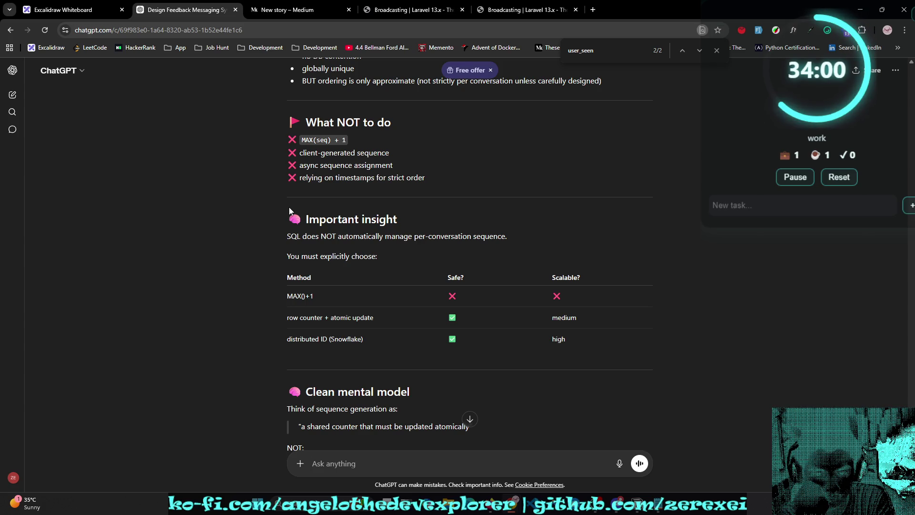
pyautogui.scroll(-1, 289, 207)
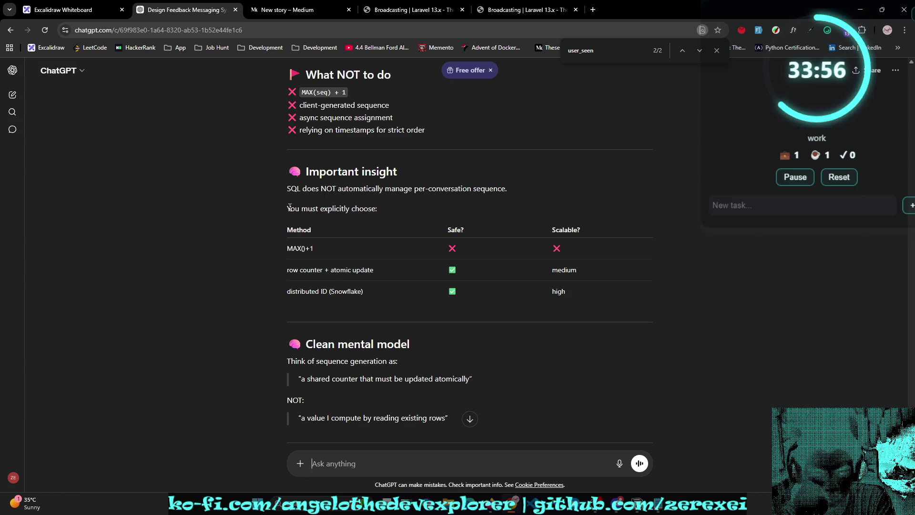
pyautogui.scroll(-1, 290, 207)
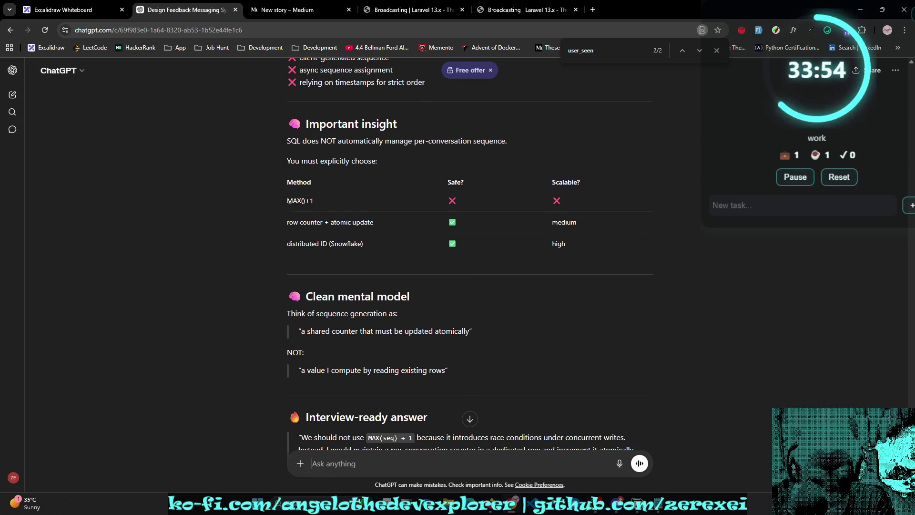
pyautogui.scroll(-1, 289, 207)
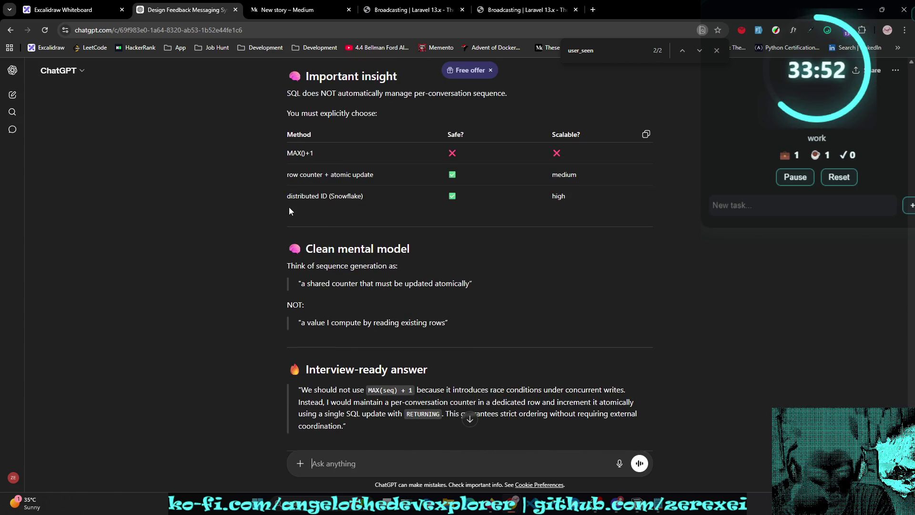
pyautogui.scroll(-1, 288, 207)
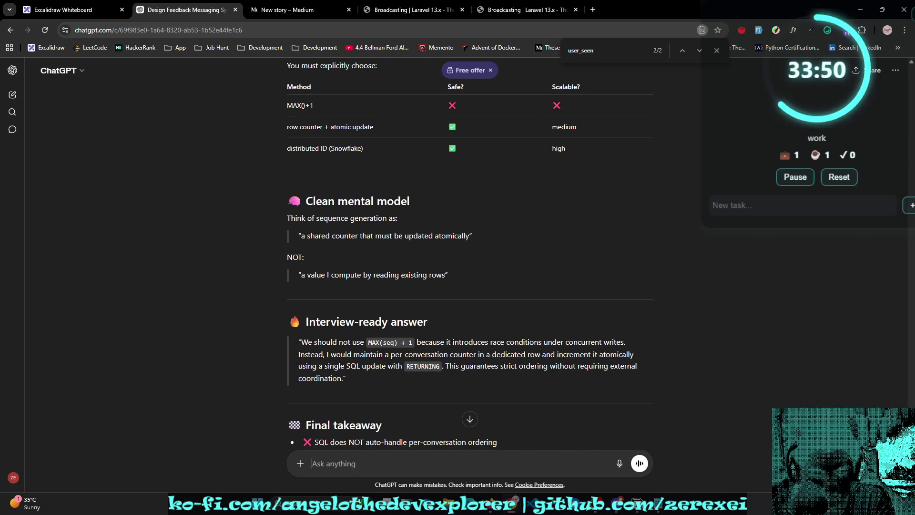
pyautogui.scroll(-1, 290, 208)
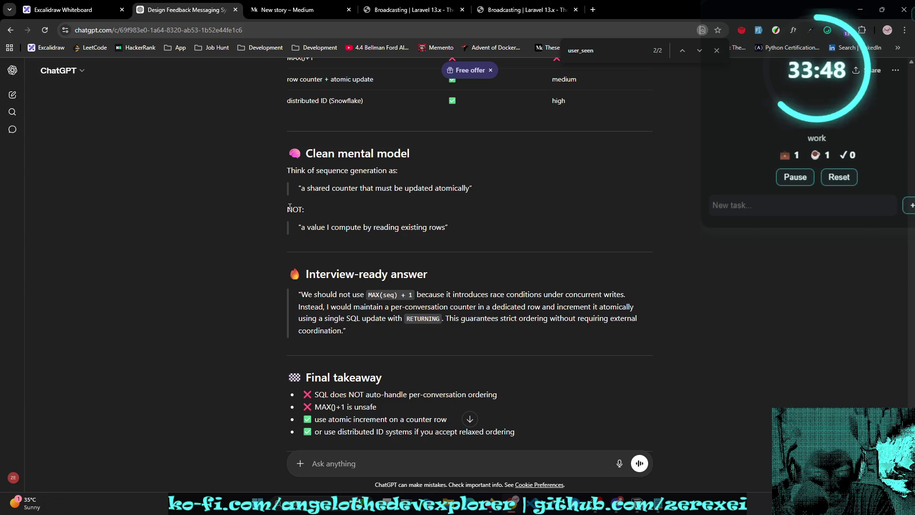
pyautogui.scroll(-1, 289, 207)
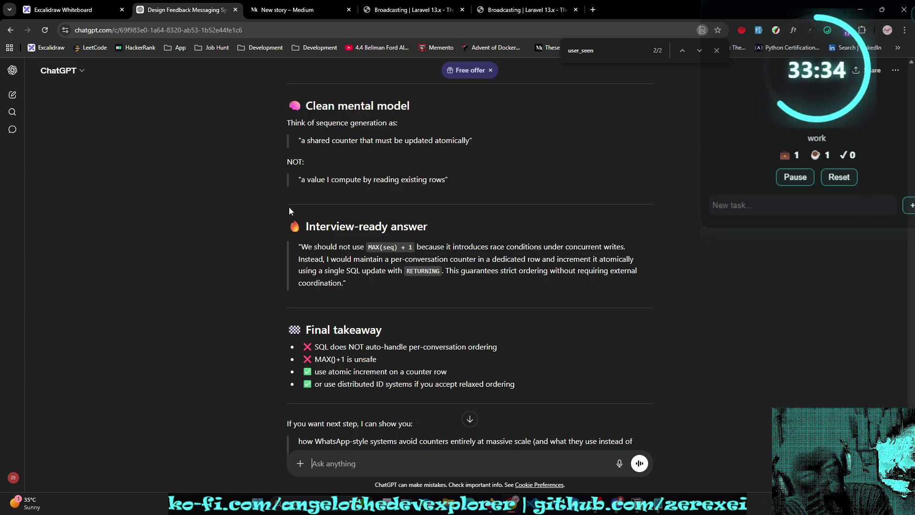
pyautogui.scroll(-1, 289, 207)
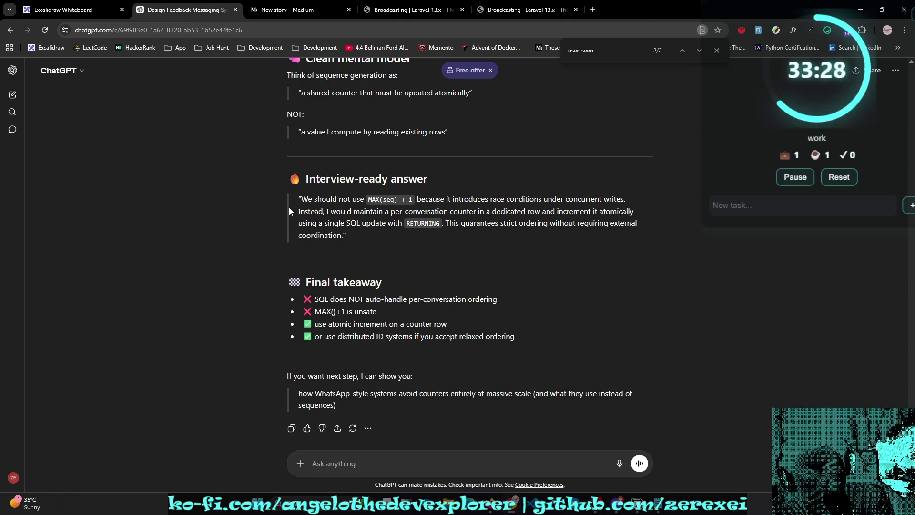
pyautogui.scroll(-1, 289, 207)
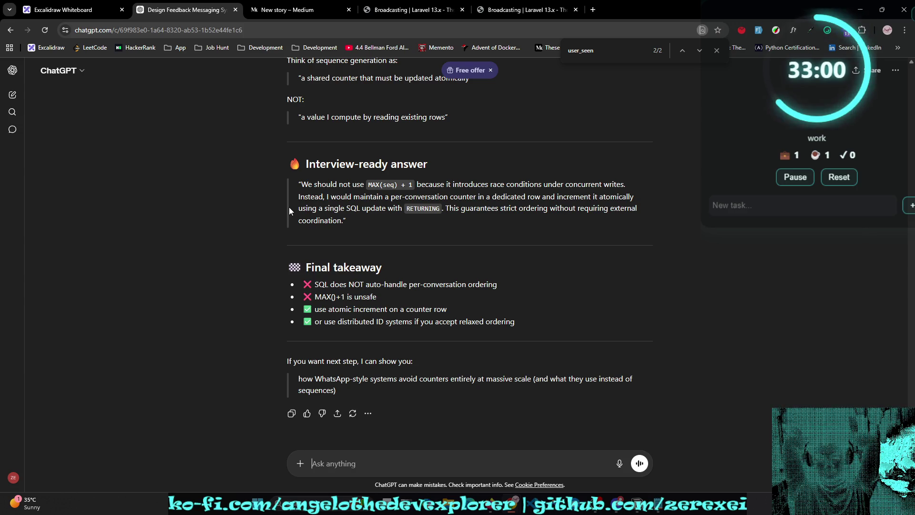
# Step: Reply 'sure' to accept ChatGPT's offer to explain how big systems avoid counters
pyautogui.write('sure')
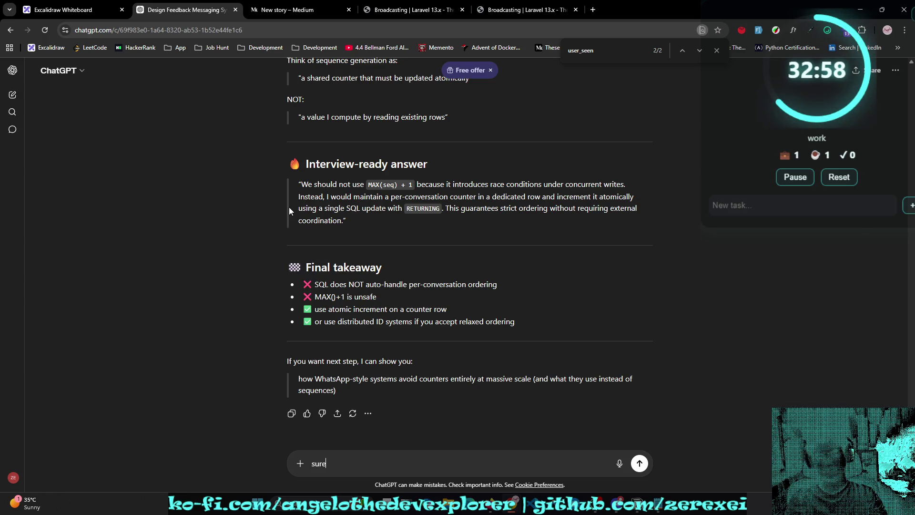
pyautogui.press('Return')
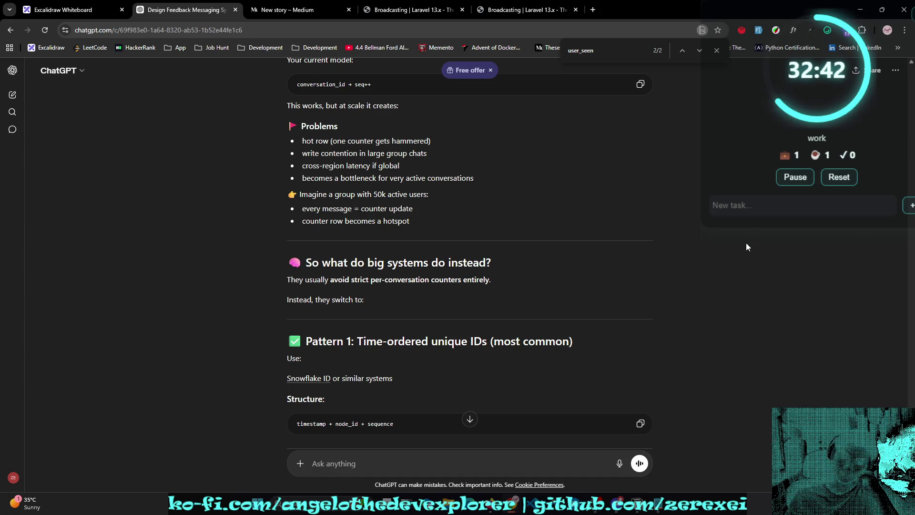
pyautogui.scroll(-3, 746, 246)
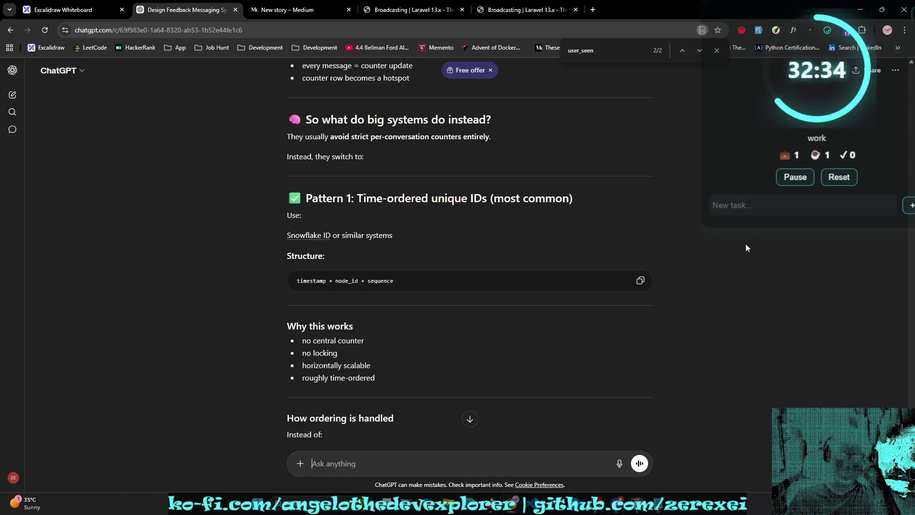
pyautogui.scroll(-1, 747, 247)
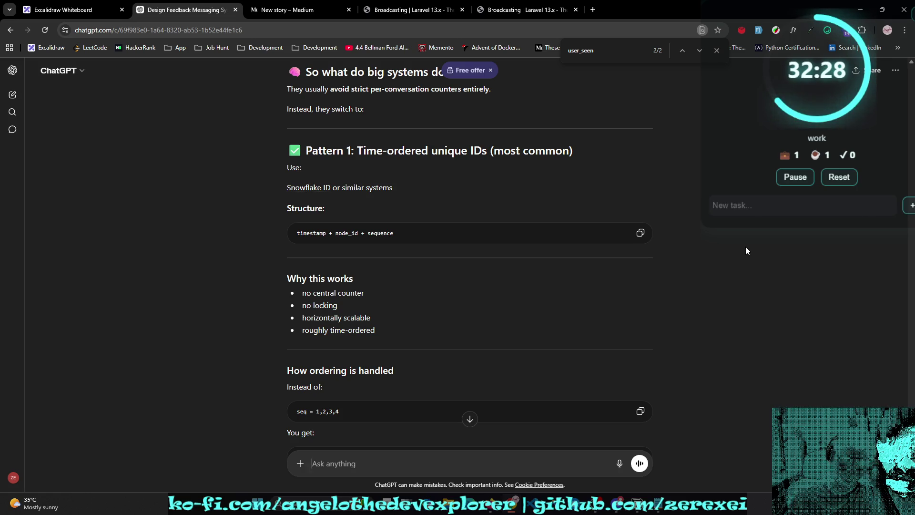
pyautogui.scroll(-3, 634, 281)
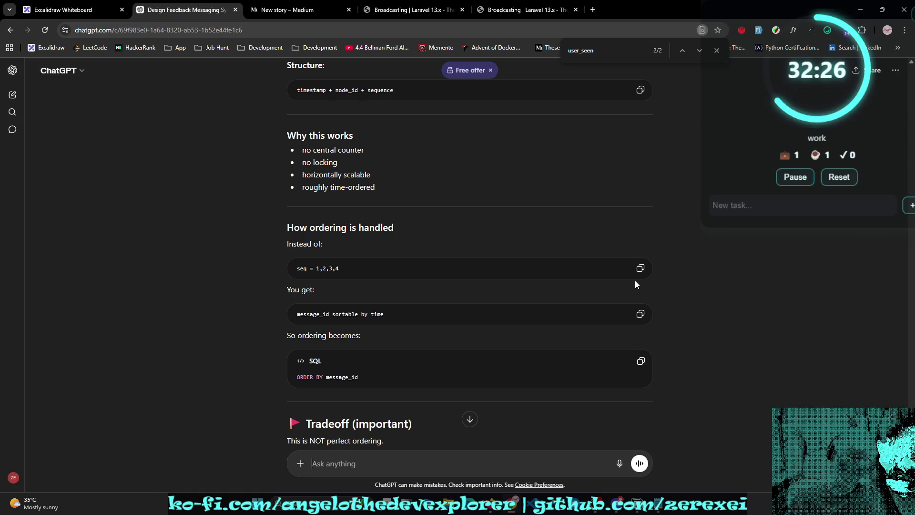
pyautogui.scroll(-1, 635, 284)
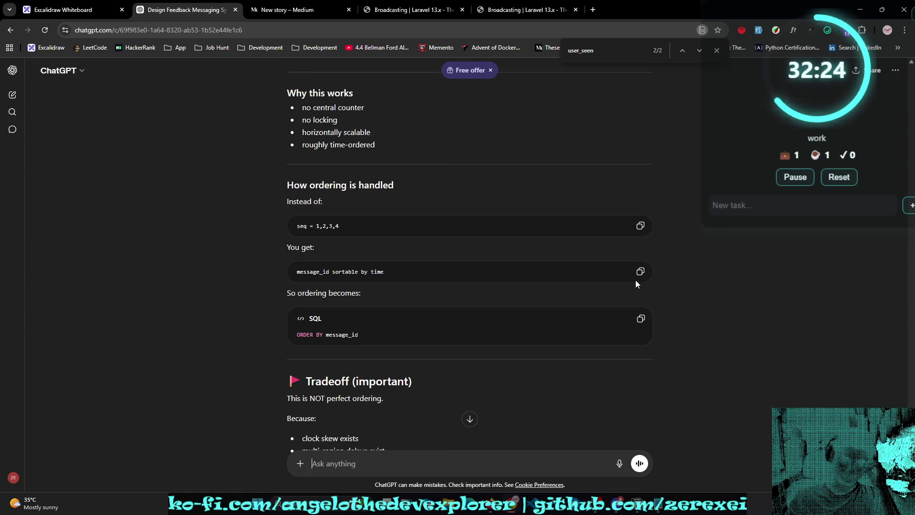
pyautogui.scroll(-1, 636, 284)
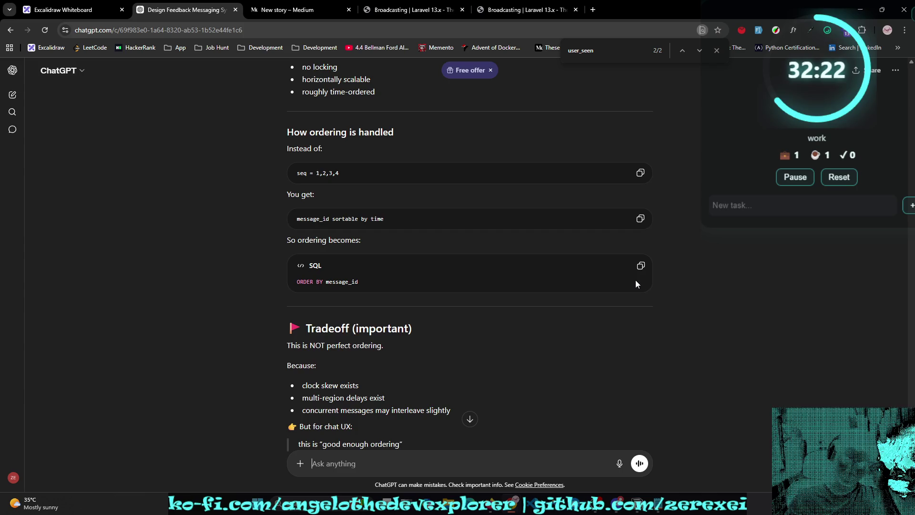
pyautogui.scroll(-1, 635, 282)
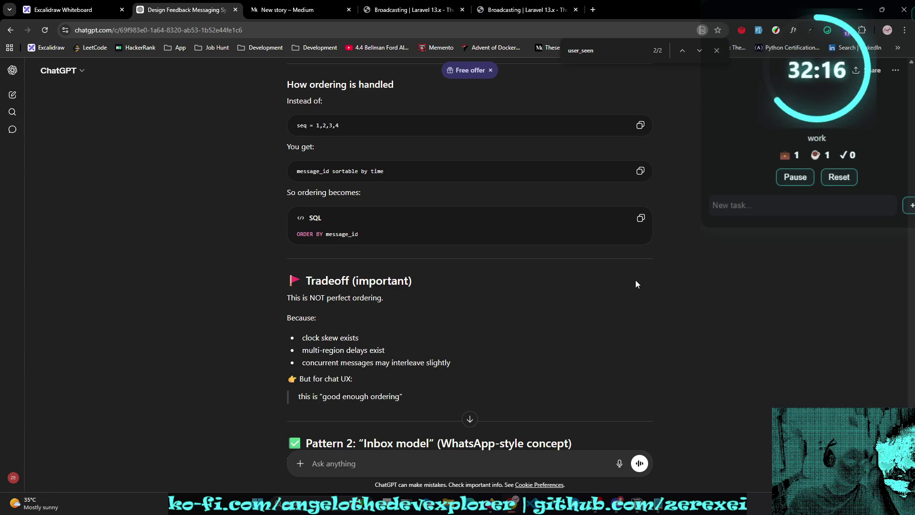
pyautogui.scroll(-1, 636, 284)
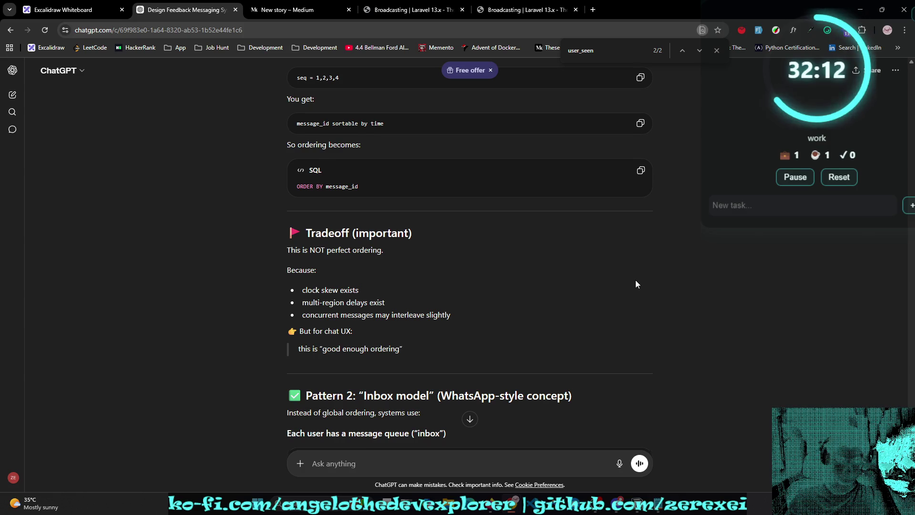
pyautogui.scroll(-1, 636, 284)
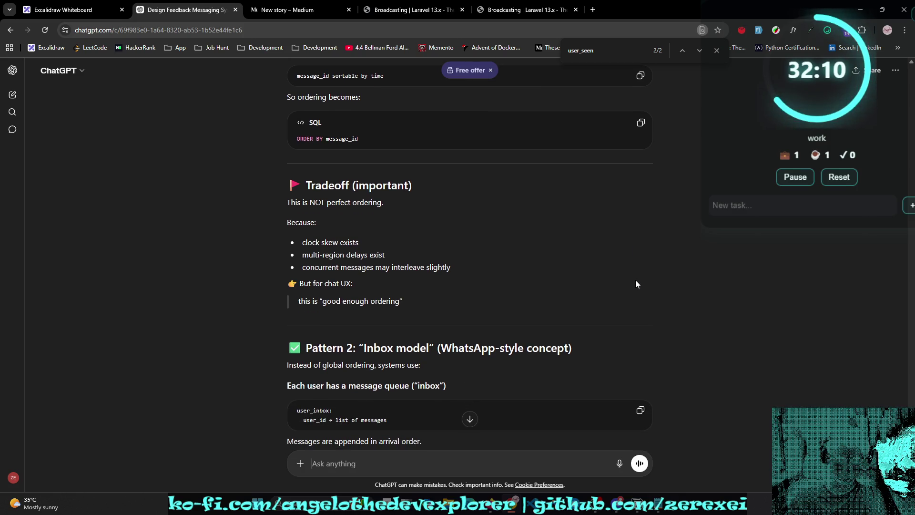
pyautogui.scroll(-1, 636, 284)
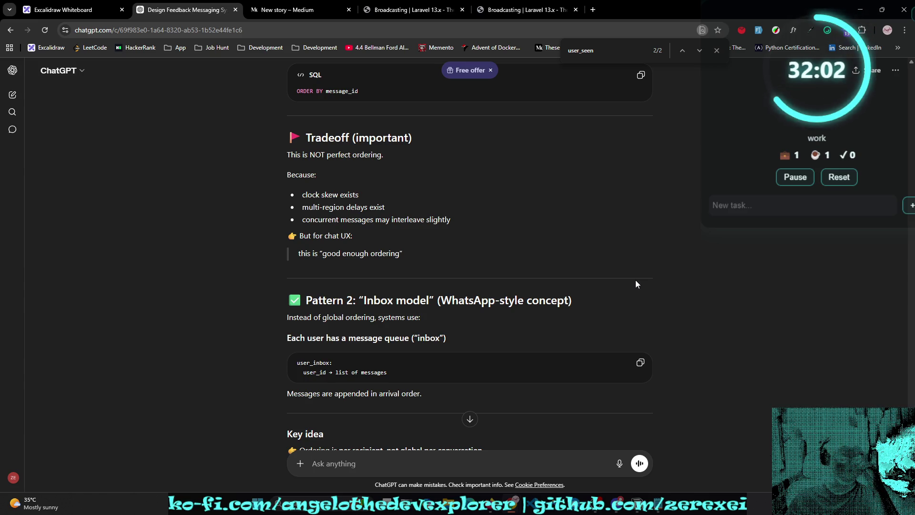
pyautogui.scroll(-2, 636, 280)
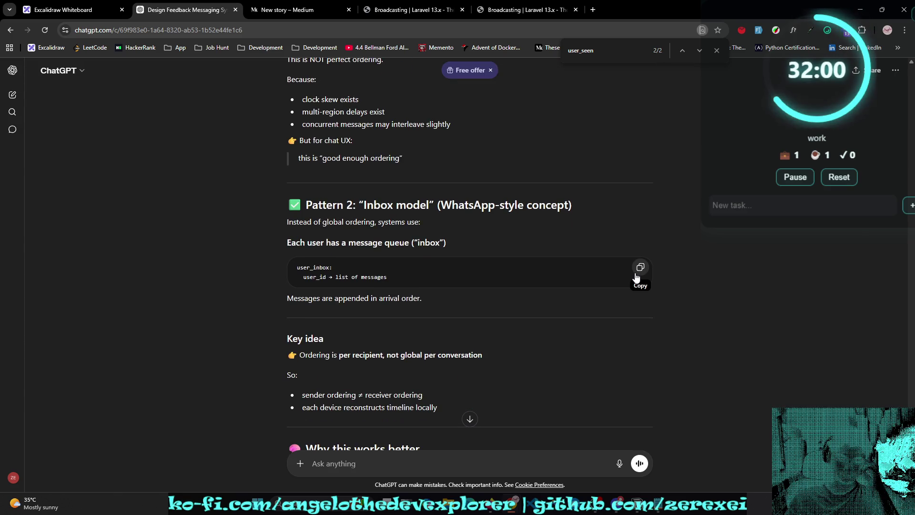
pyautogui.scroll(-1, 634, 272)
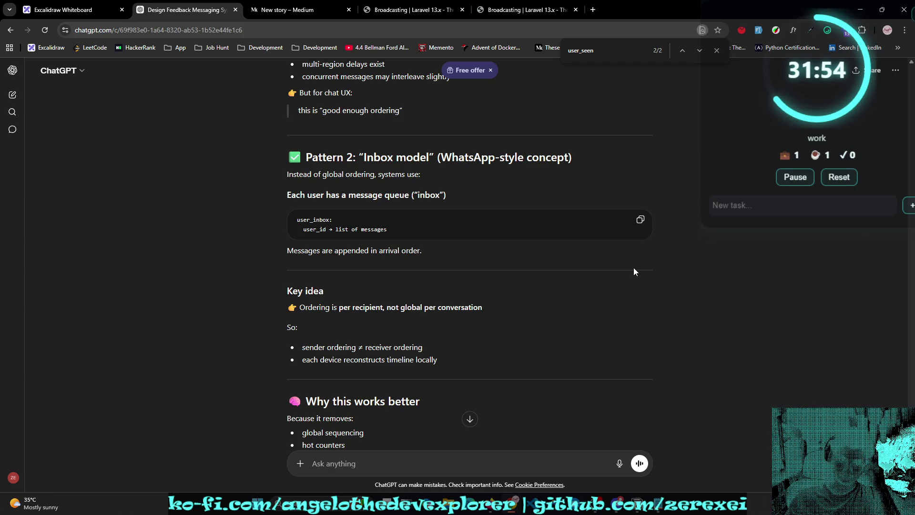
pyautogui.scroll(-1, 633, 271)
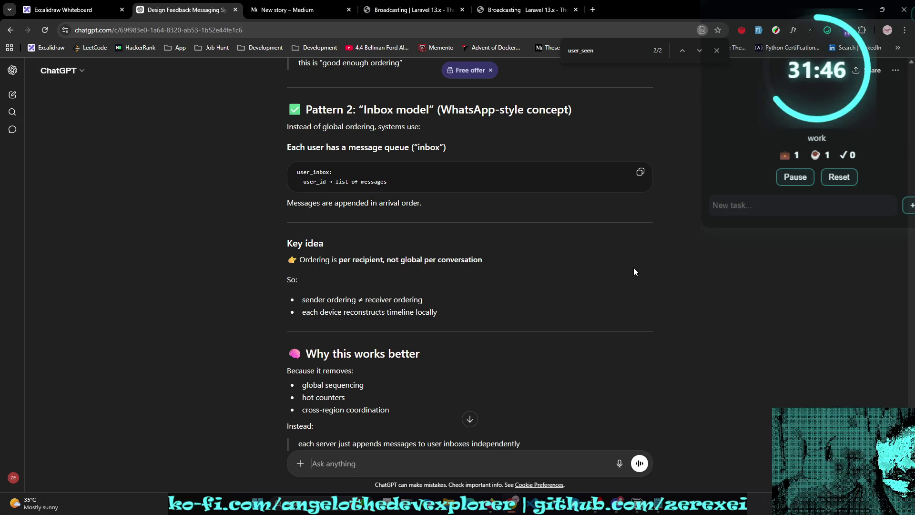
pyautogui.scroll(-1, 634, 272)
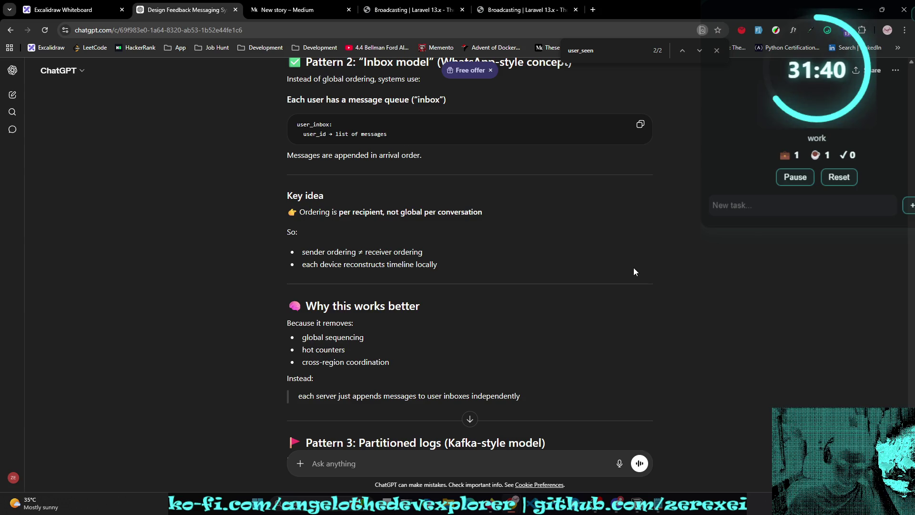
pyautogui.scroll(-1, 634, 272)
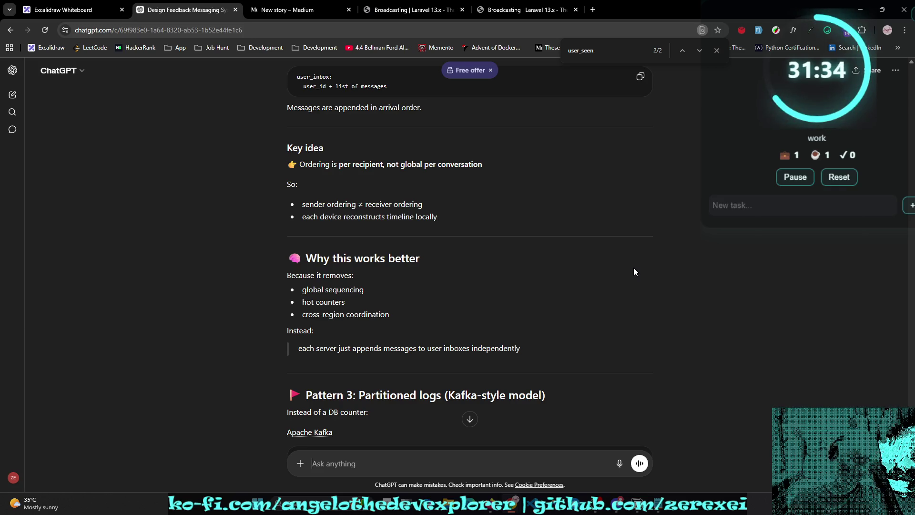
pyautogui.scroll(-1, 634, 272)
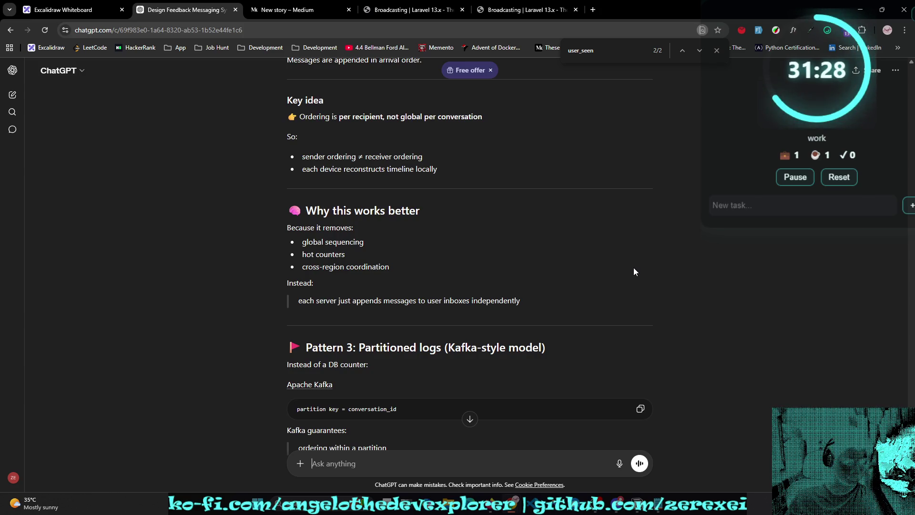
pyautogui.scroll(-1, 634, 268)
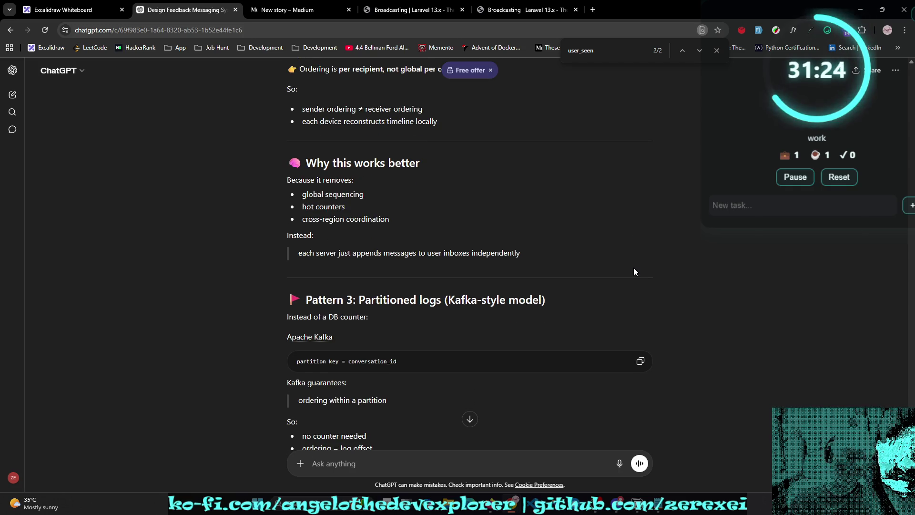
pyautogui.scroll(-1, 634, 271)
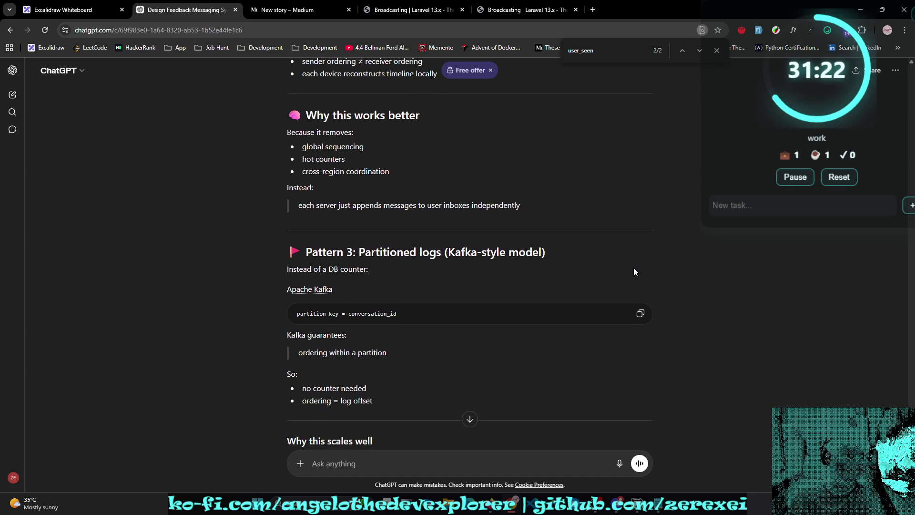